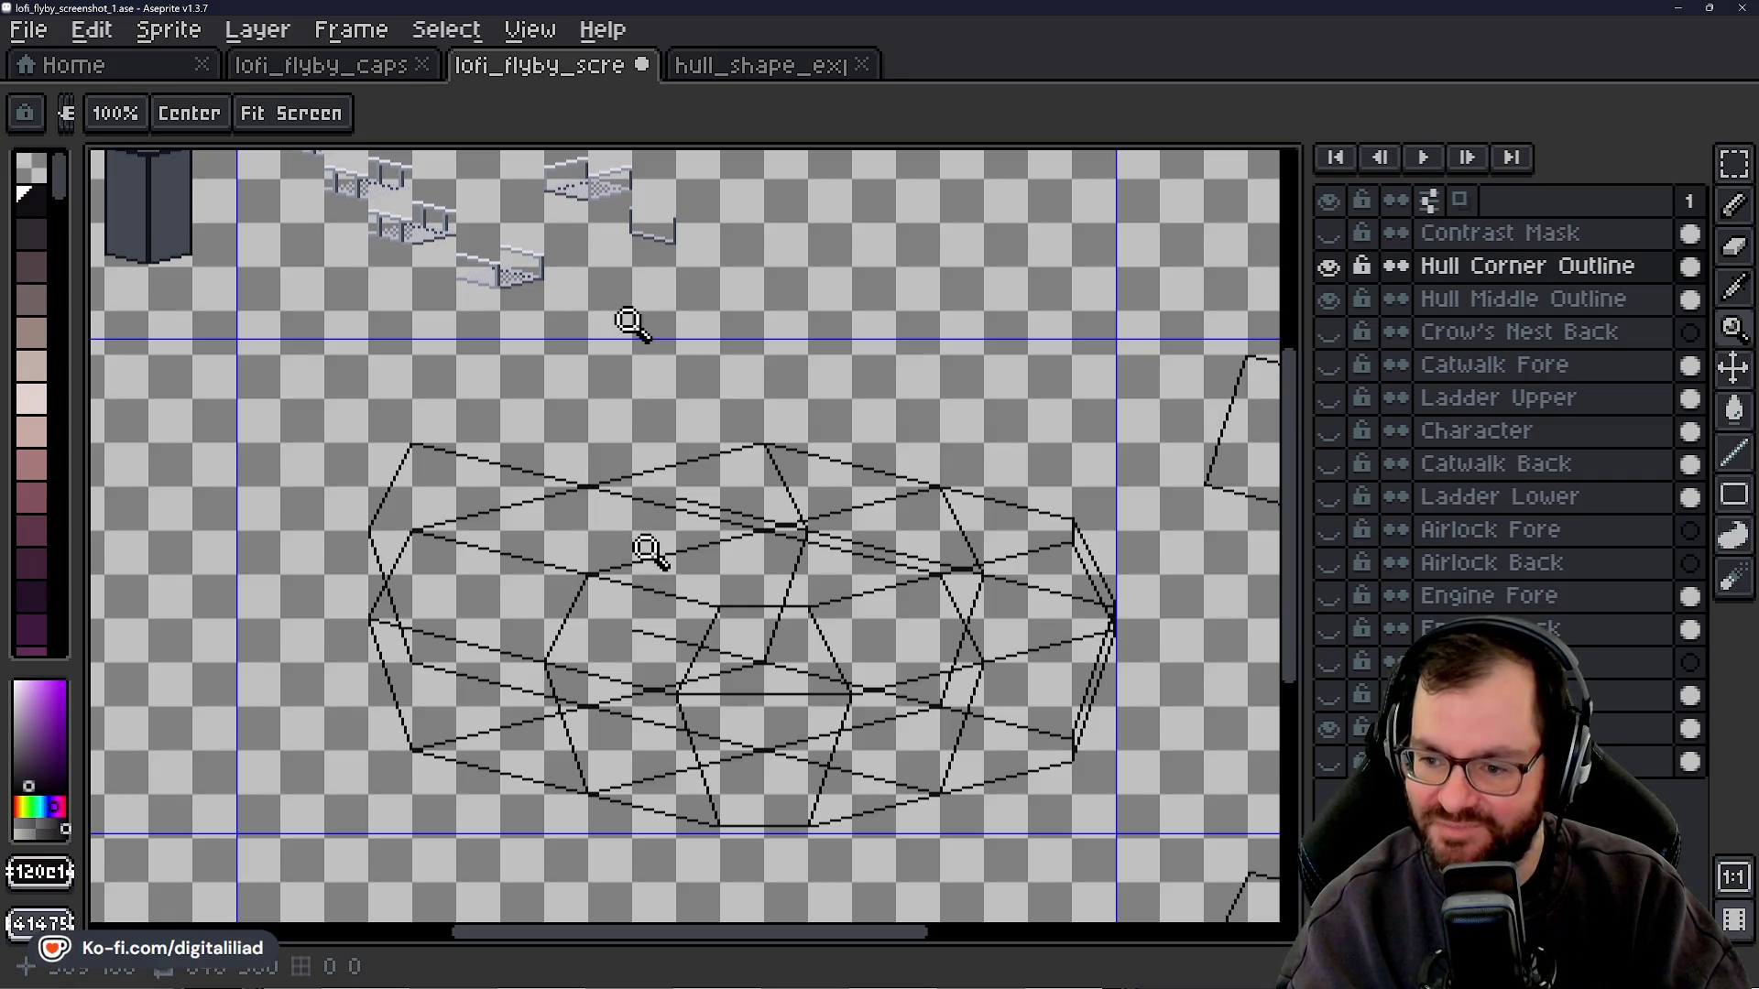
- Zoom into the hull wireframe until its individual black pixels show, then select the Line Tool (L)
click(979, 714)
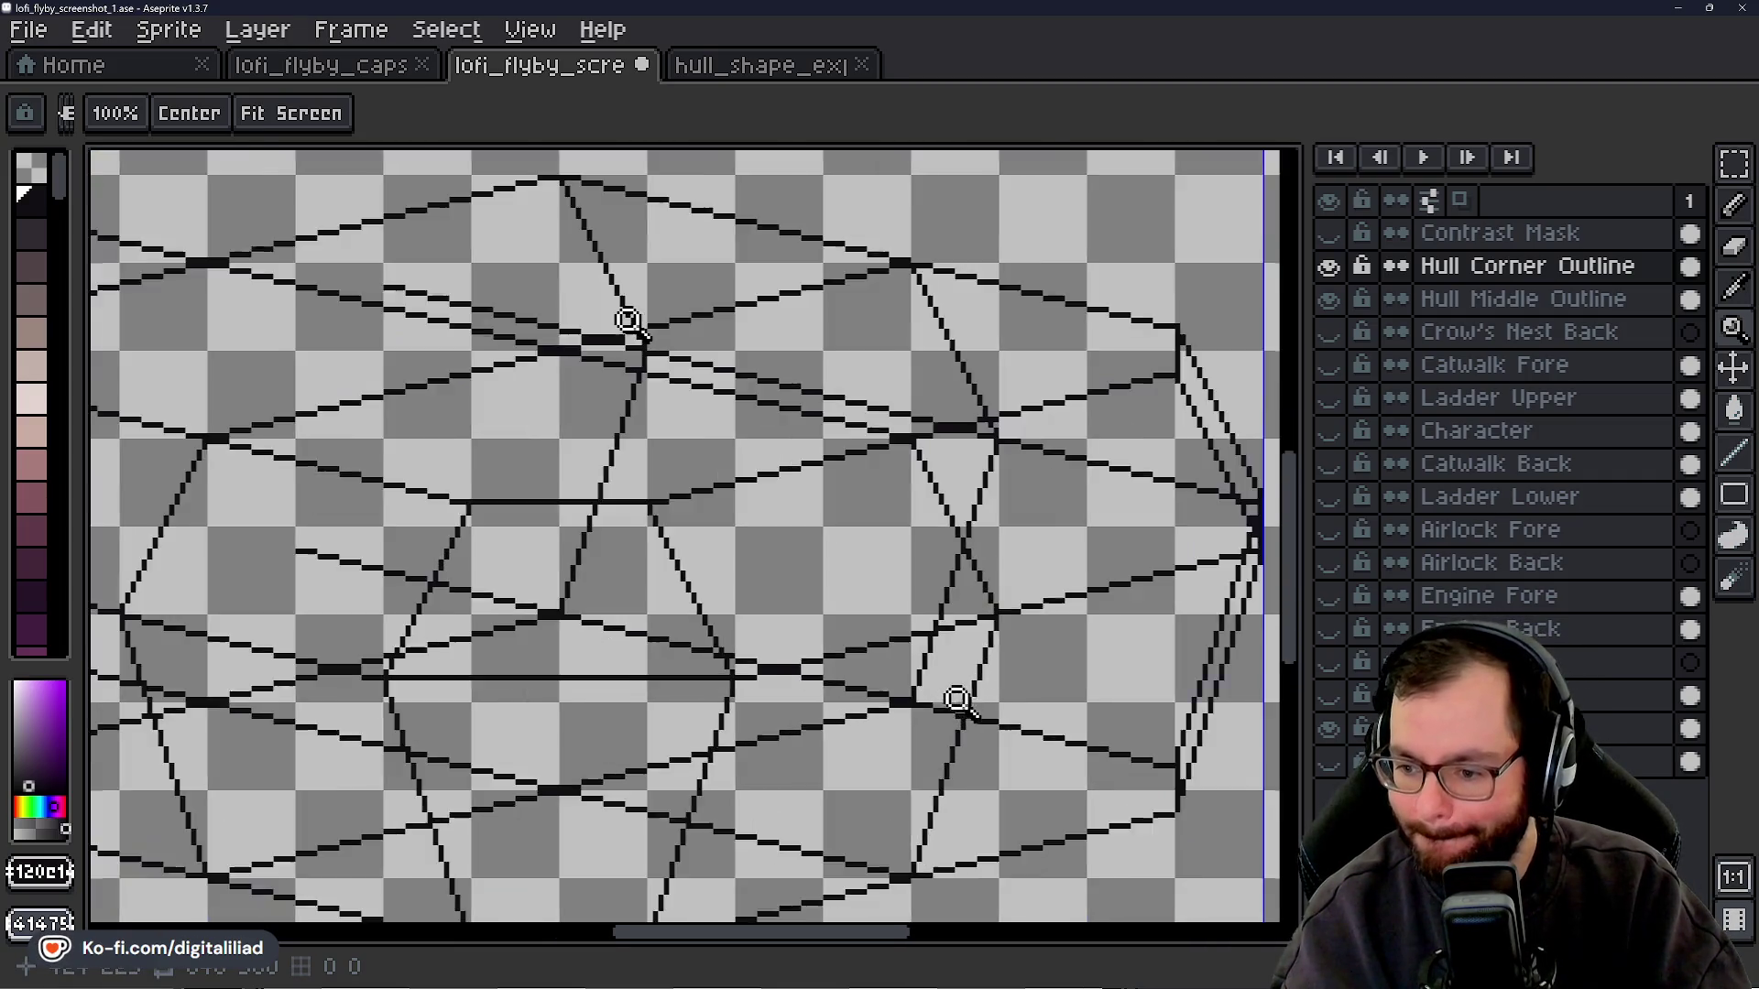
click(954, 699)
right_click(877, 577)
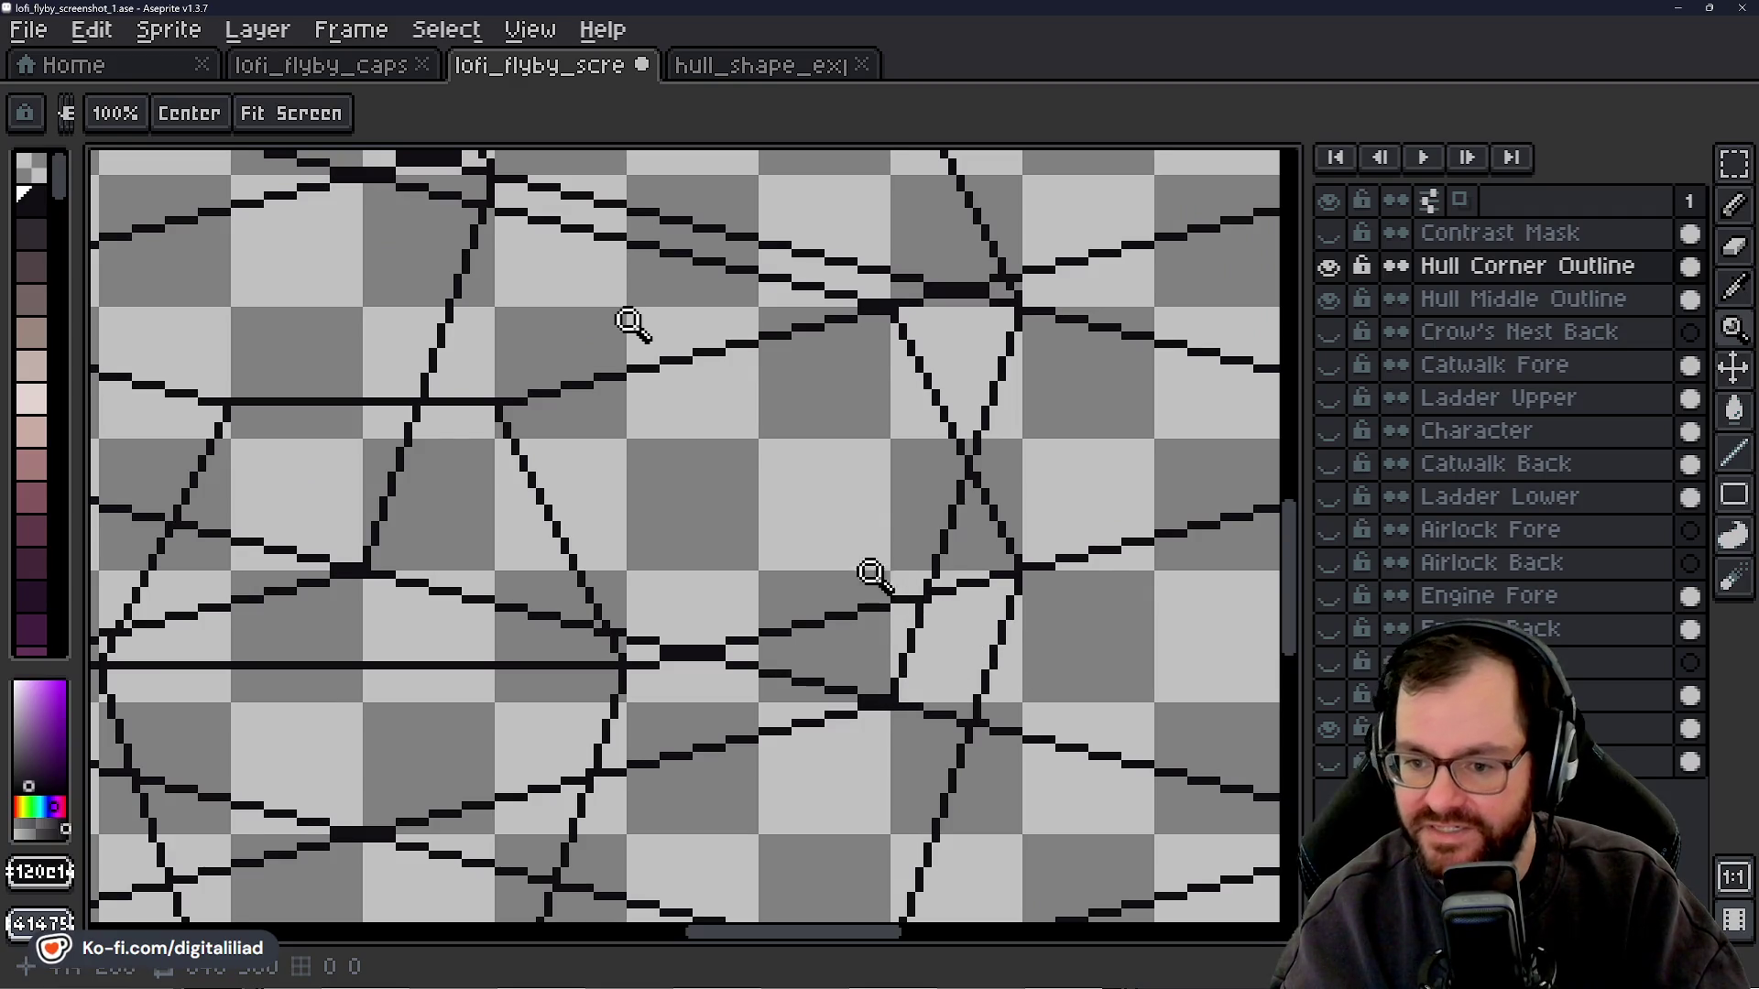
right_click(870, 591)
click(868, 597)
click(205, 344)
click(204, 362)
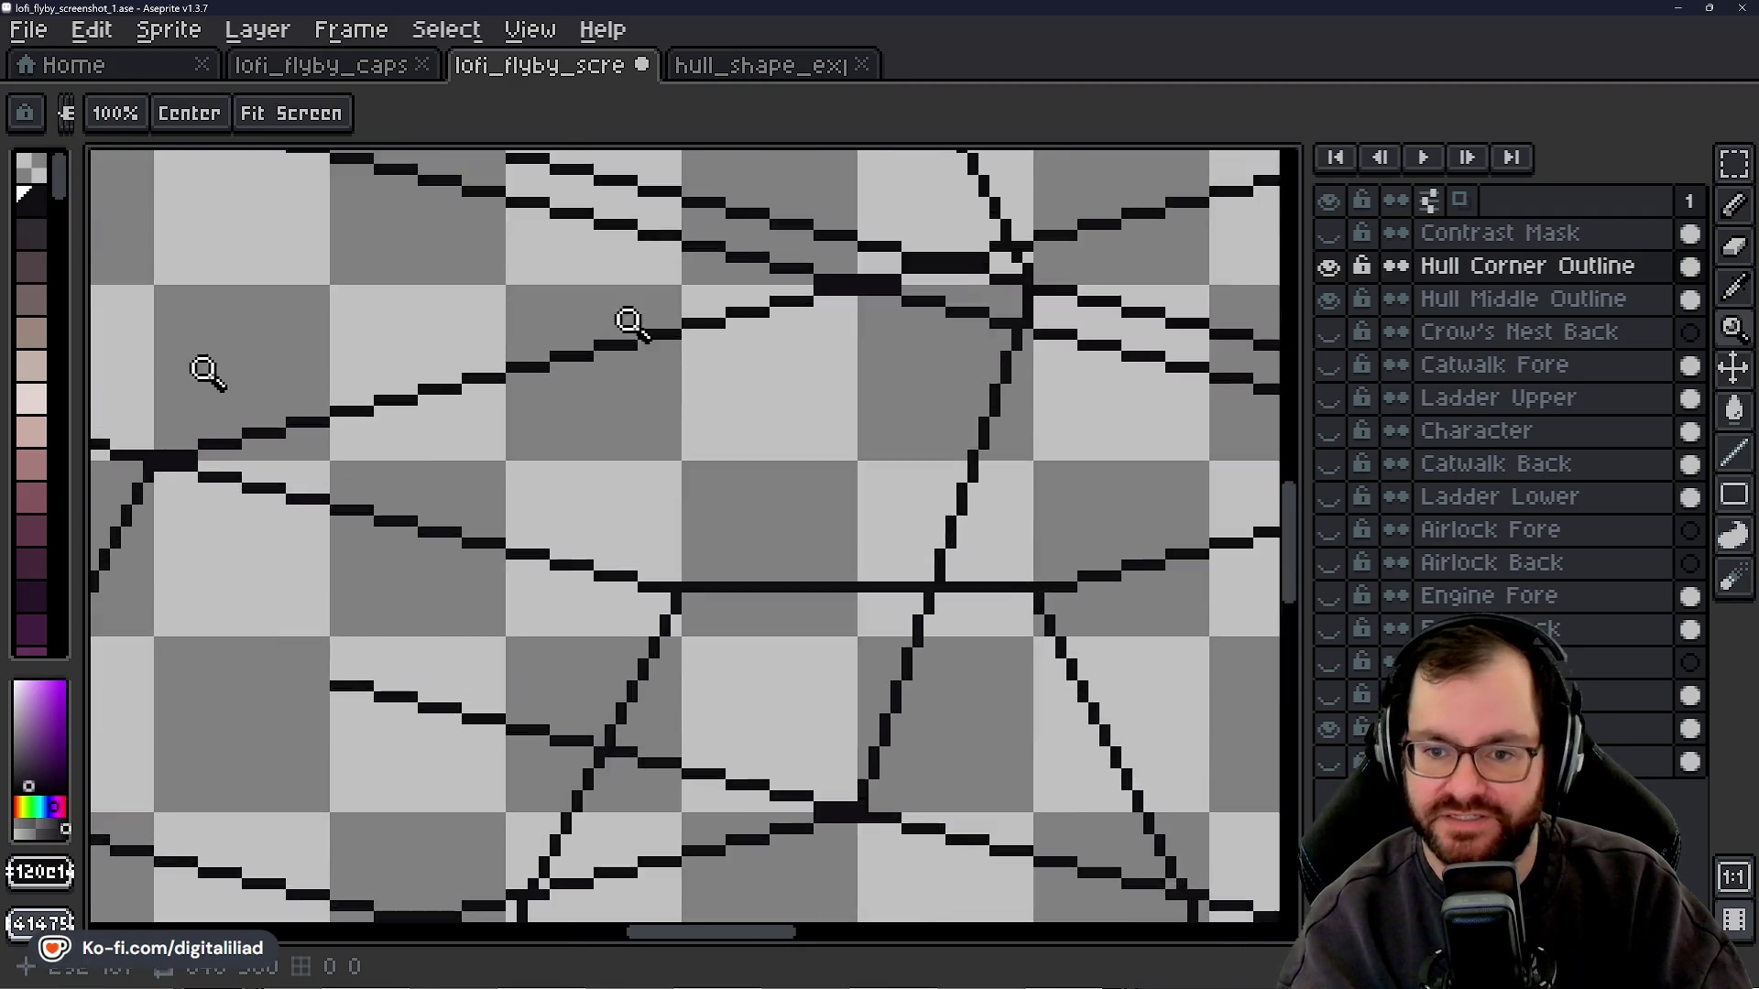
click(204, 365)
right_click(609, 570)
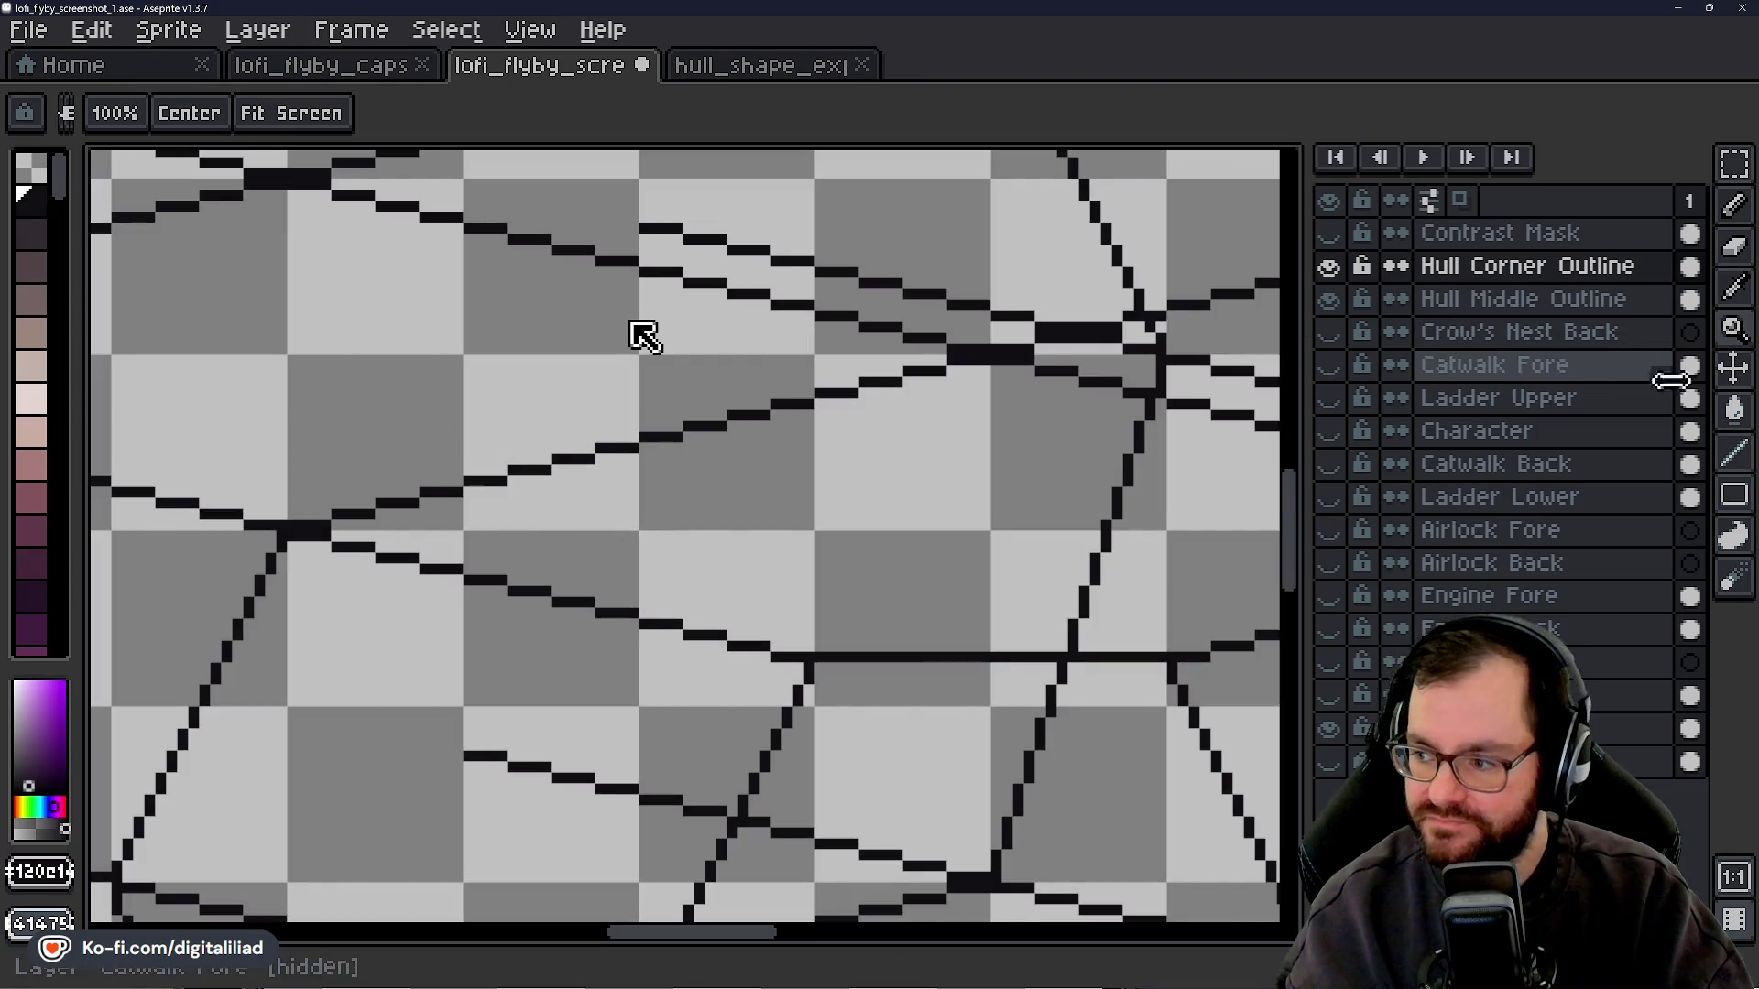
key(l)
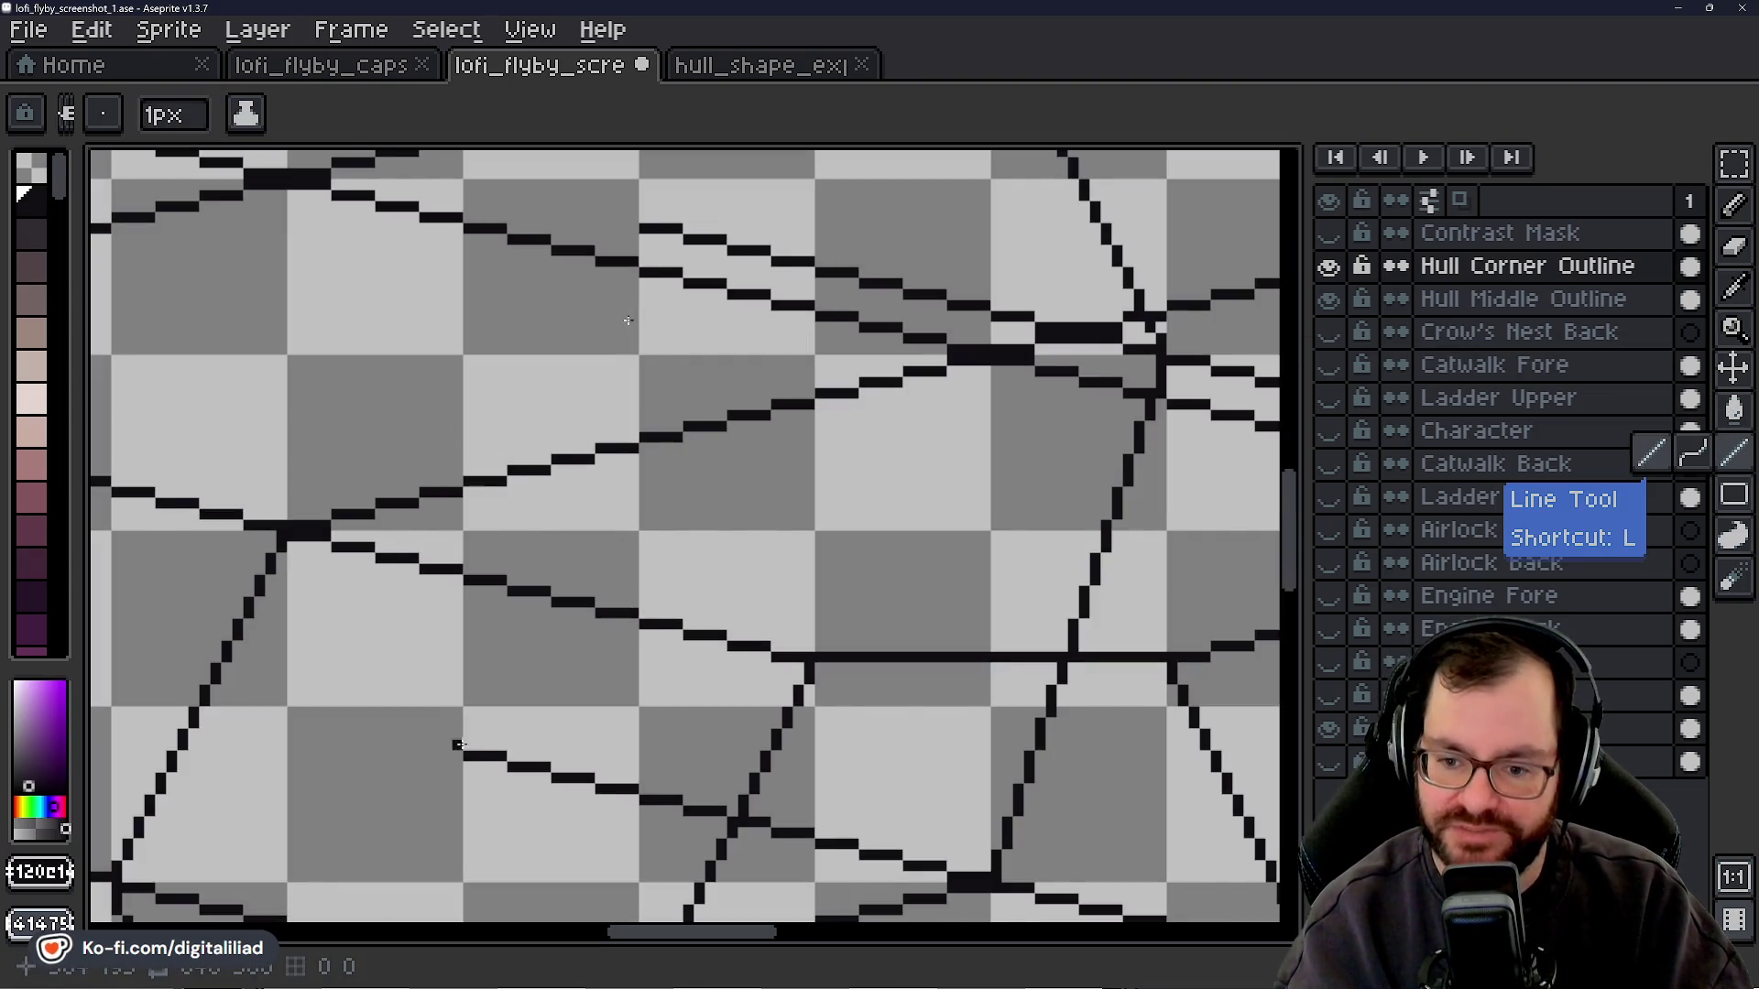
- Draw a 1px black facet line from the horizontal hull line up to the hull's upper diagonal edge
drag(468, 745, 547, 495)
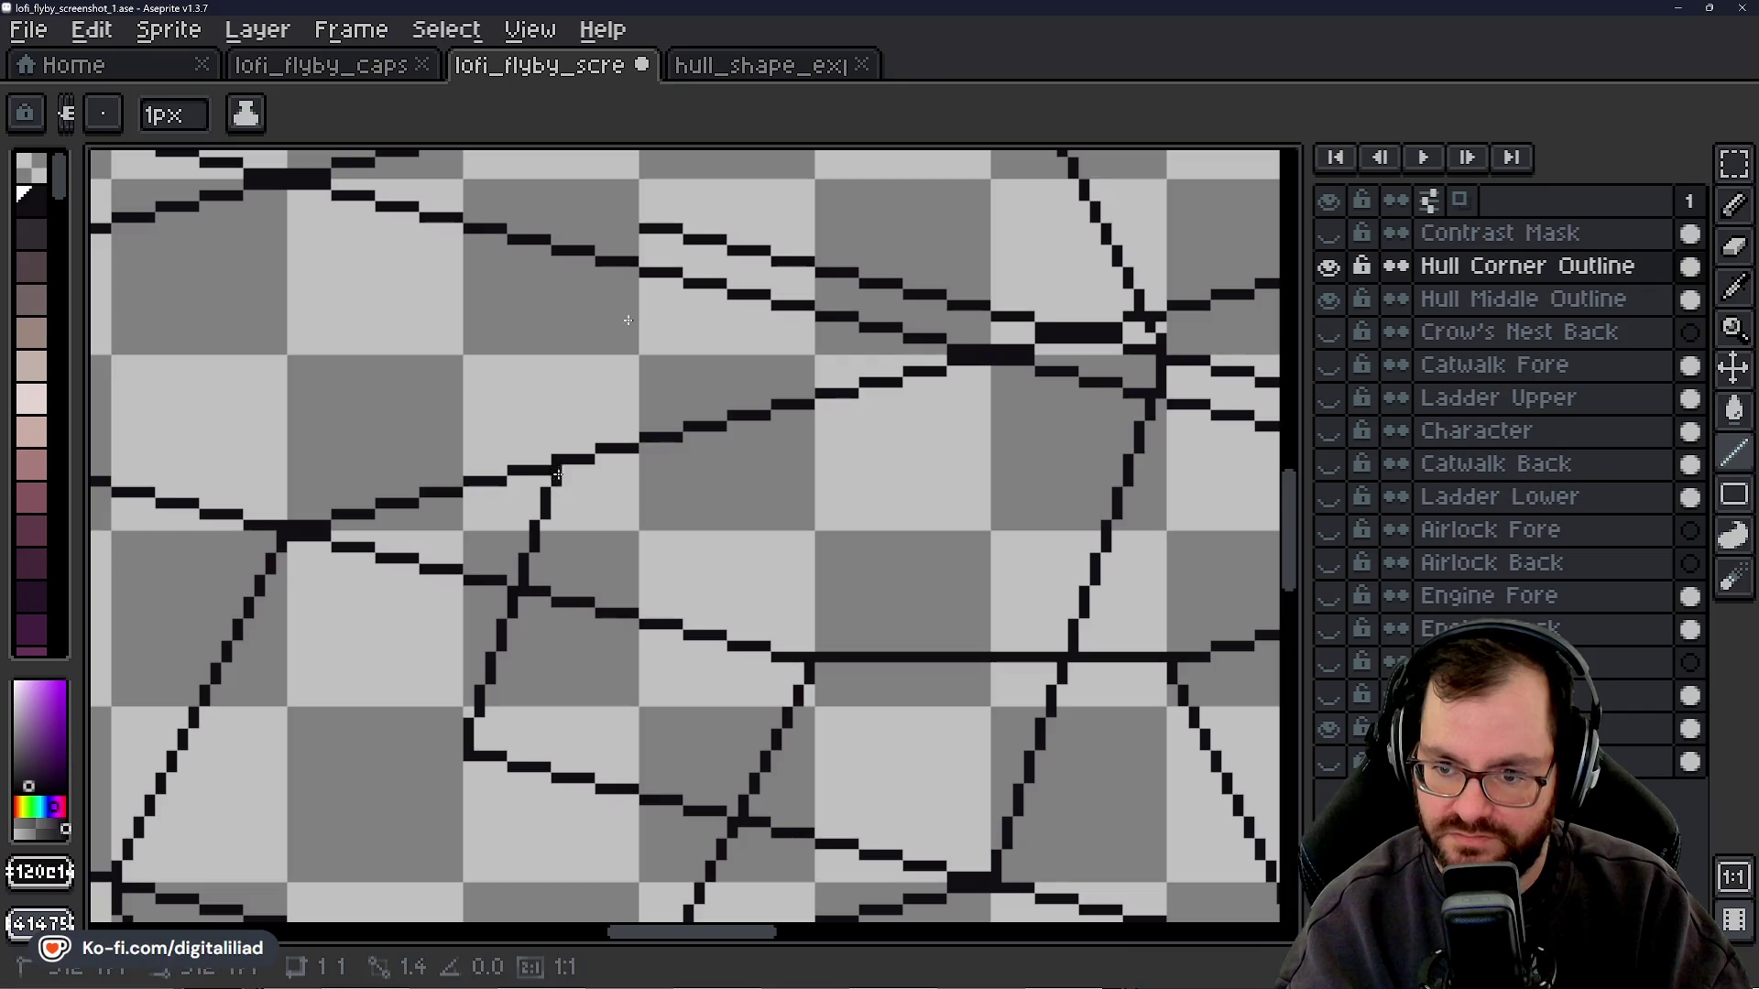
mouse_move(547, 495)
mouse_down()
mouse_move(577, 449)
mouse_move(578, 389)
mouse_up()
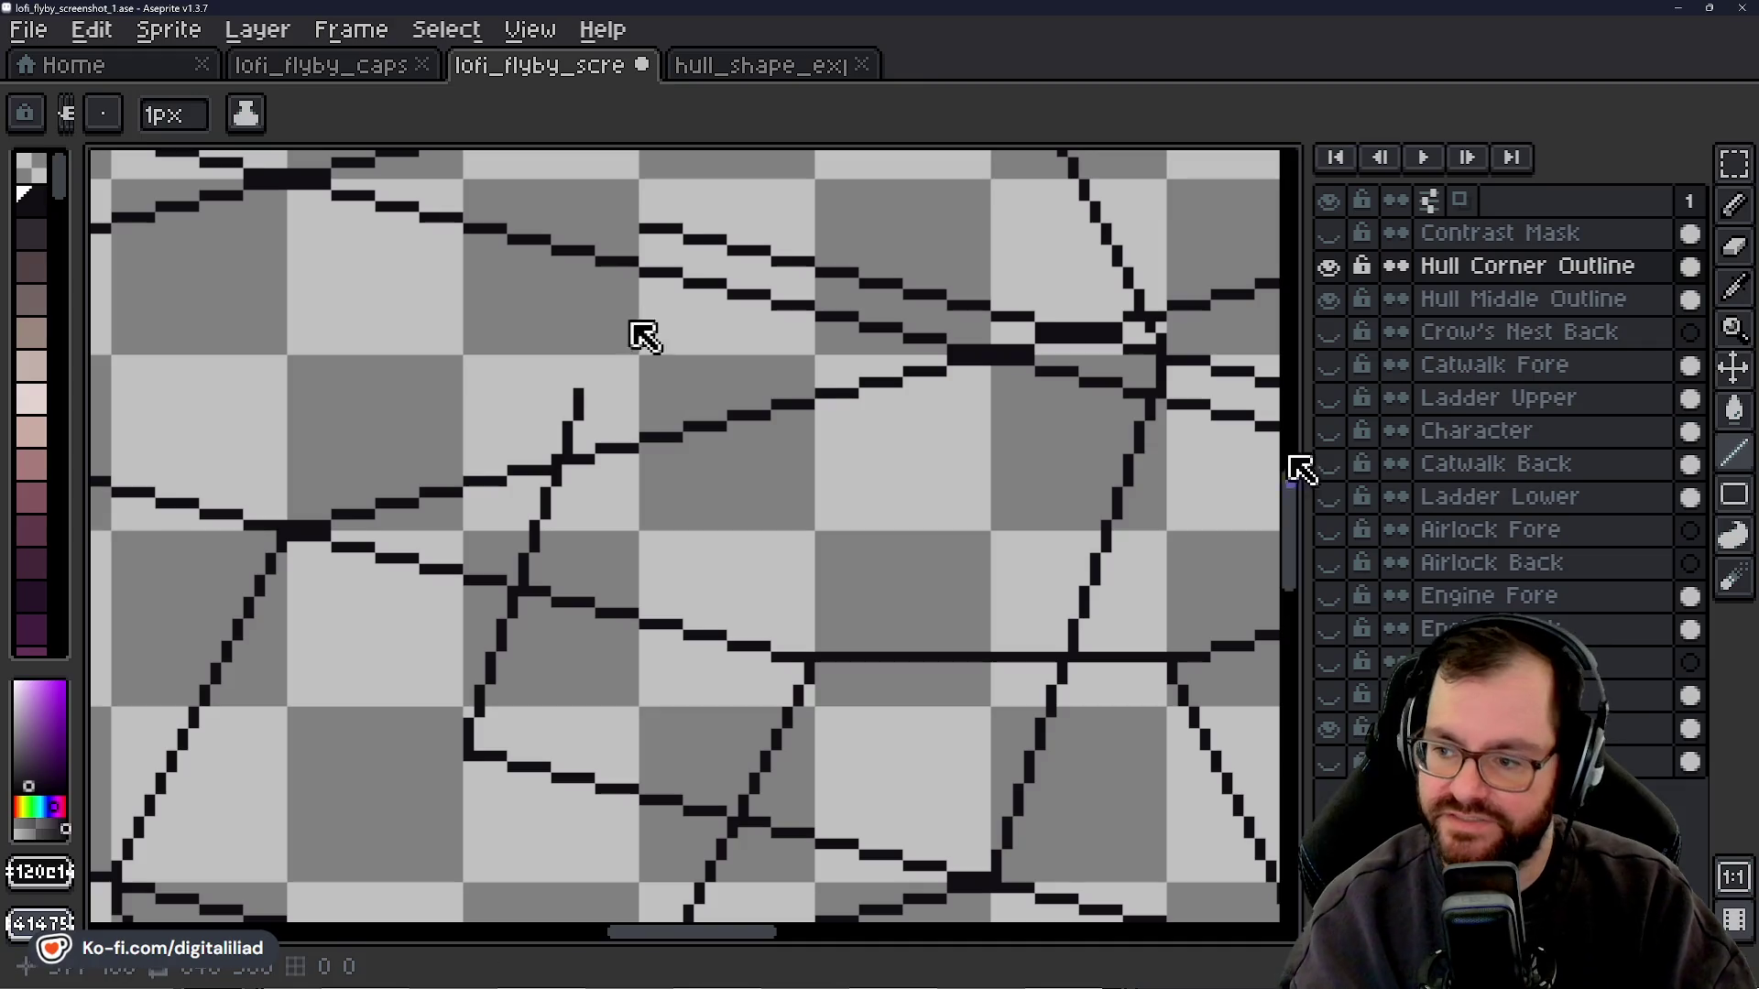
scroll(1296, 514, up, 5)
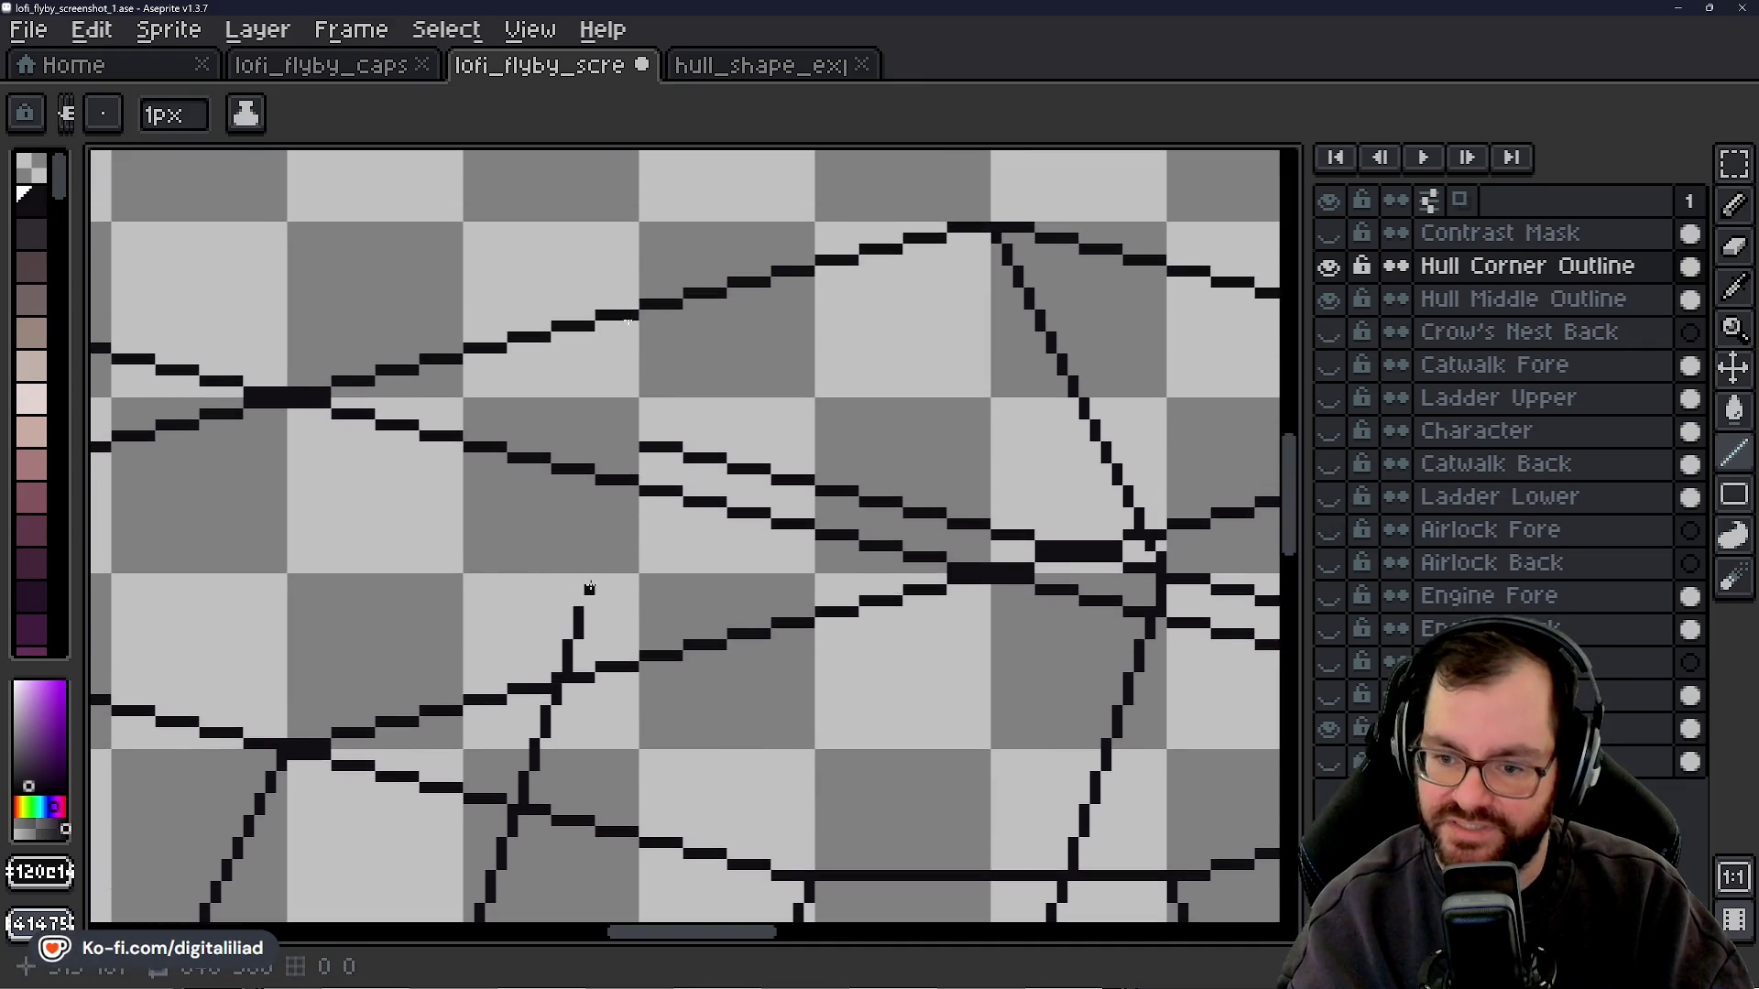
drag(587, 602, 632, 447)
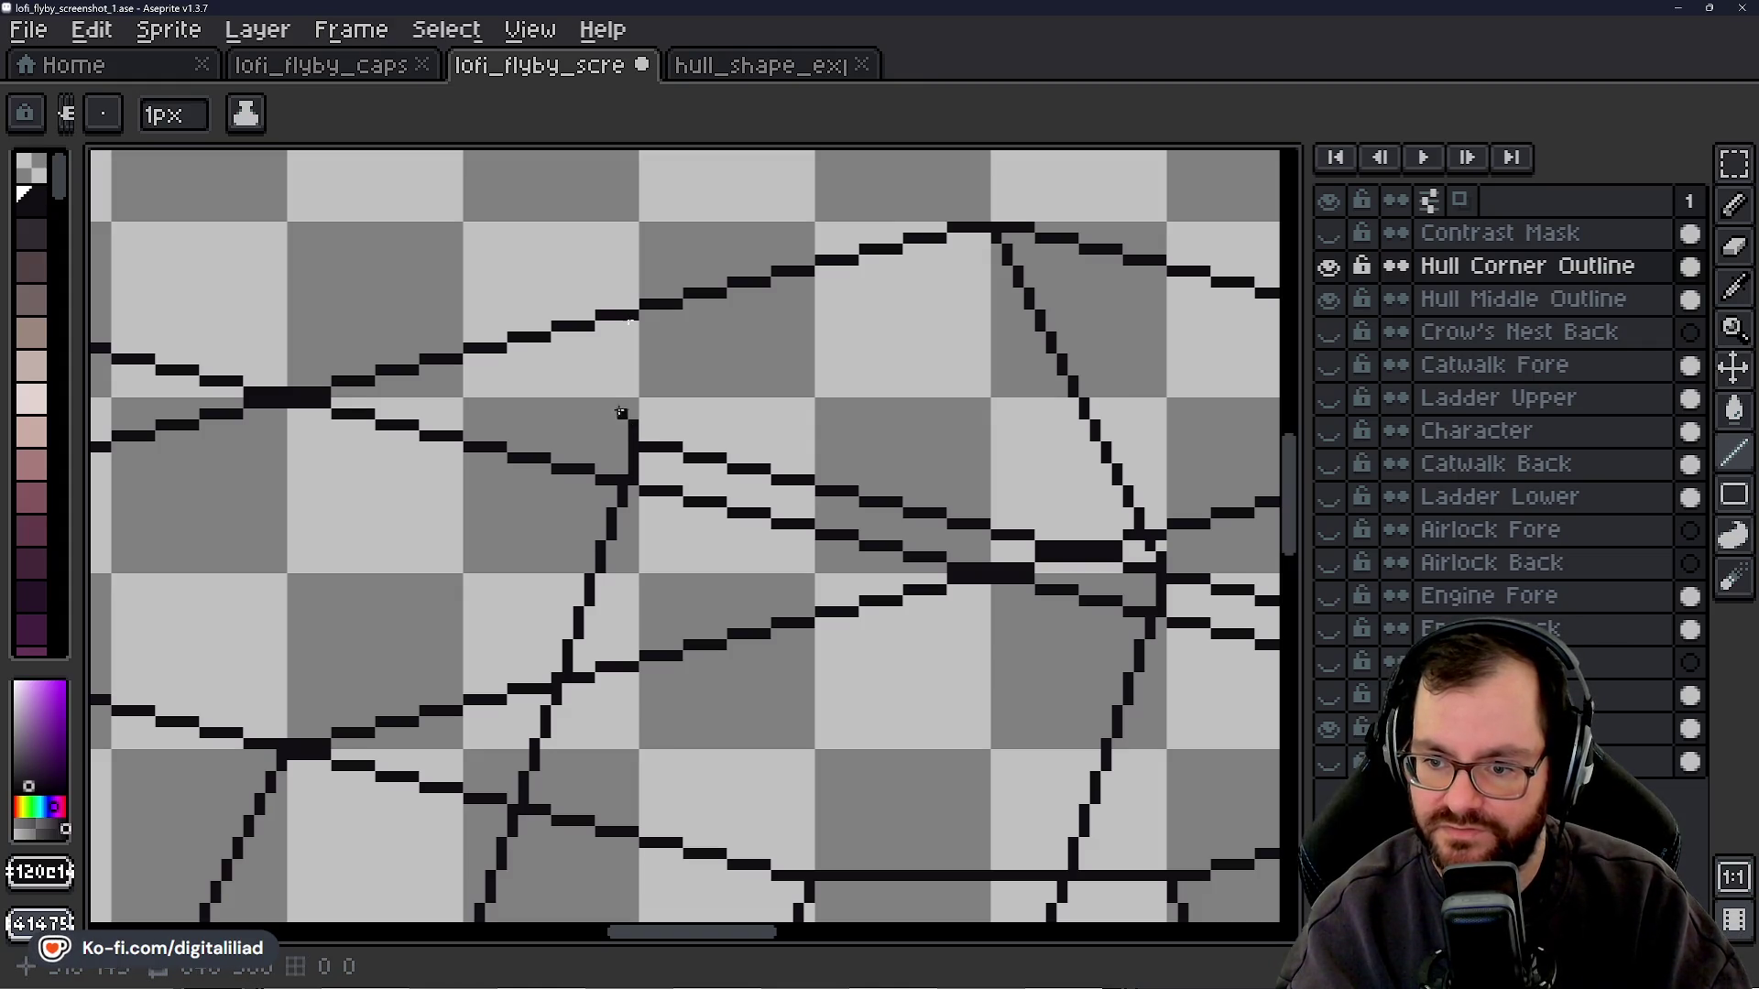
shift+click(606, 376)
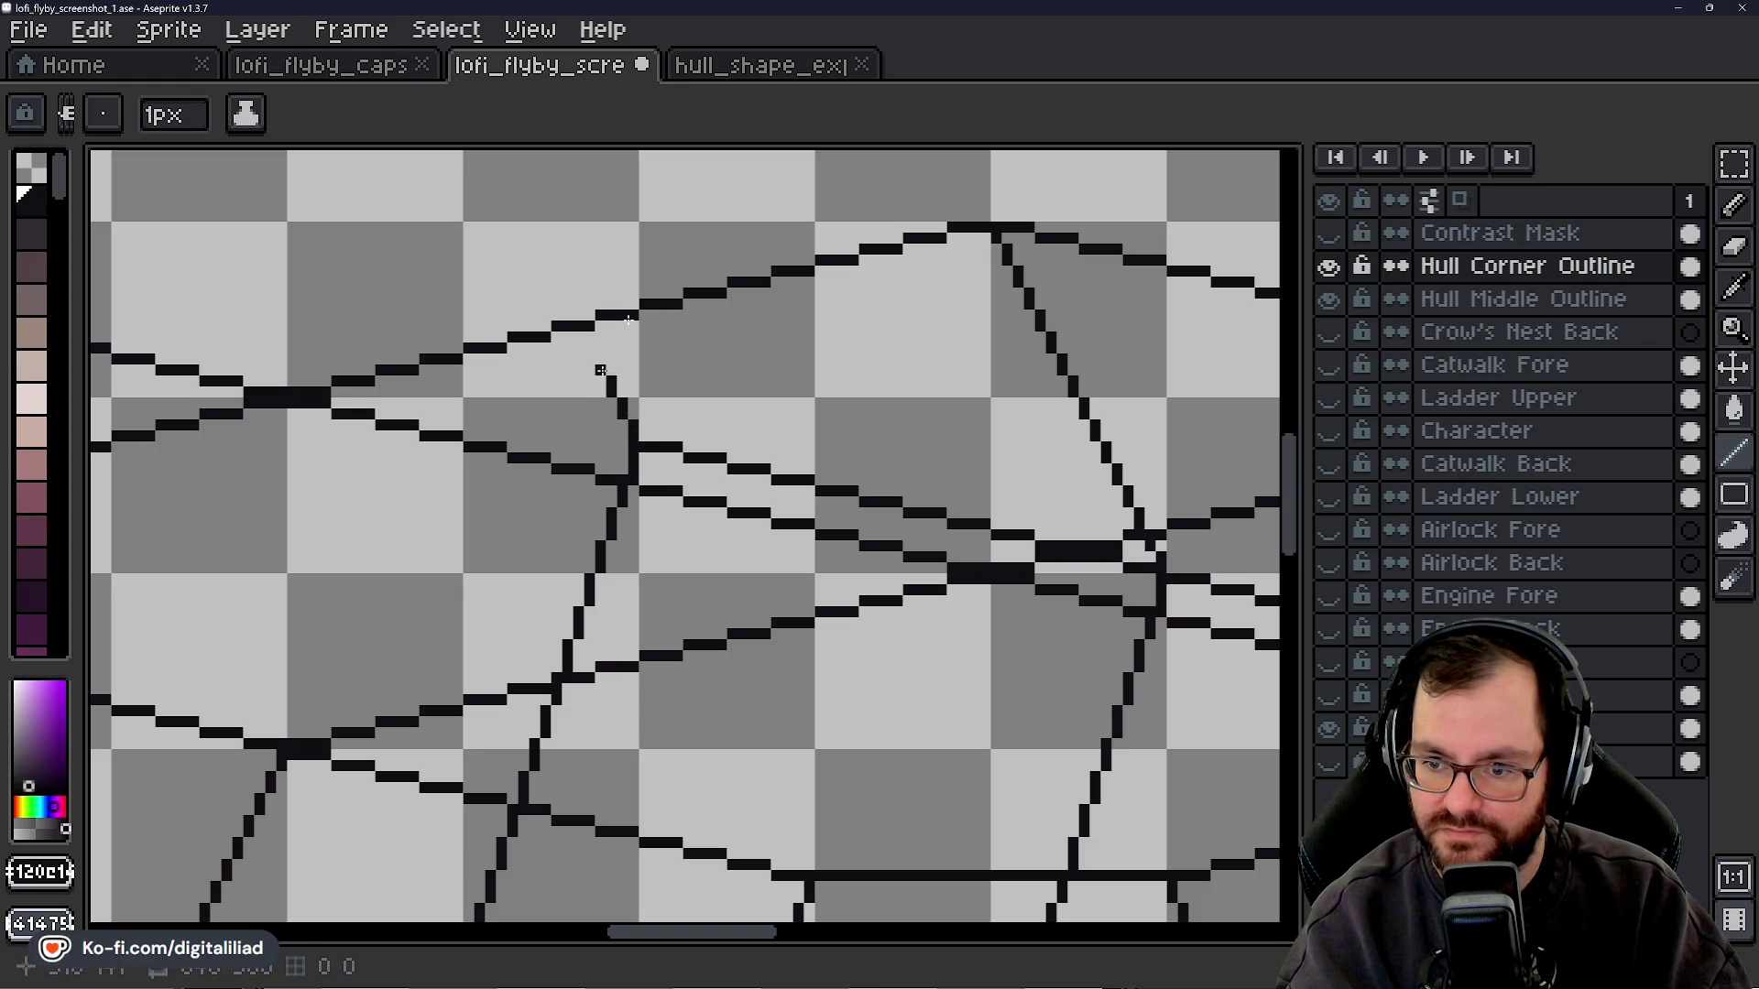
shift+click(583, 330)
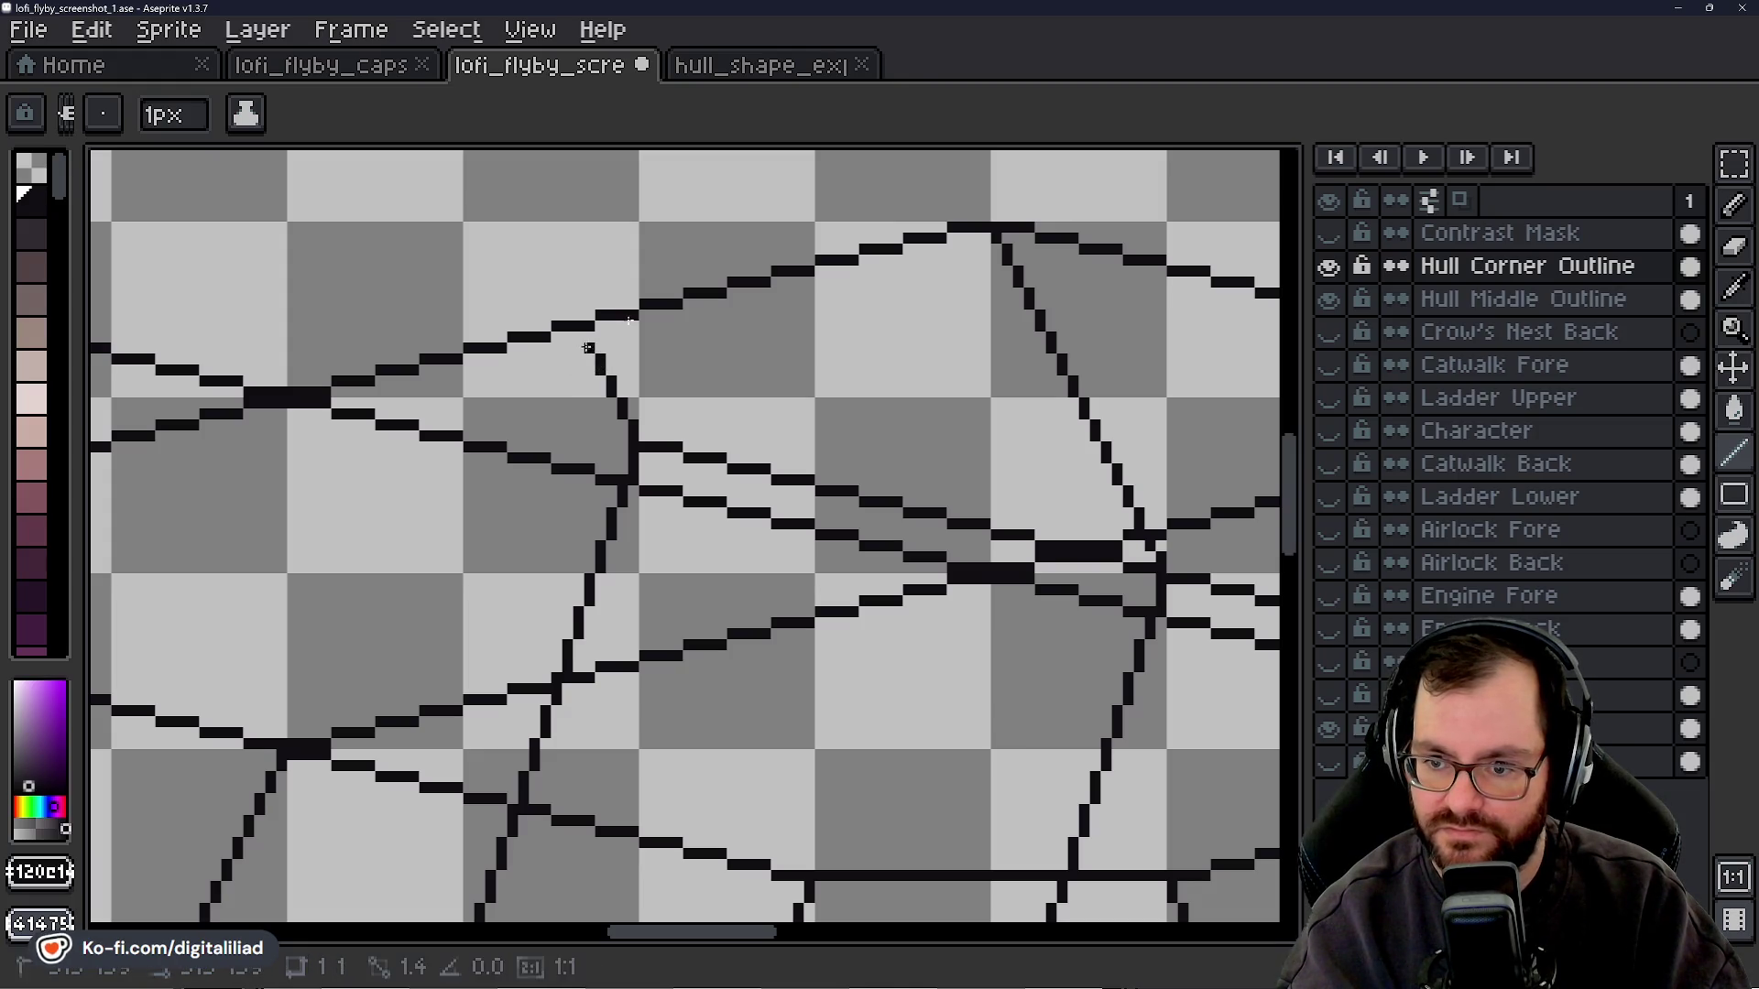
drag(1301, 546, 1297, 502)
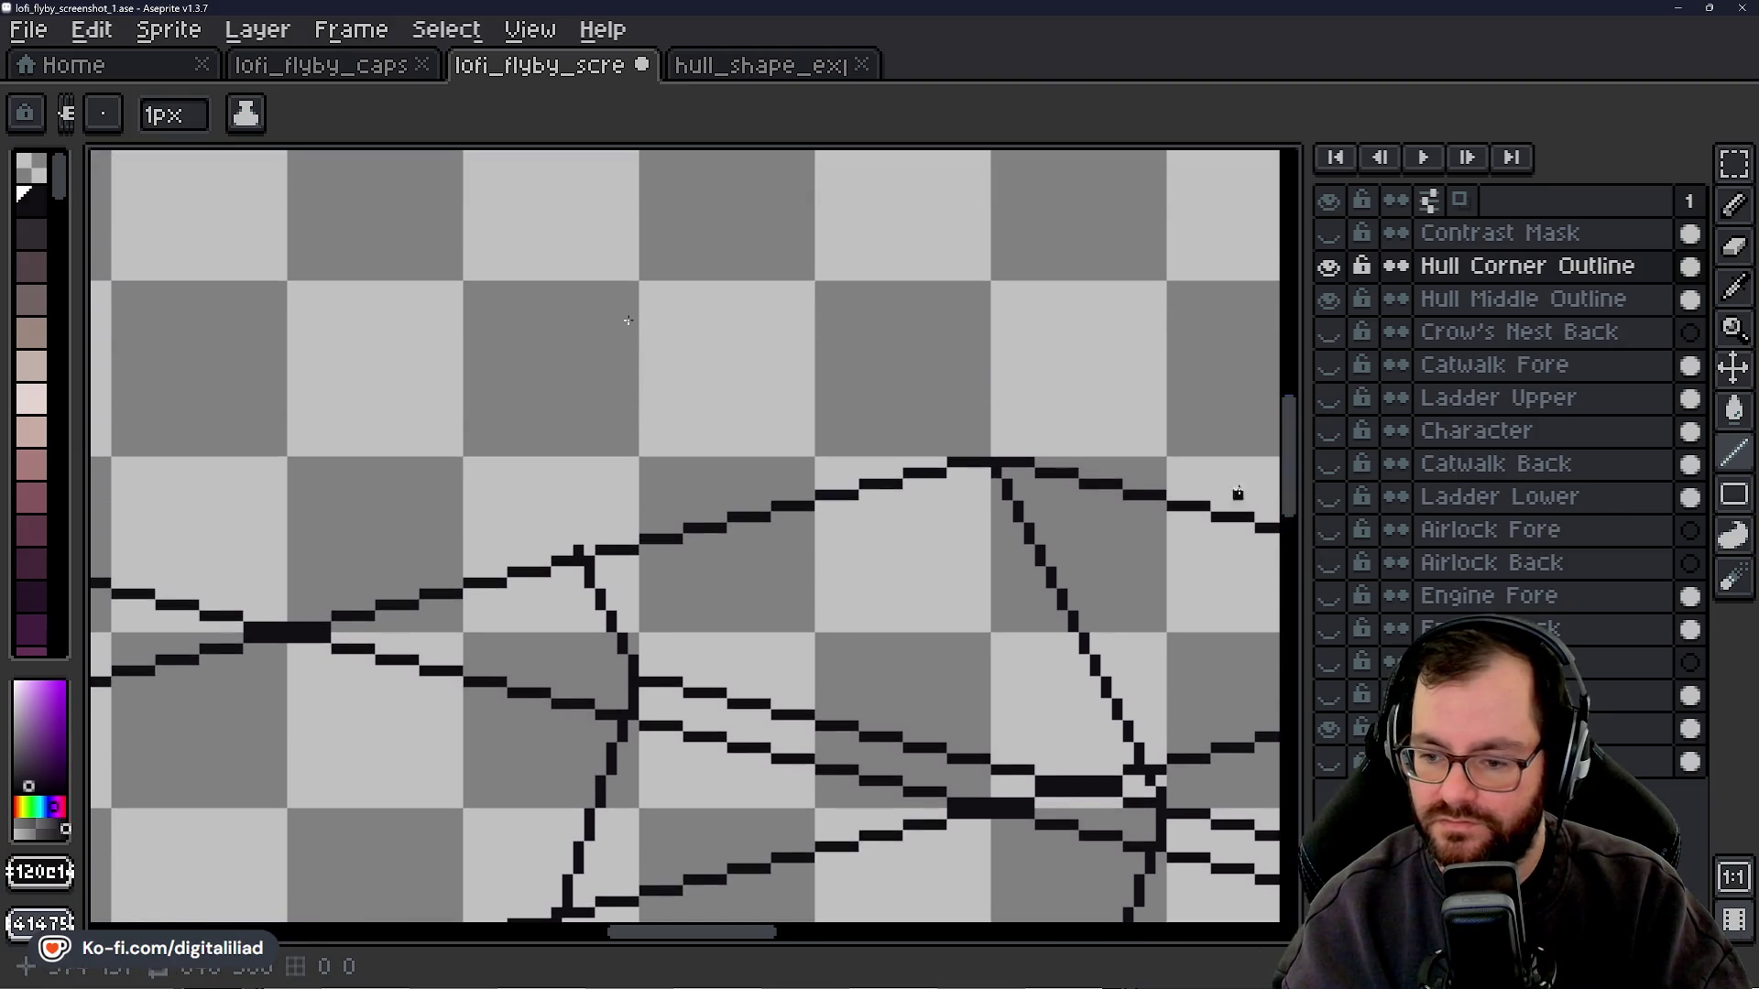
- Draw a 1px diagonal running up-left from the hull's upper edge
shift+click(555, 506)
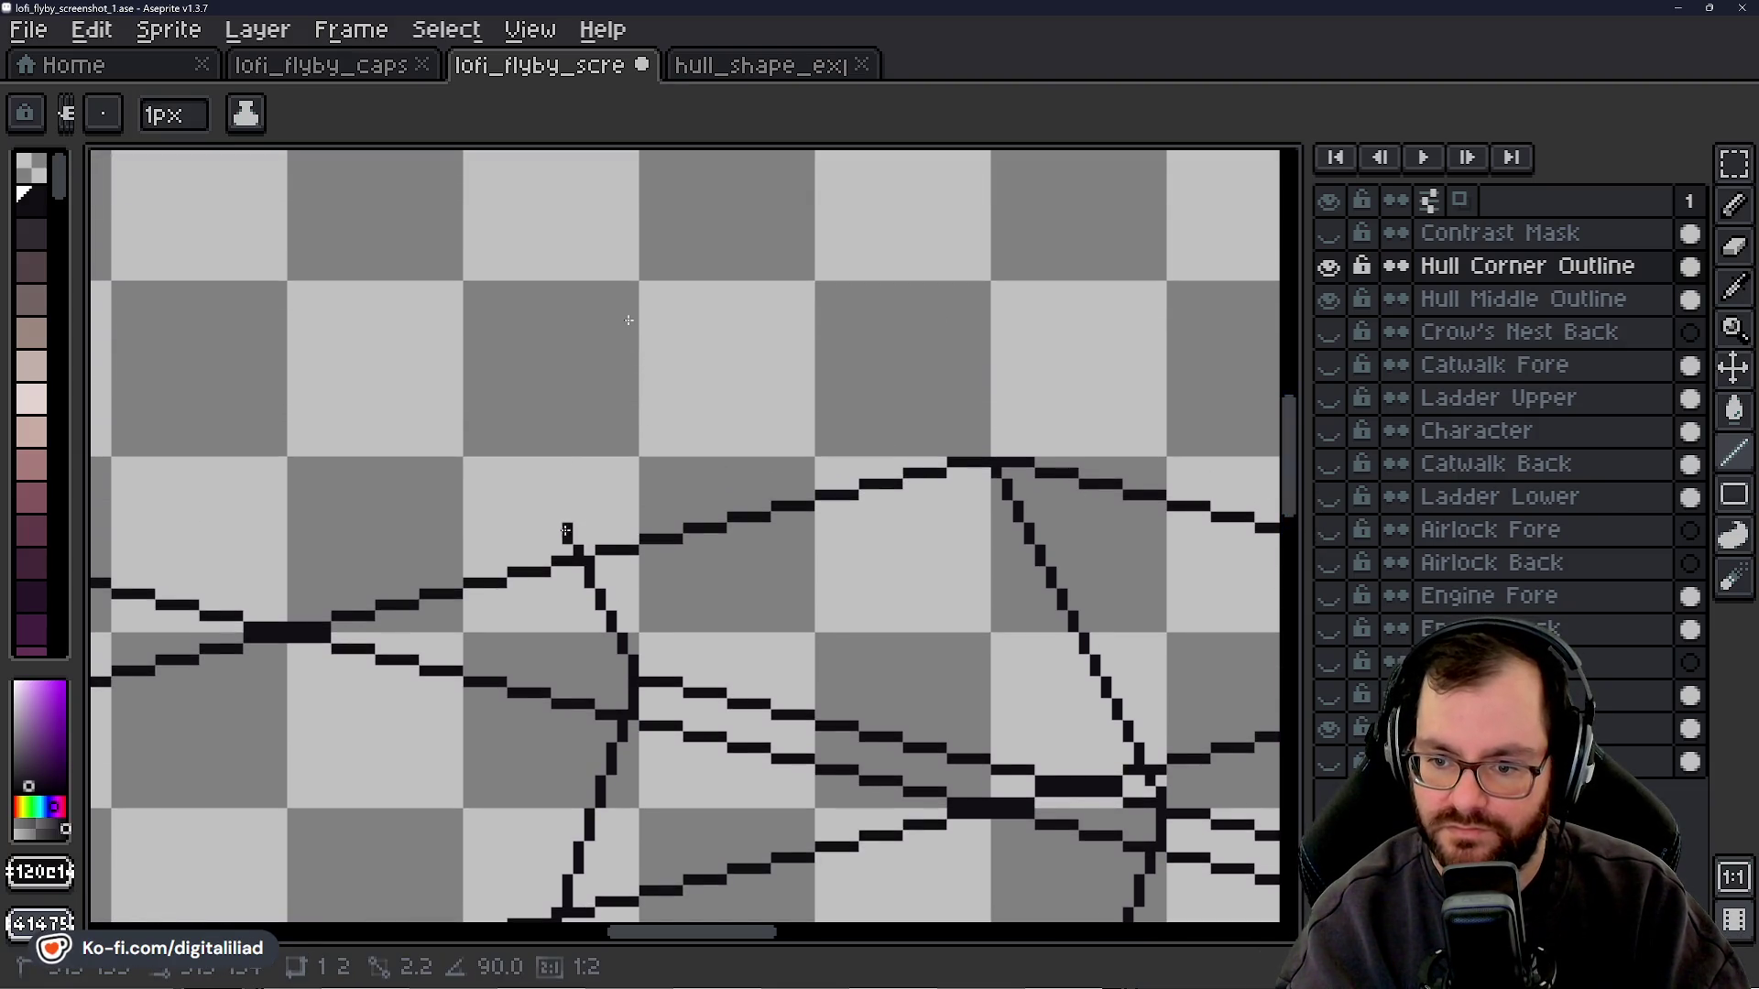
shift+click(546, 483)
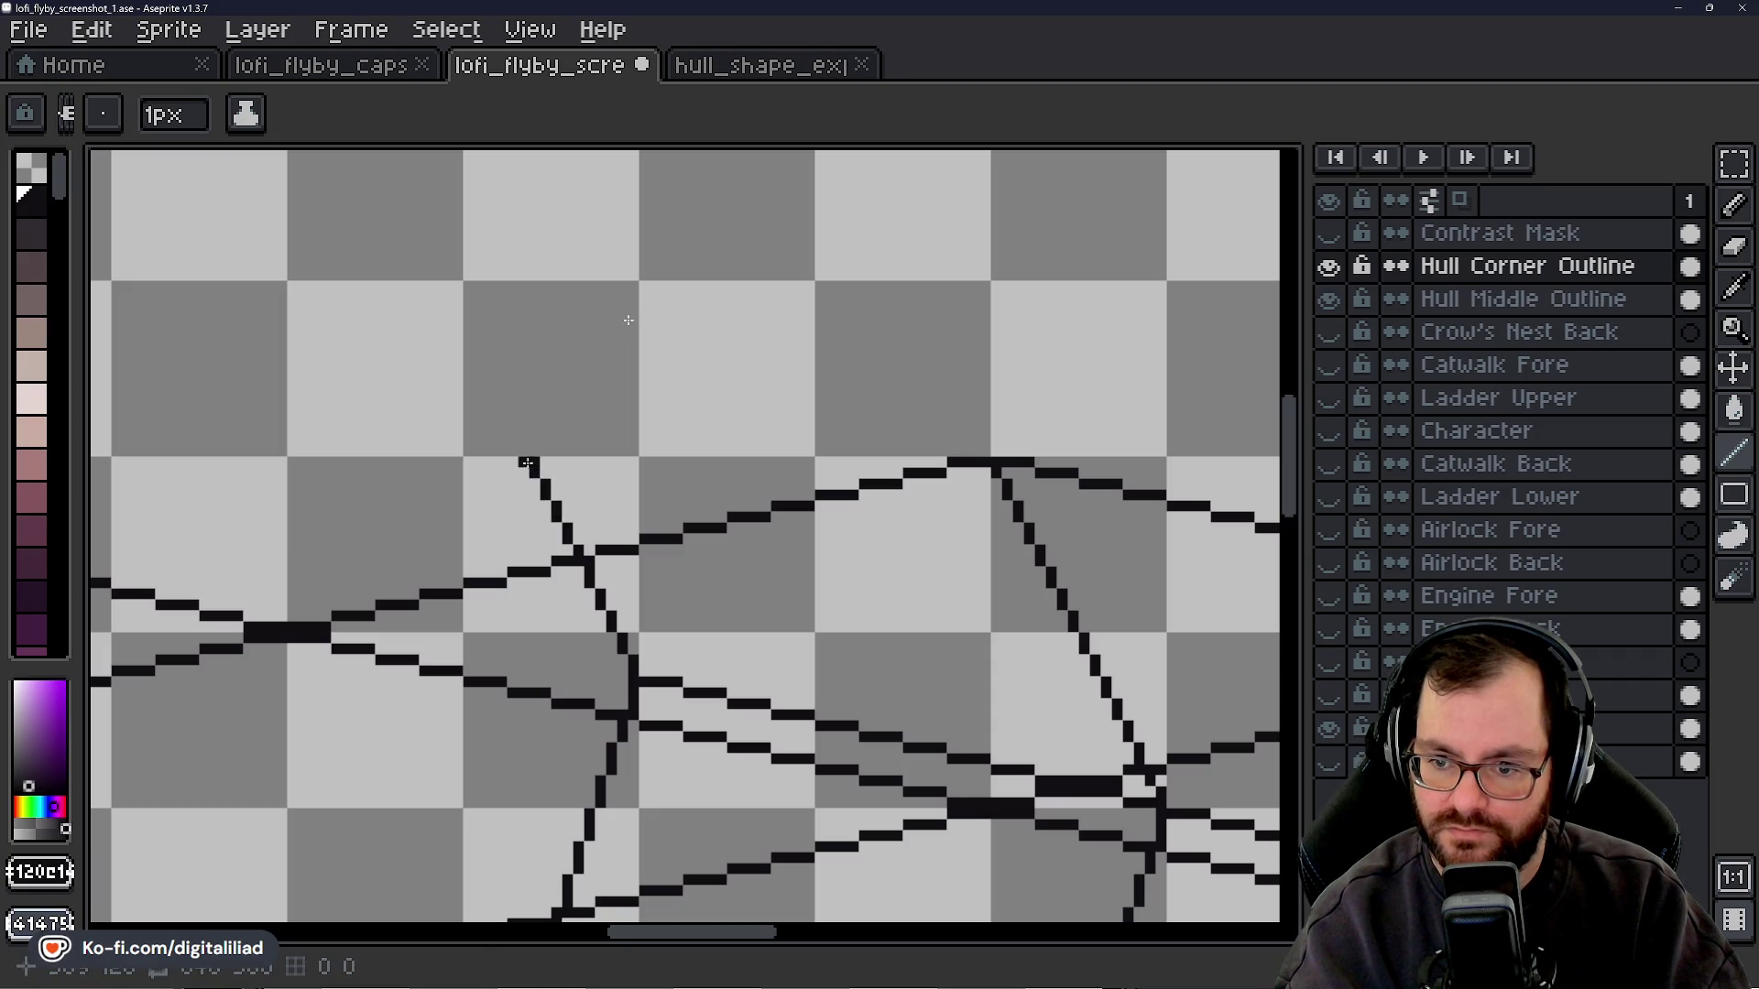
shift+click(512, 422)
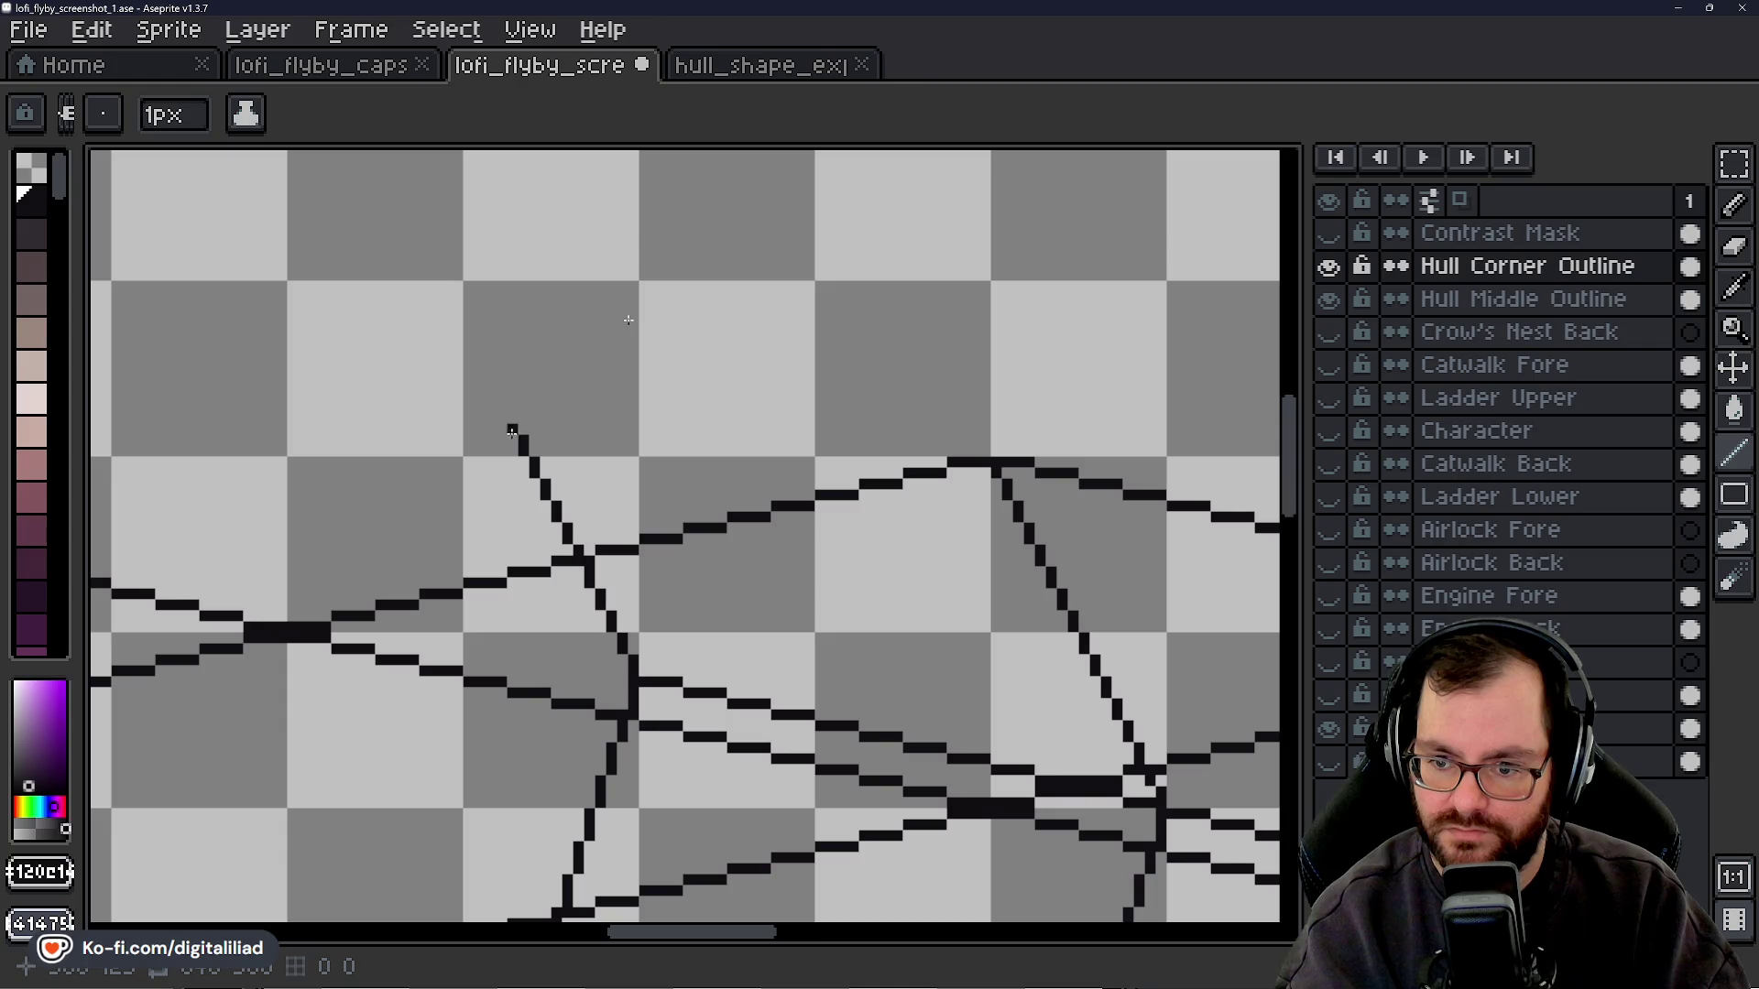
shift+click(490, 385)
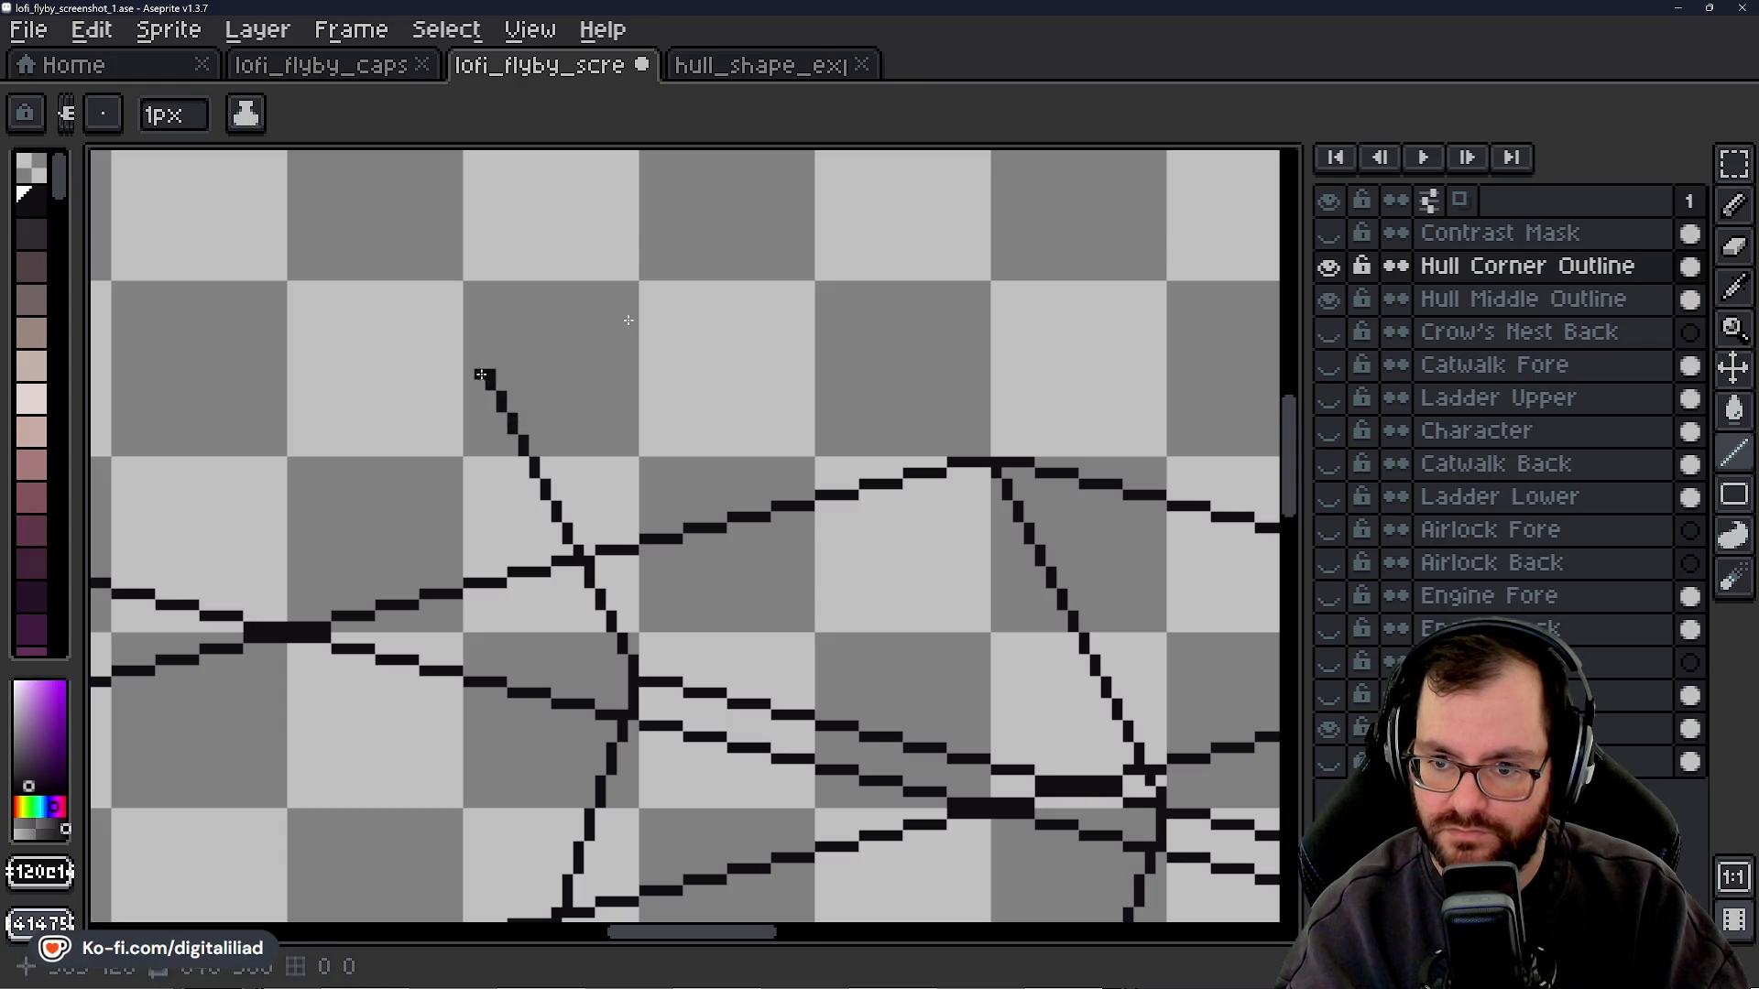
click(477, 352)
click(468, 331)
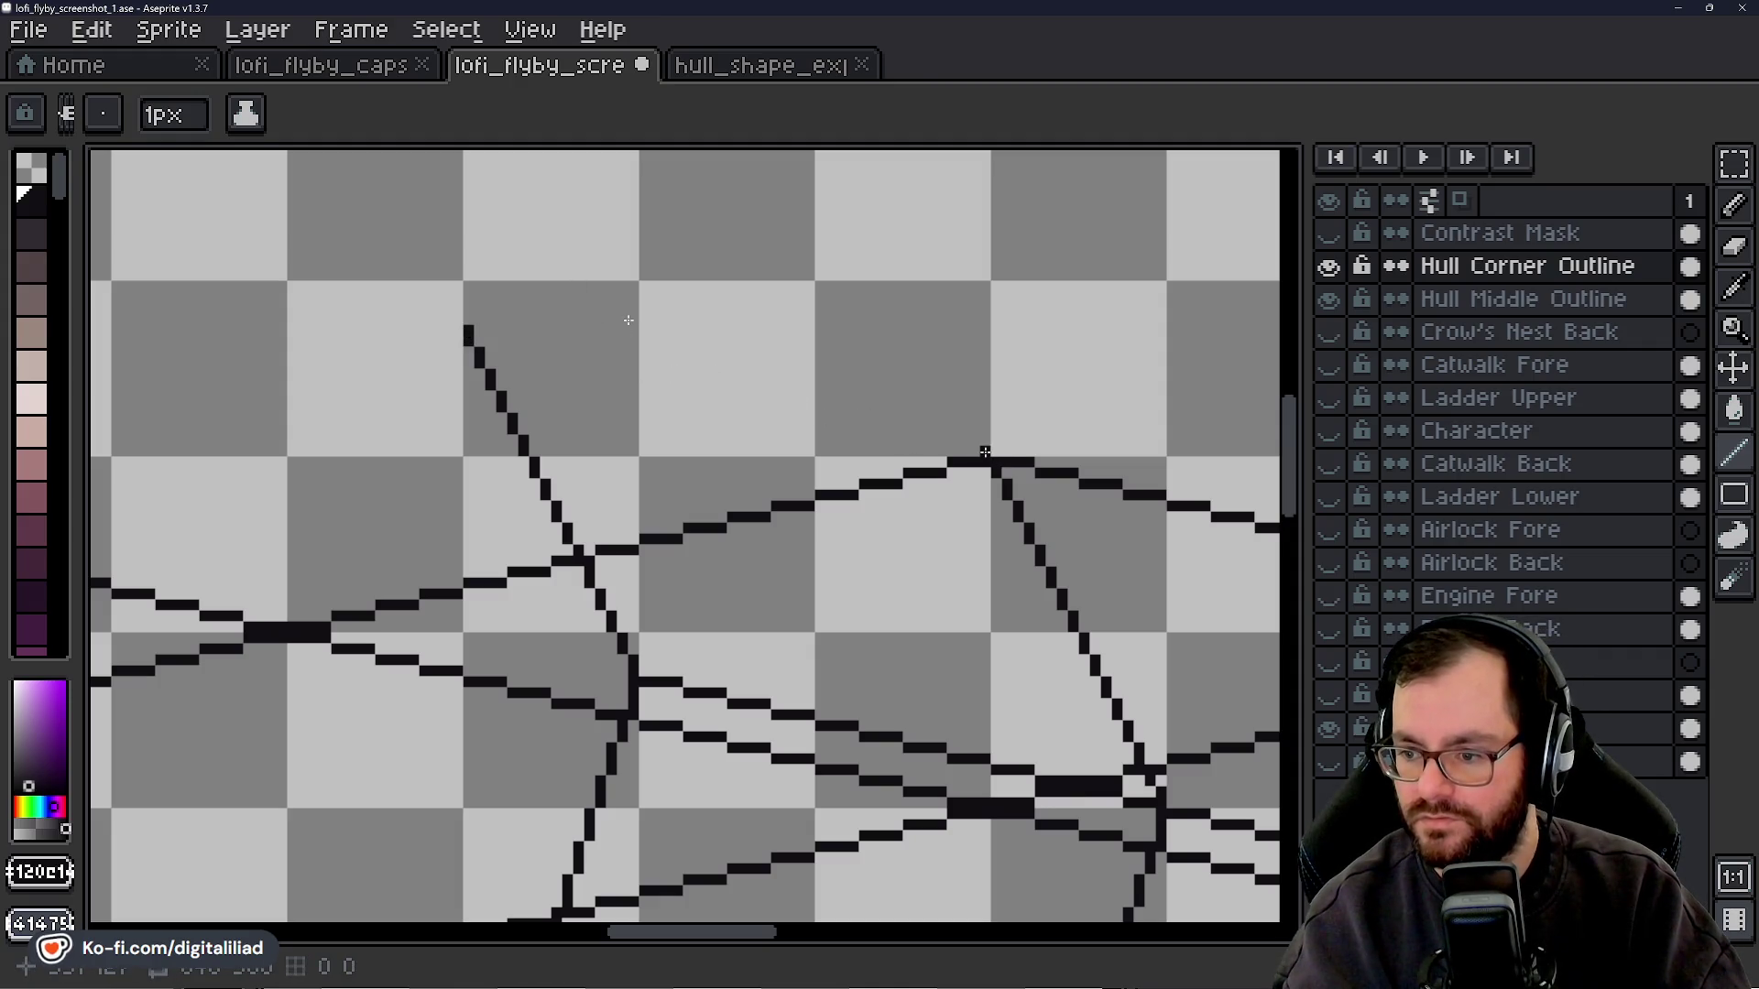
- Join the diagonal's tip to the upper edge's peak with a straight 1px line
drag(985, 451, 953, 450)
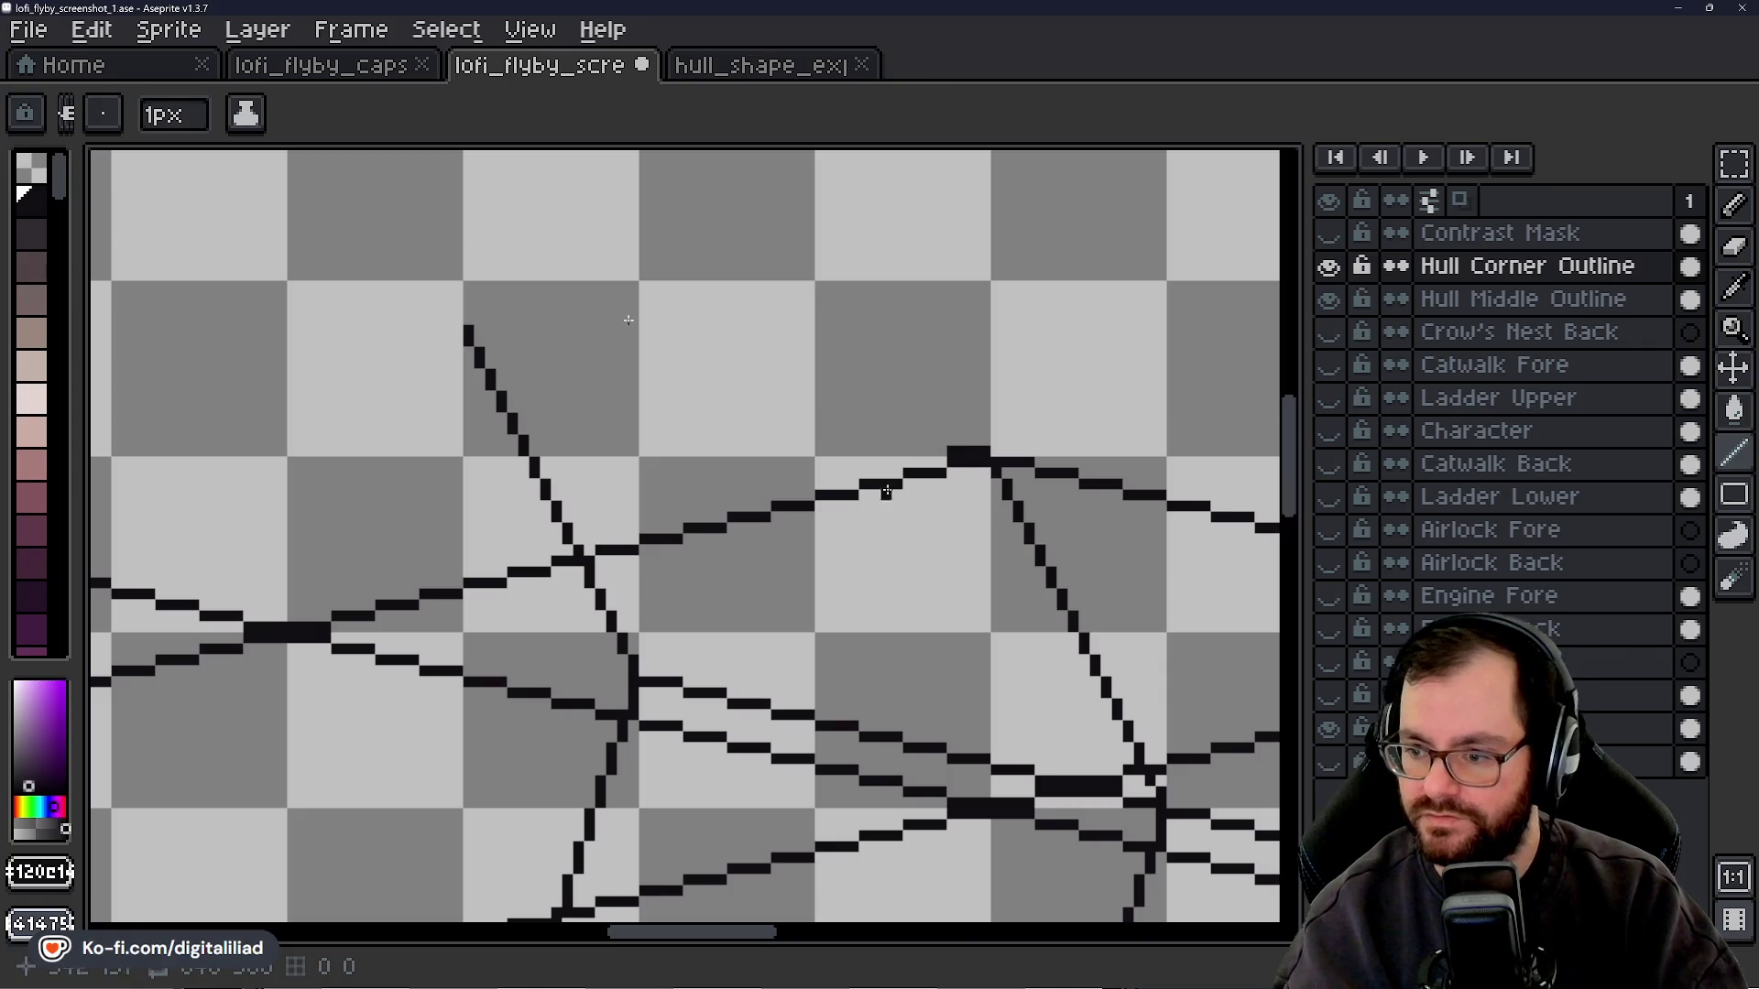
mouse_move(470, 329)
mouse_down()
mouse_move(559, 334)
mouse_move(946, 439)
mouse_up()
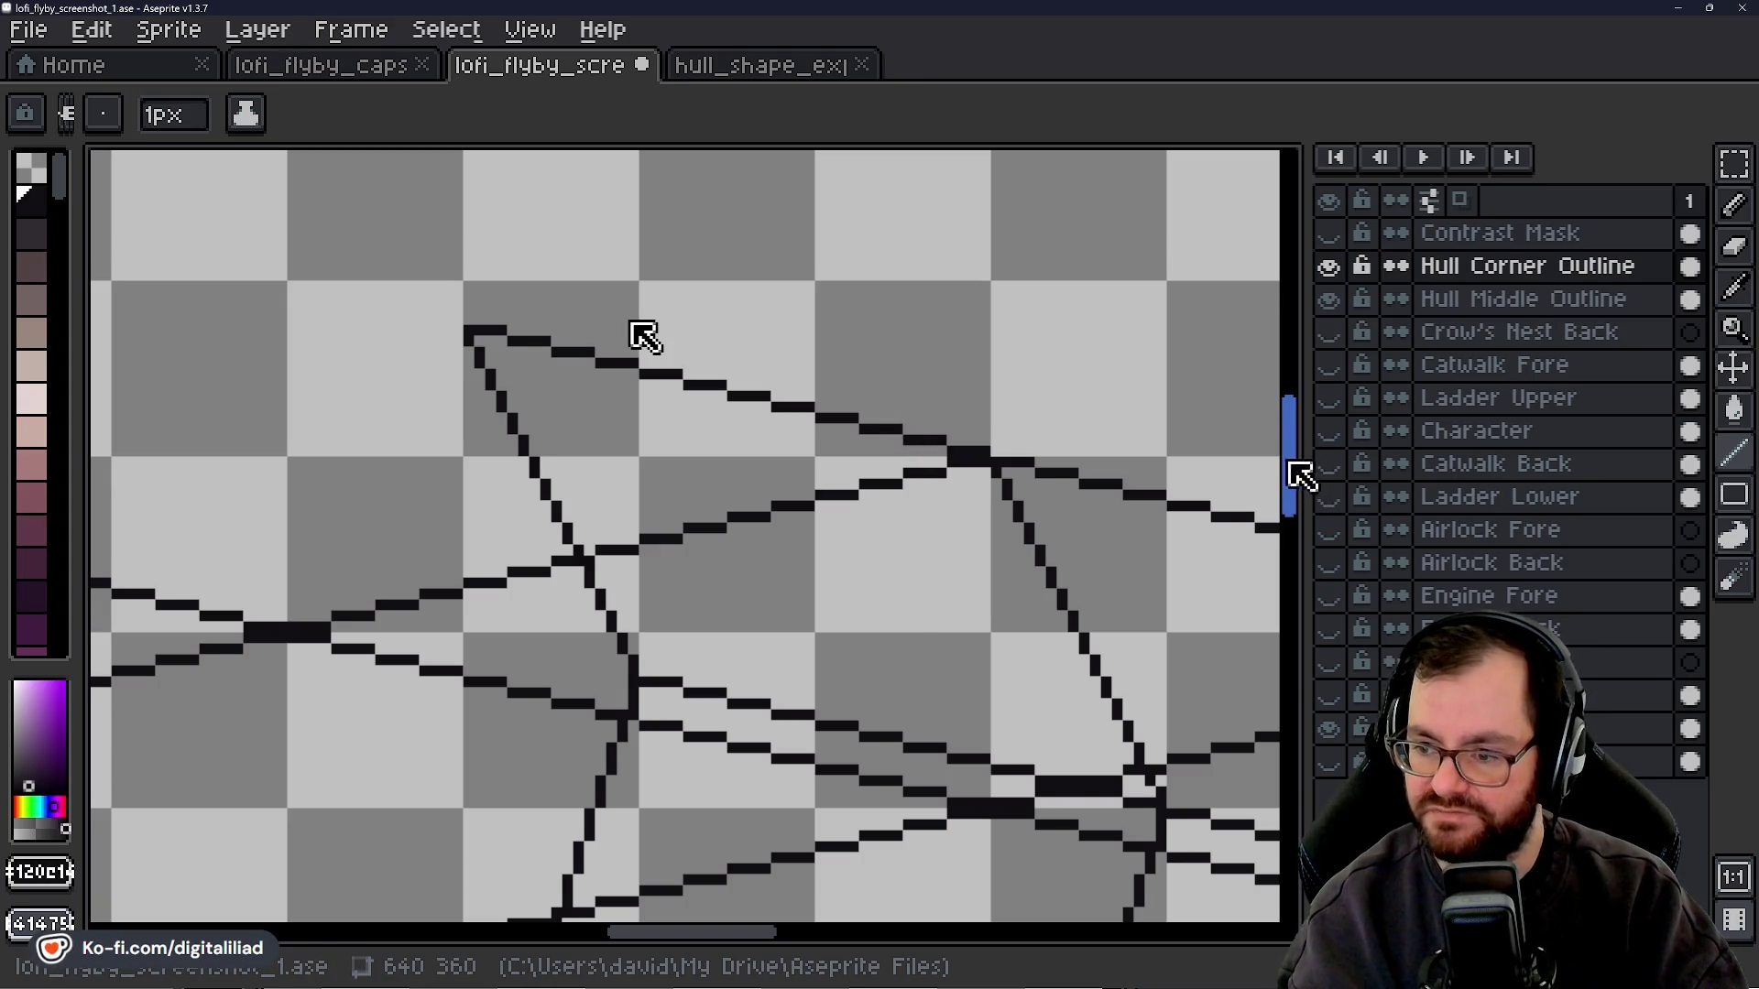
drag(1301, 475, 1301, 539)
- Zoom out to see the whole hull, zoom back in on its top-left corner, and select the Line Tool
mouse_move(1699, 339)
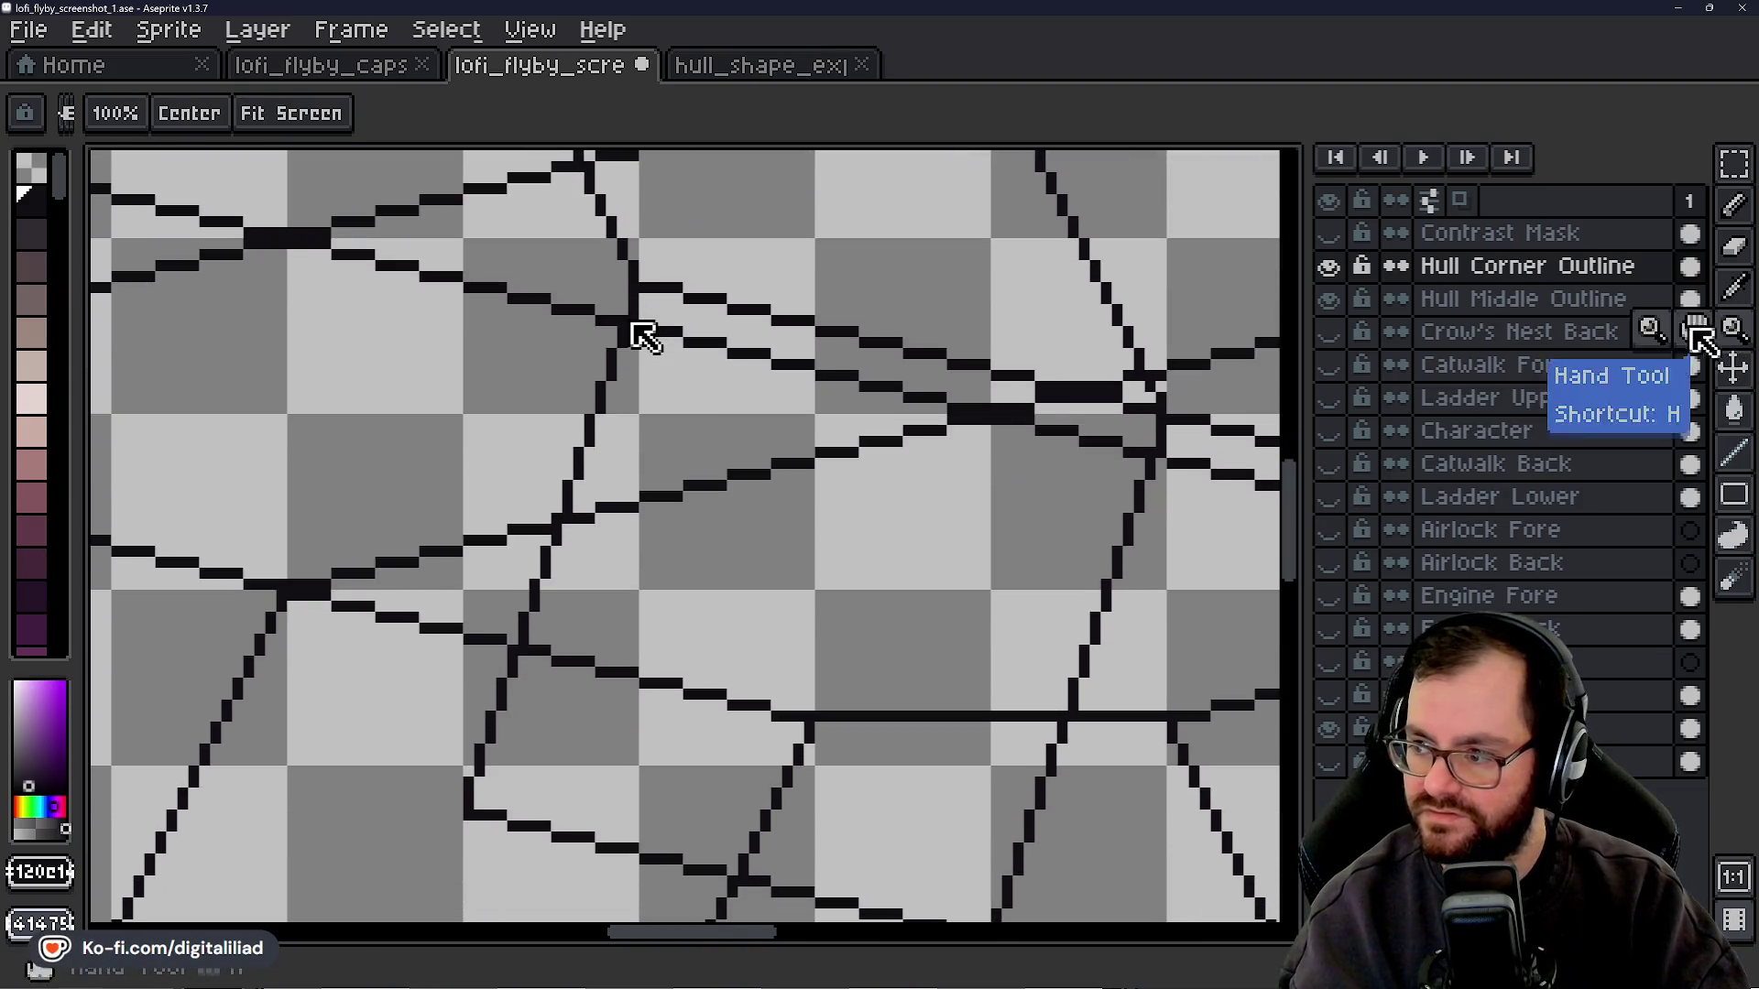
scroll(807, 531, down, 2)
scroll(833, 491, down, 1)
scroll(798, 492, down, 1)
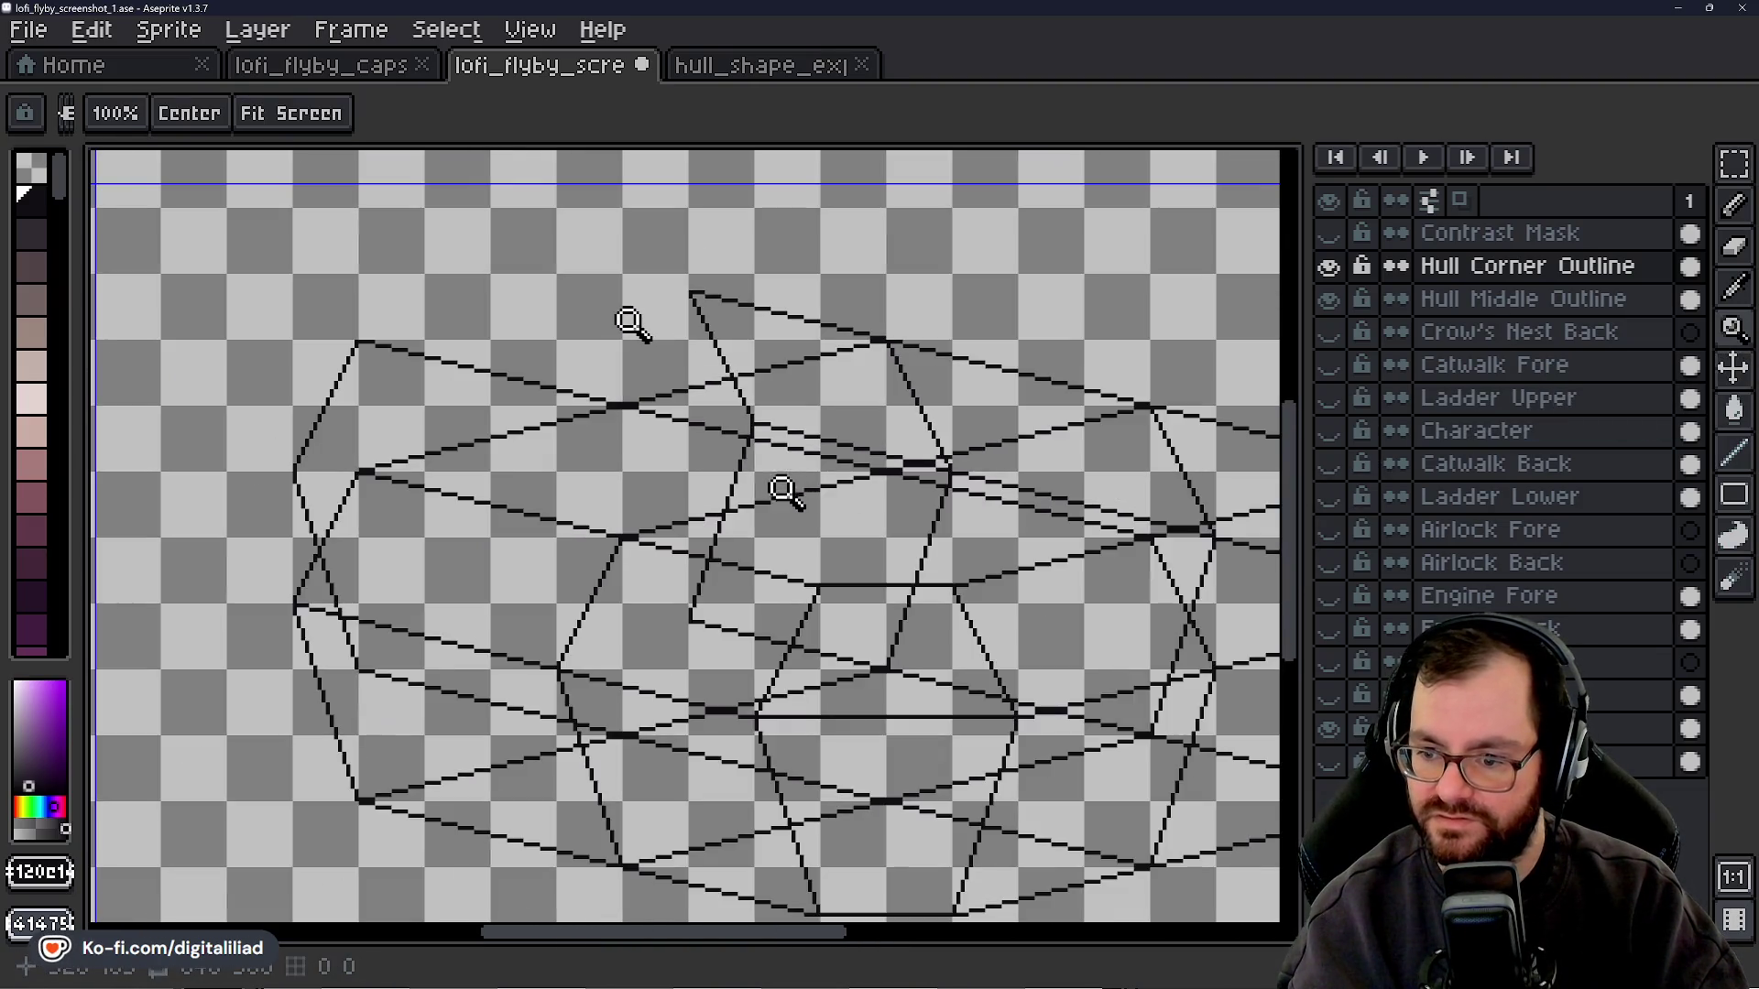
scroll(785, 492, down, 1)
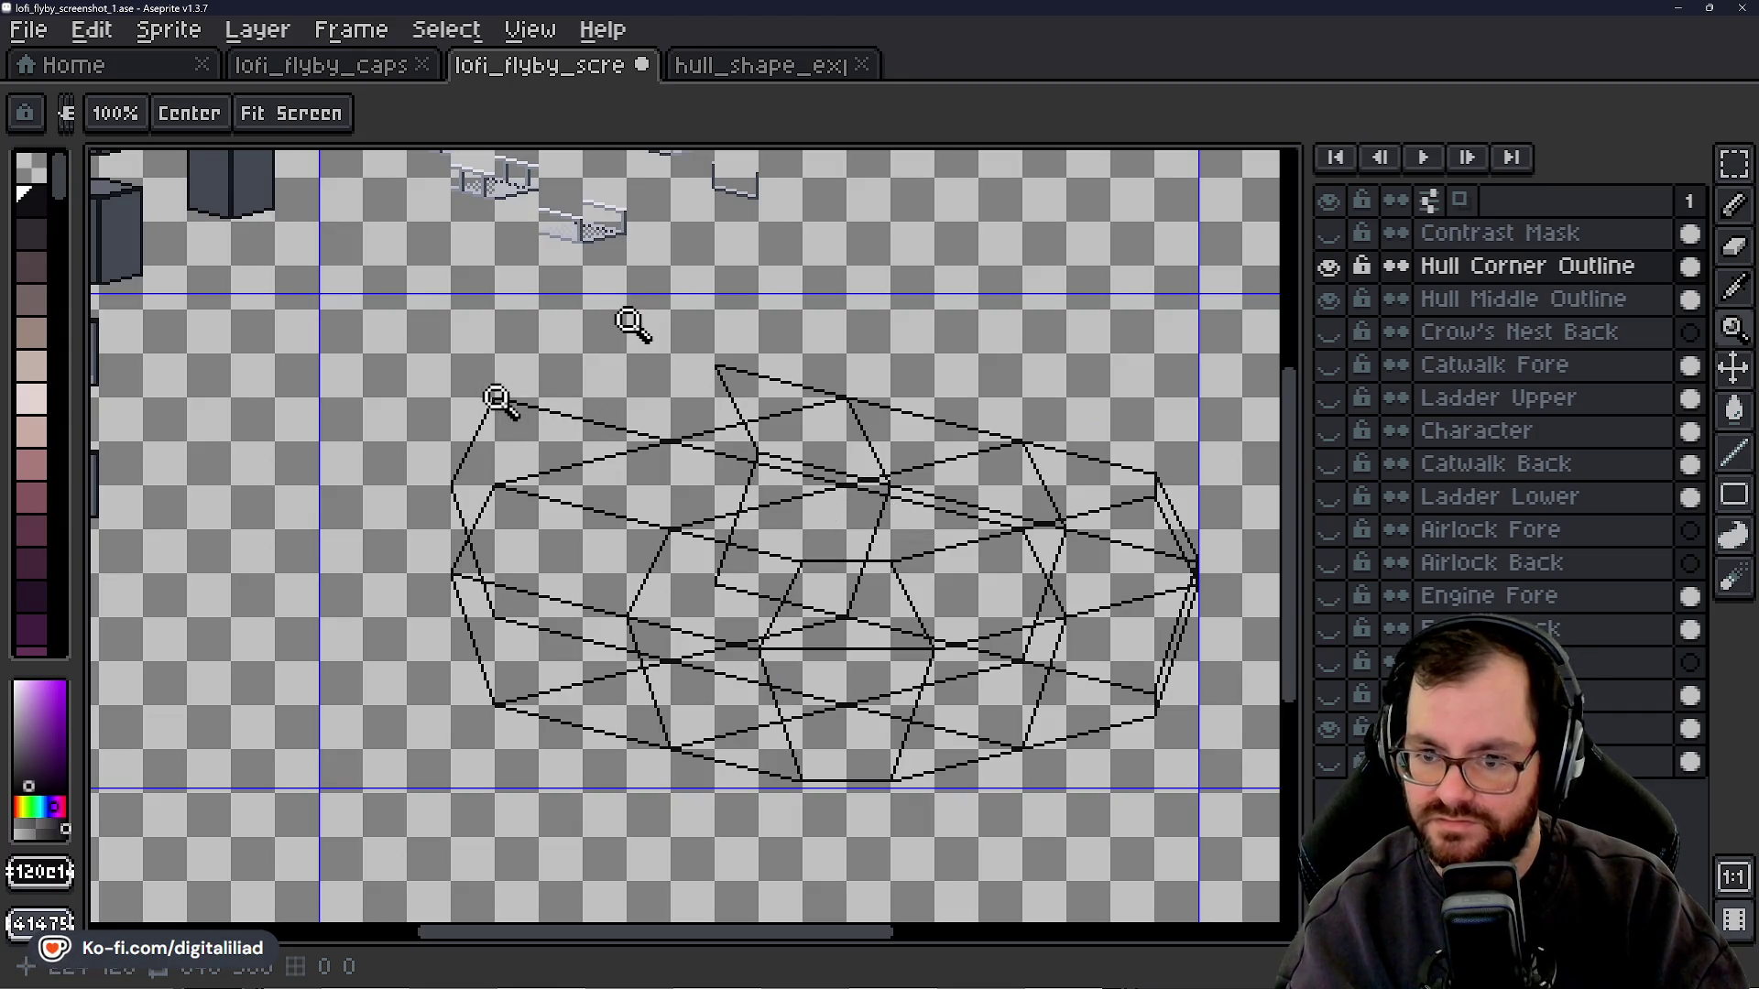
scroll(490, 404, up, 1)
scroll(495, 401, up, 1)
scroll(504, 365, up, 1)
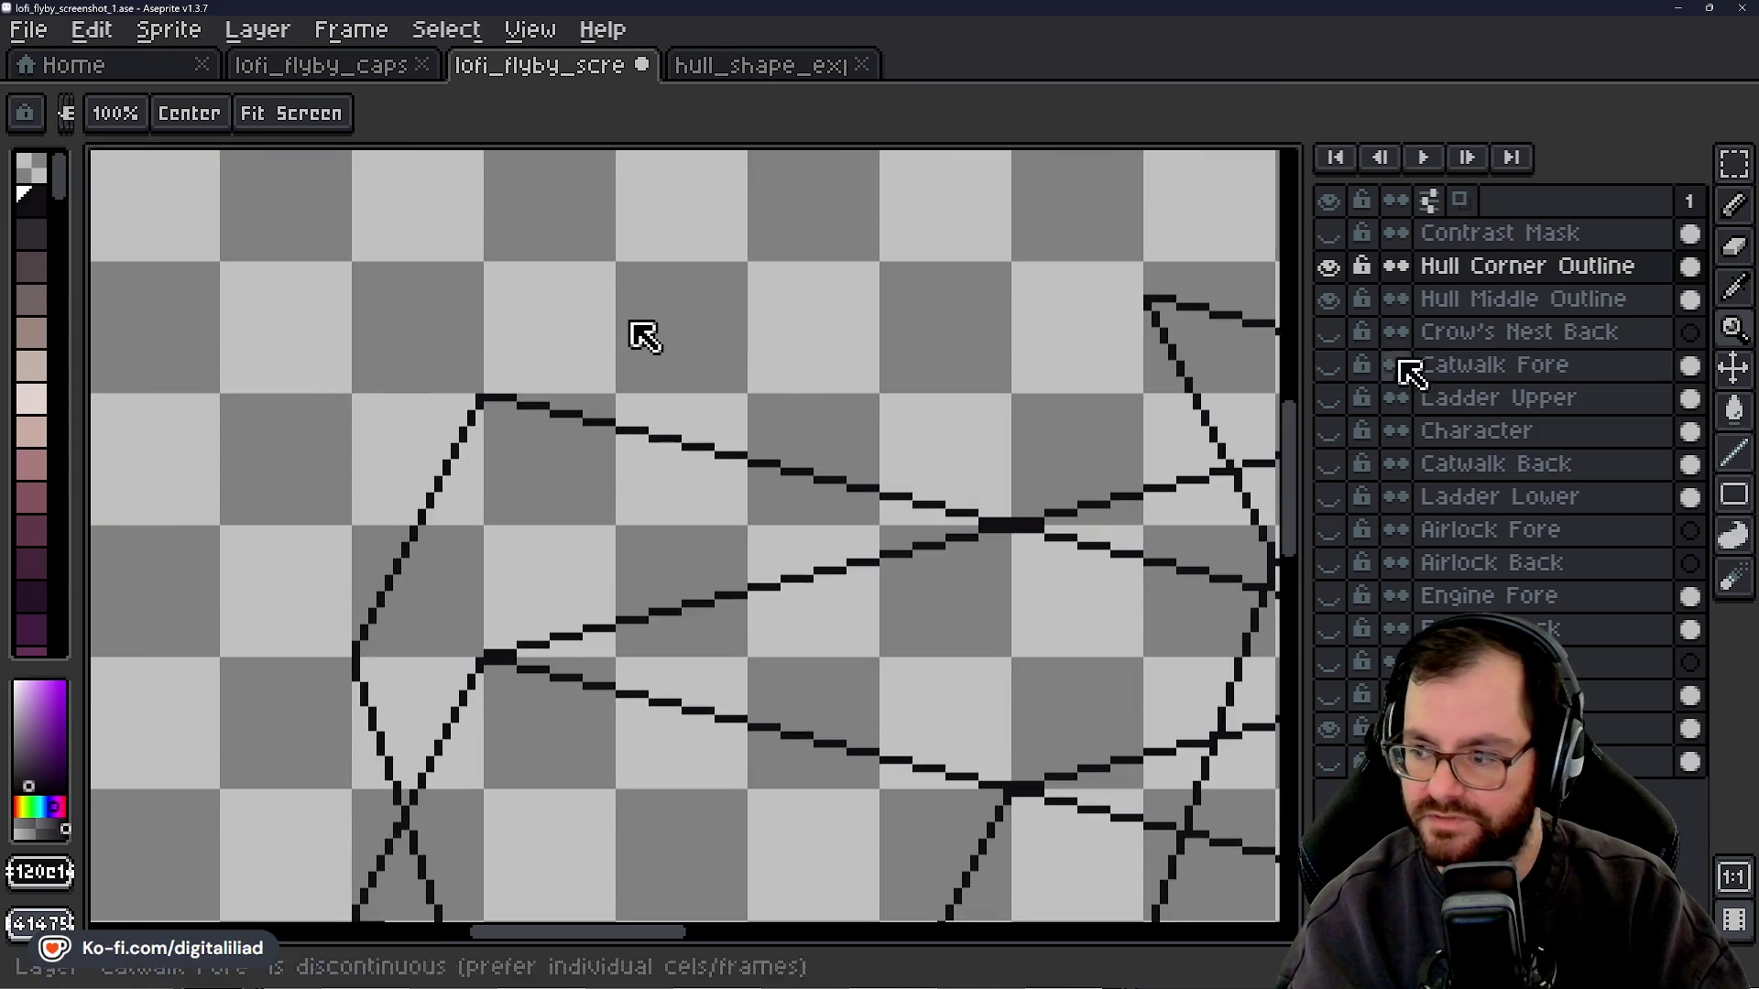
key(l)
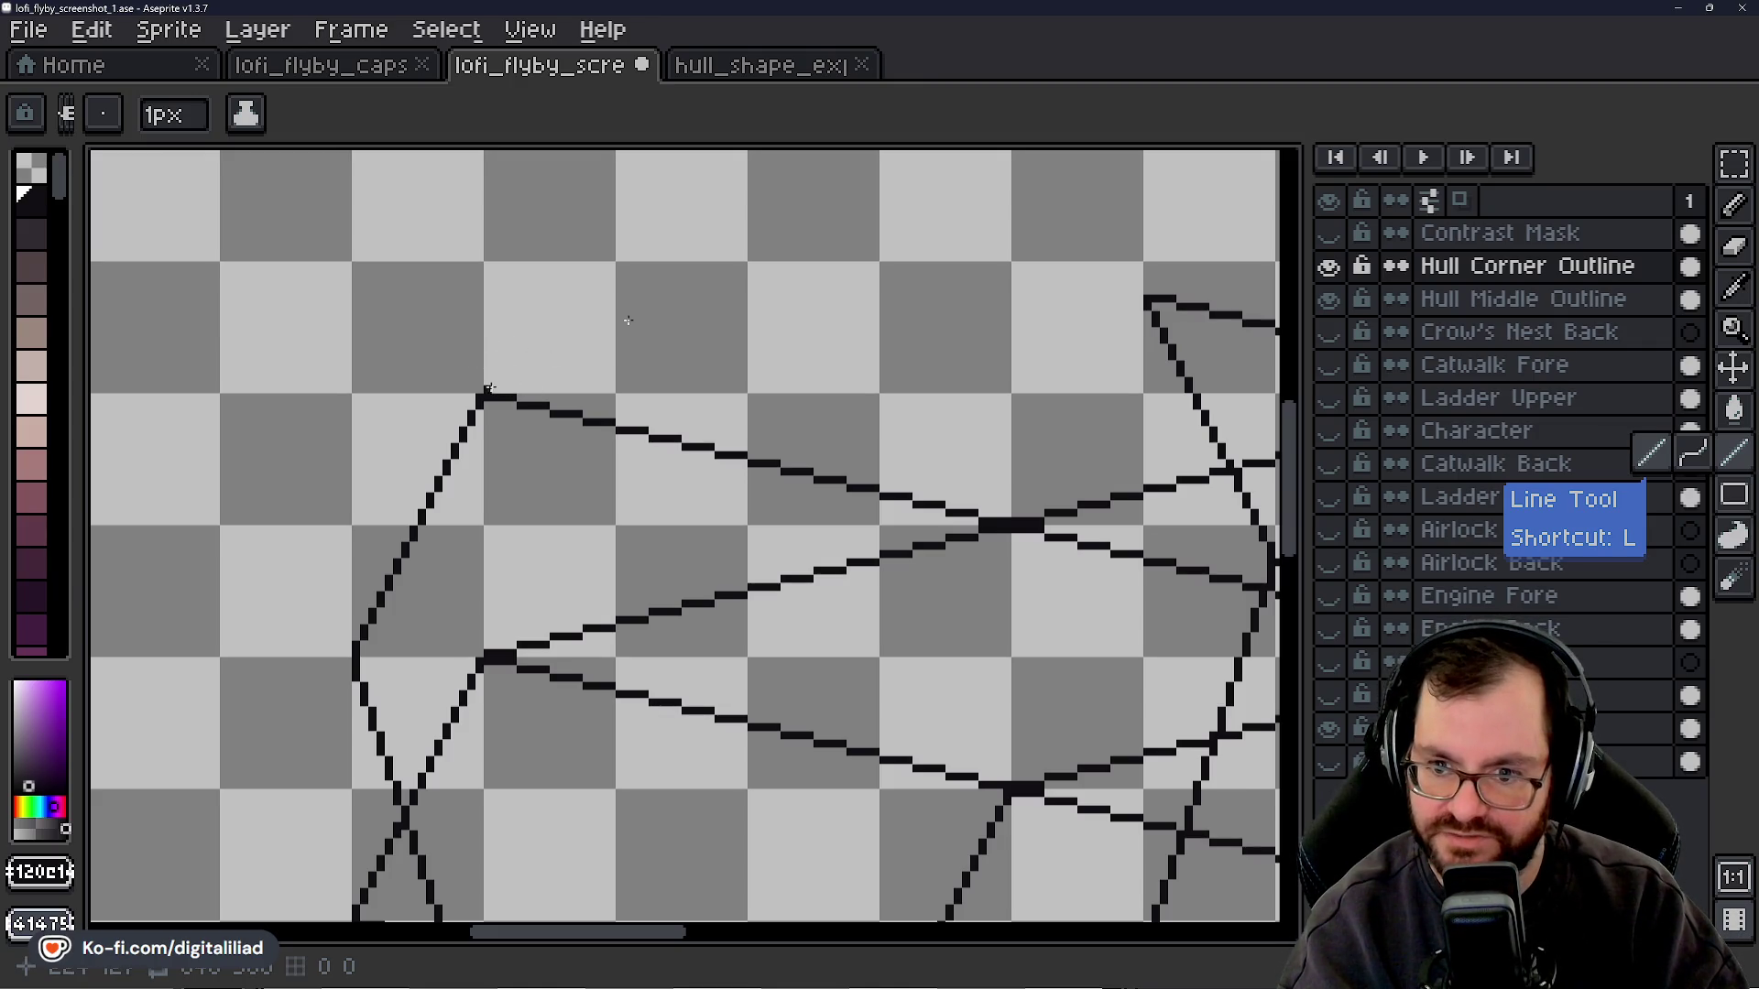
- Draw the hull's top edge line from the top-left vertex up-right to the peak
drag(487, 390, 575, 365)
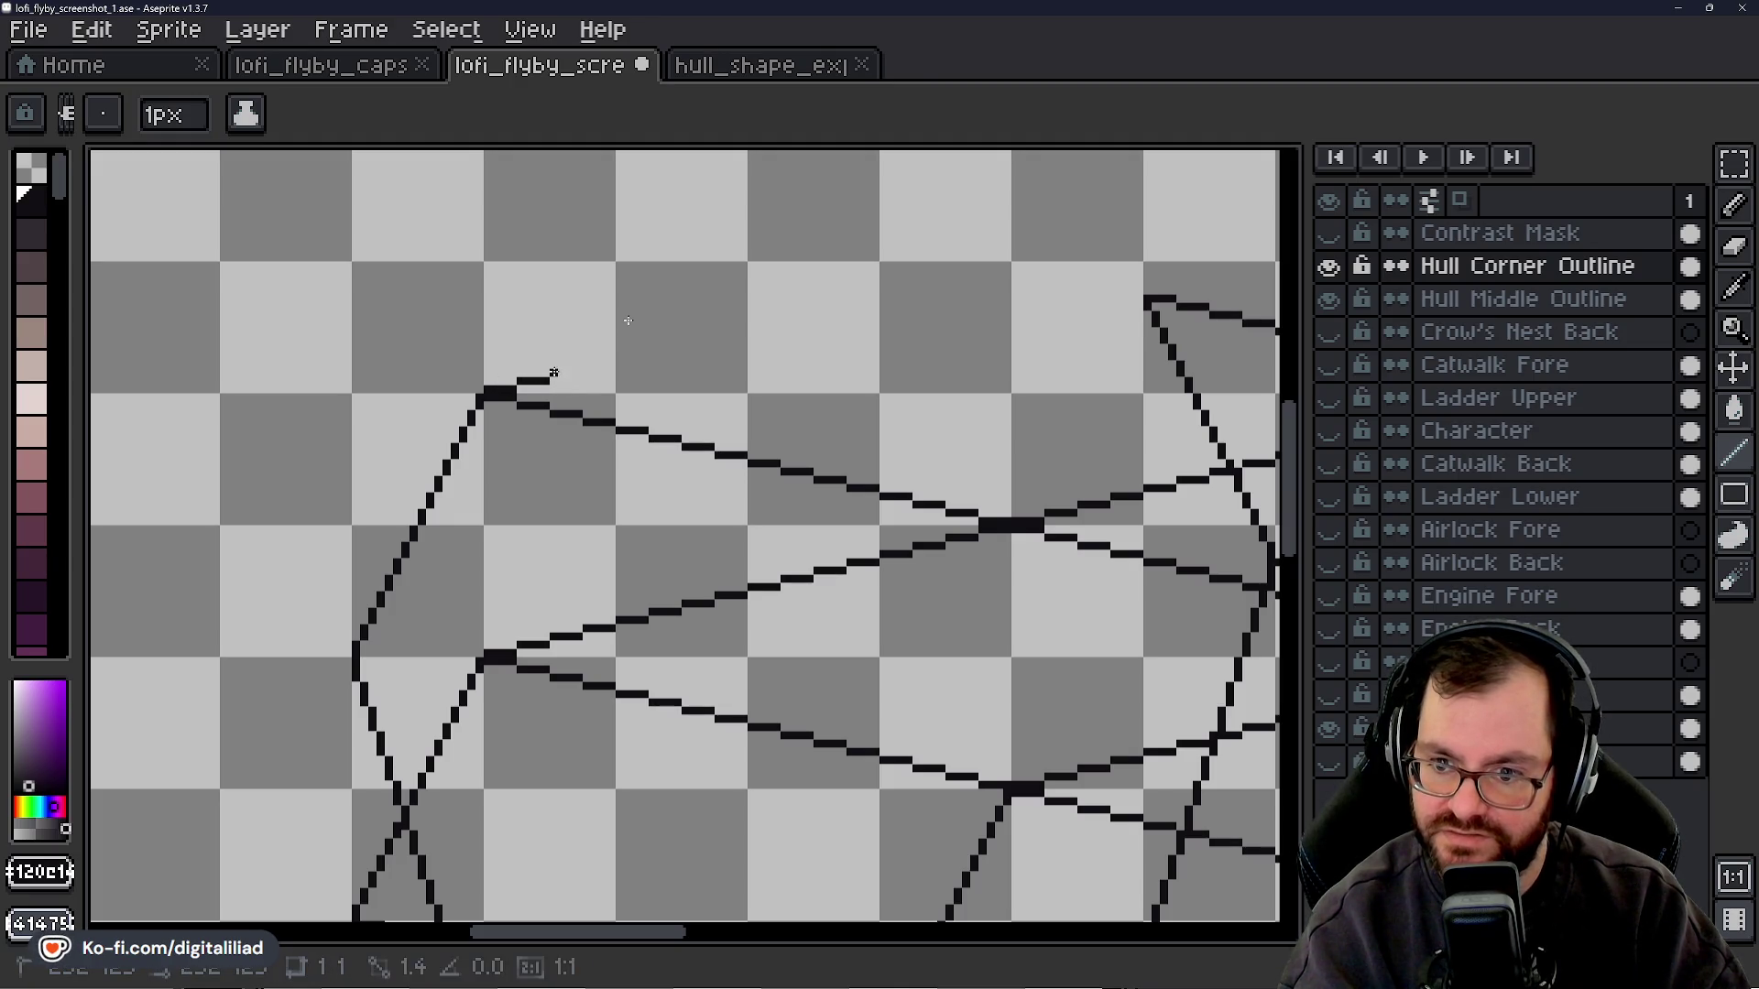
drag(578, 372, 720, 335)
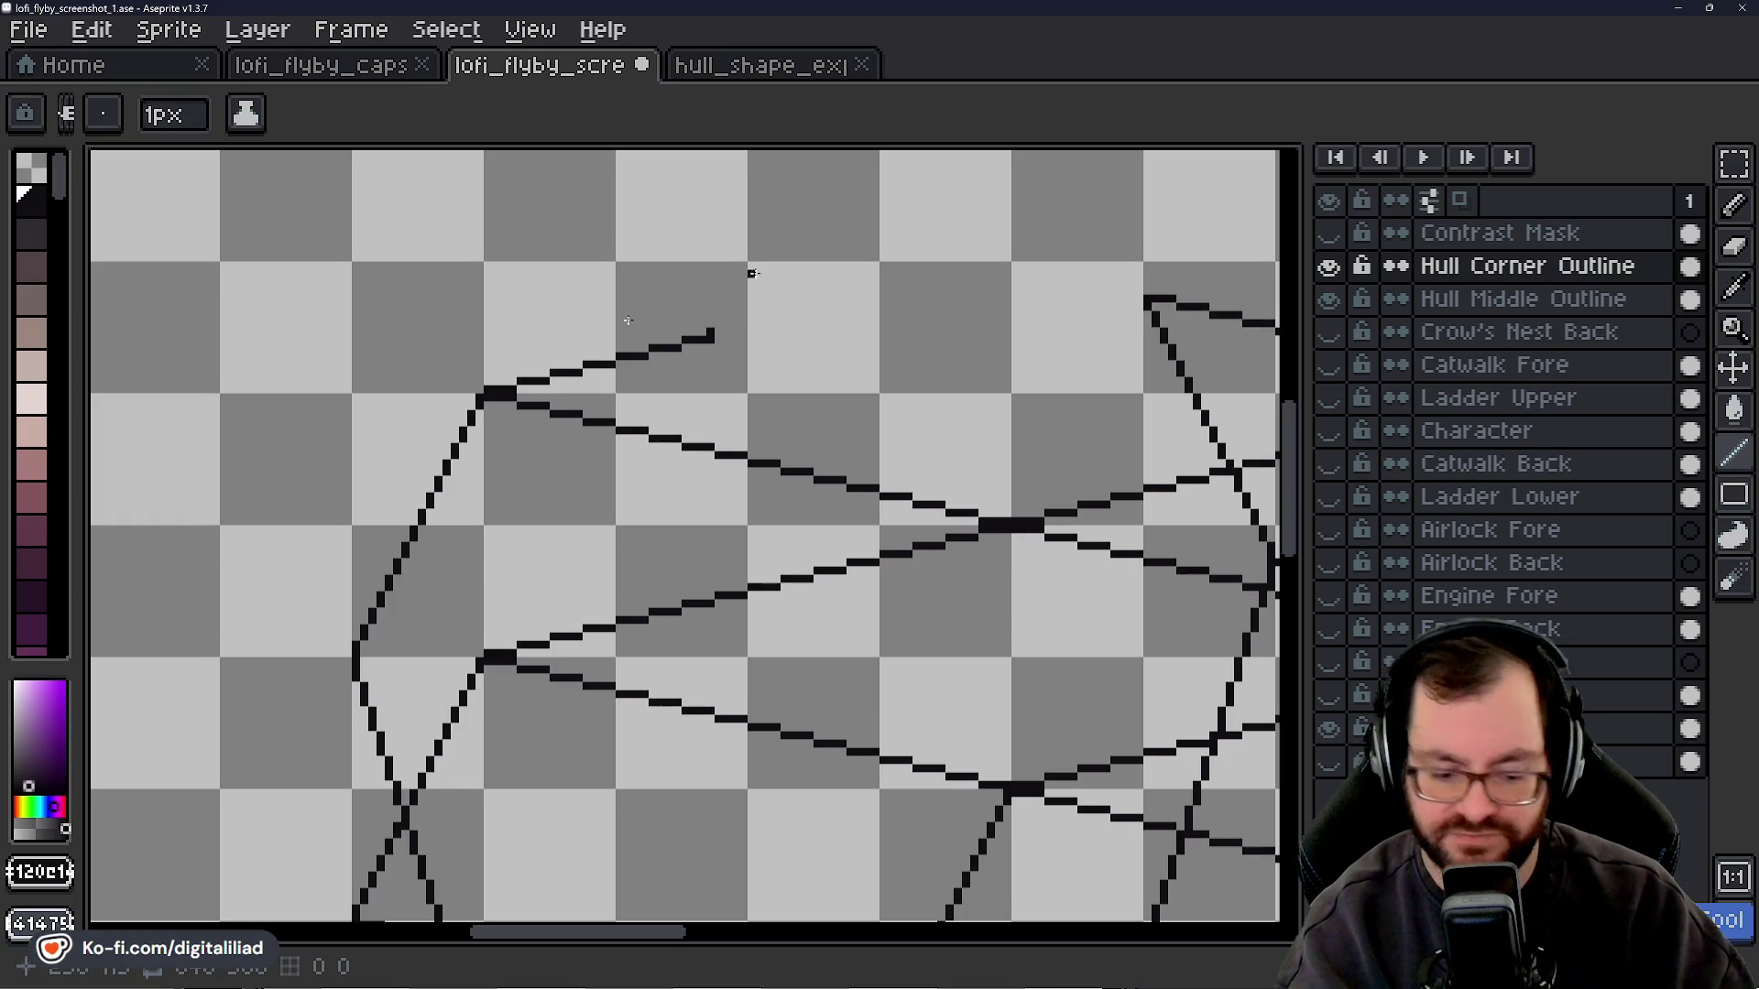
click(719, 330)
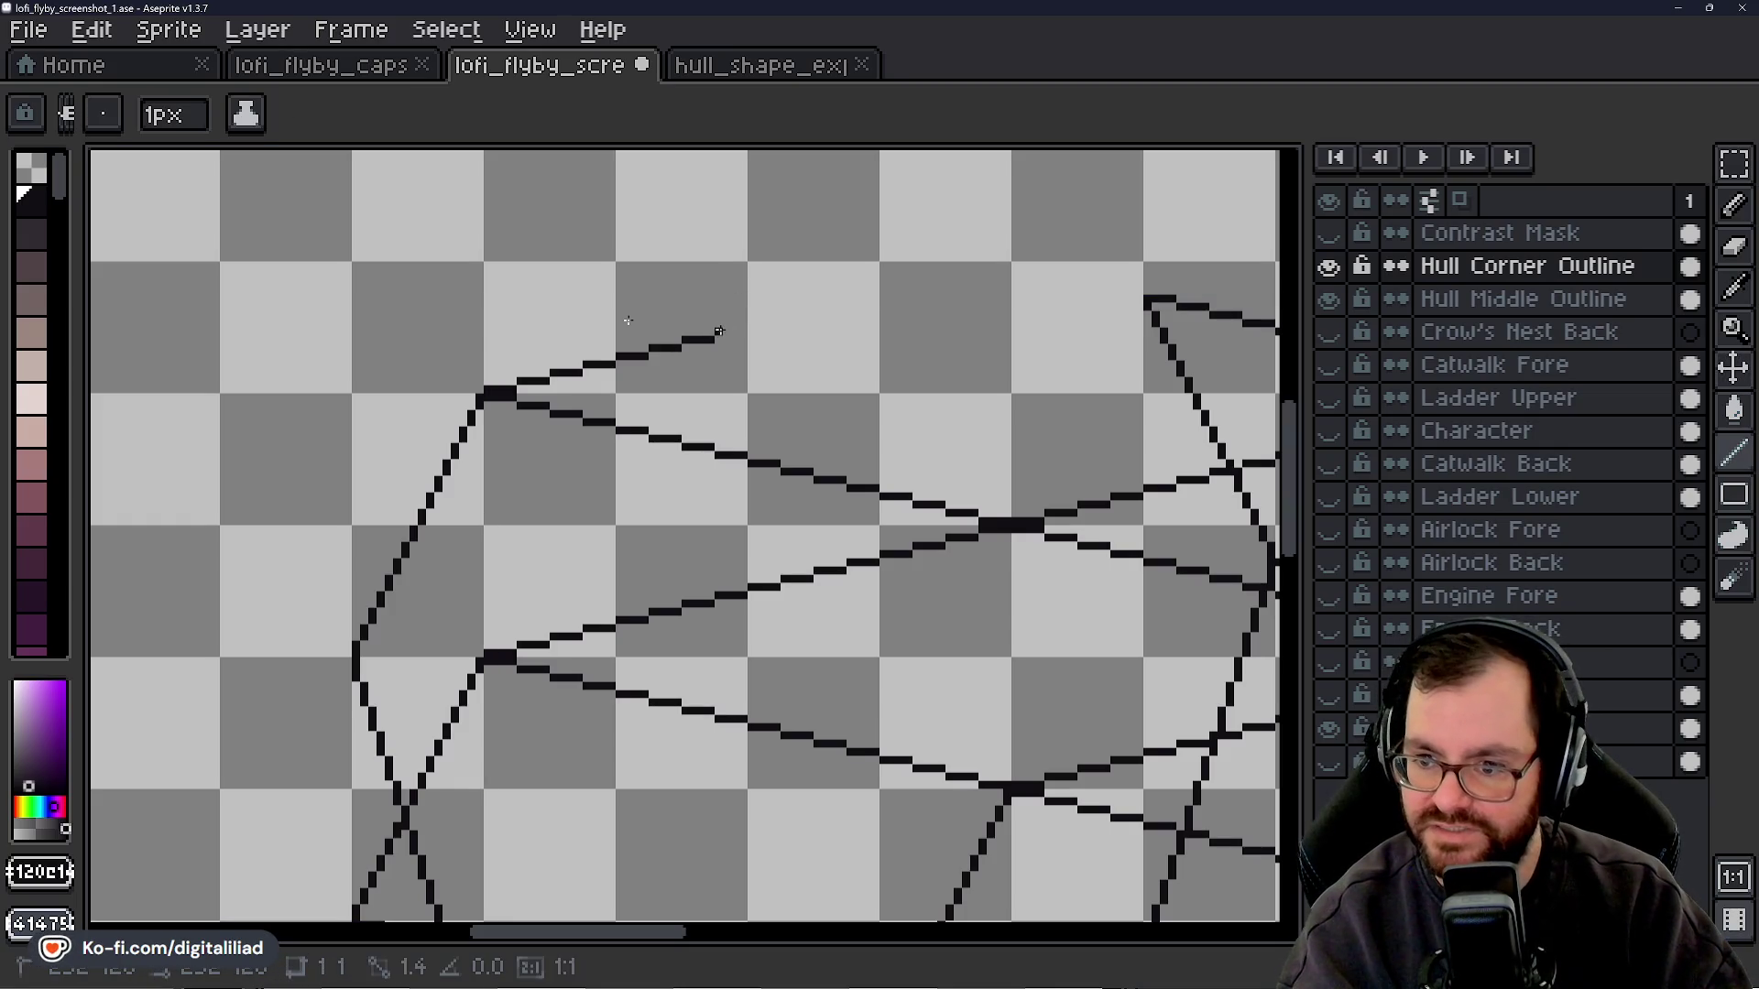
drag(720, 331, 876, 297)
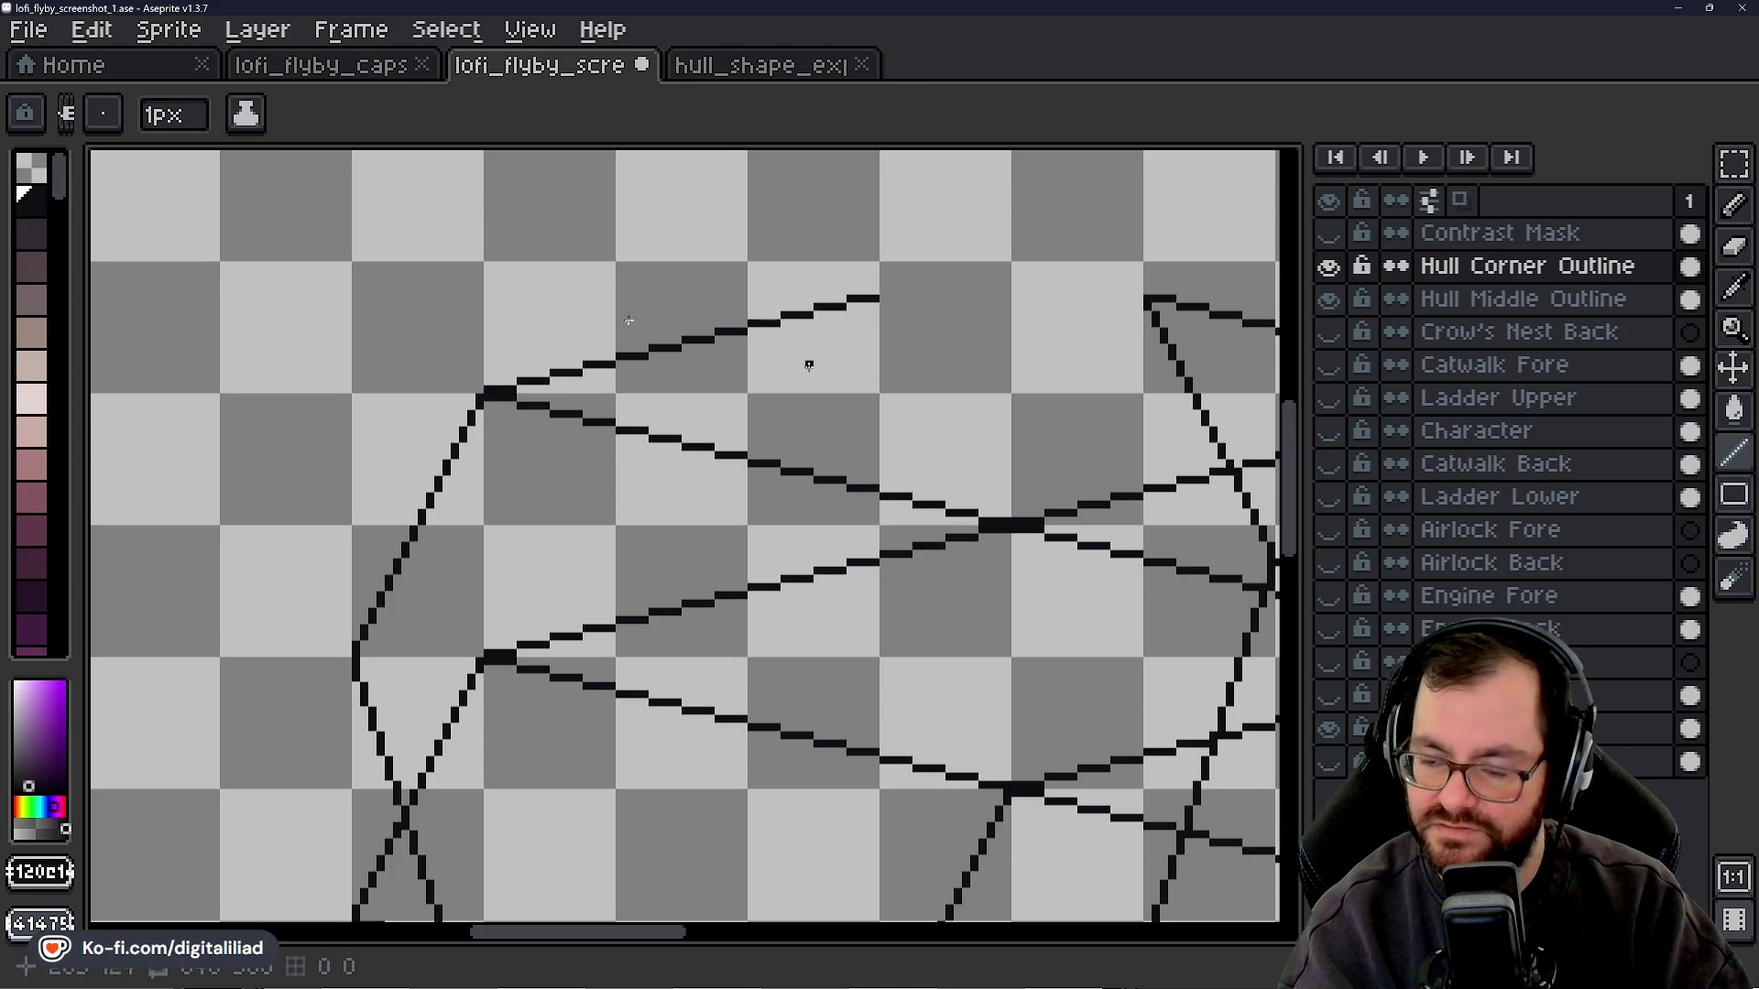
drag(648, 933, 688, 933)
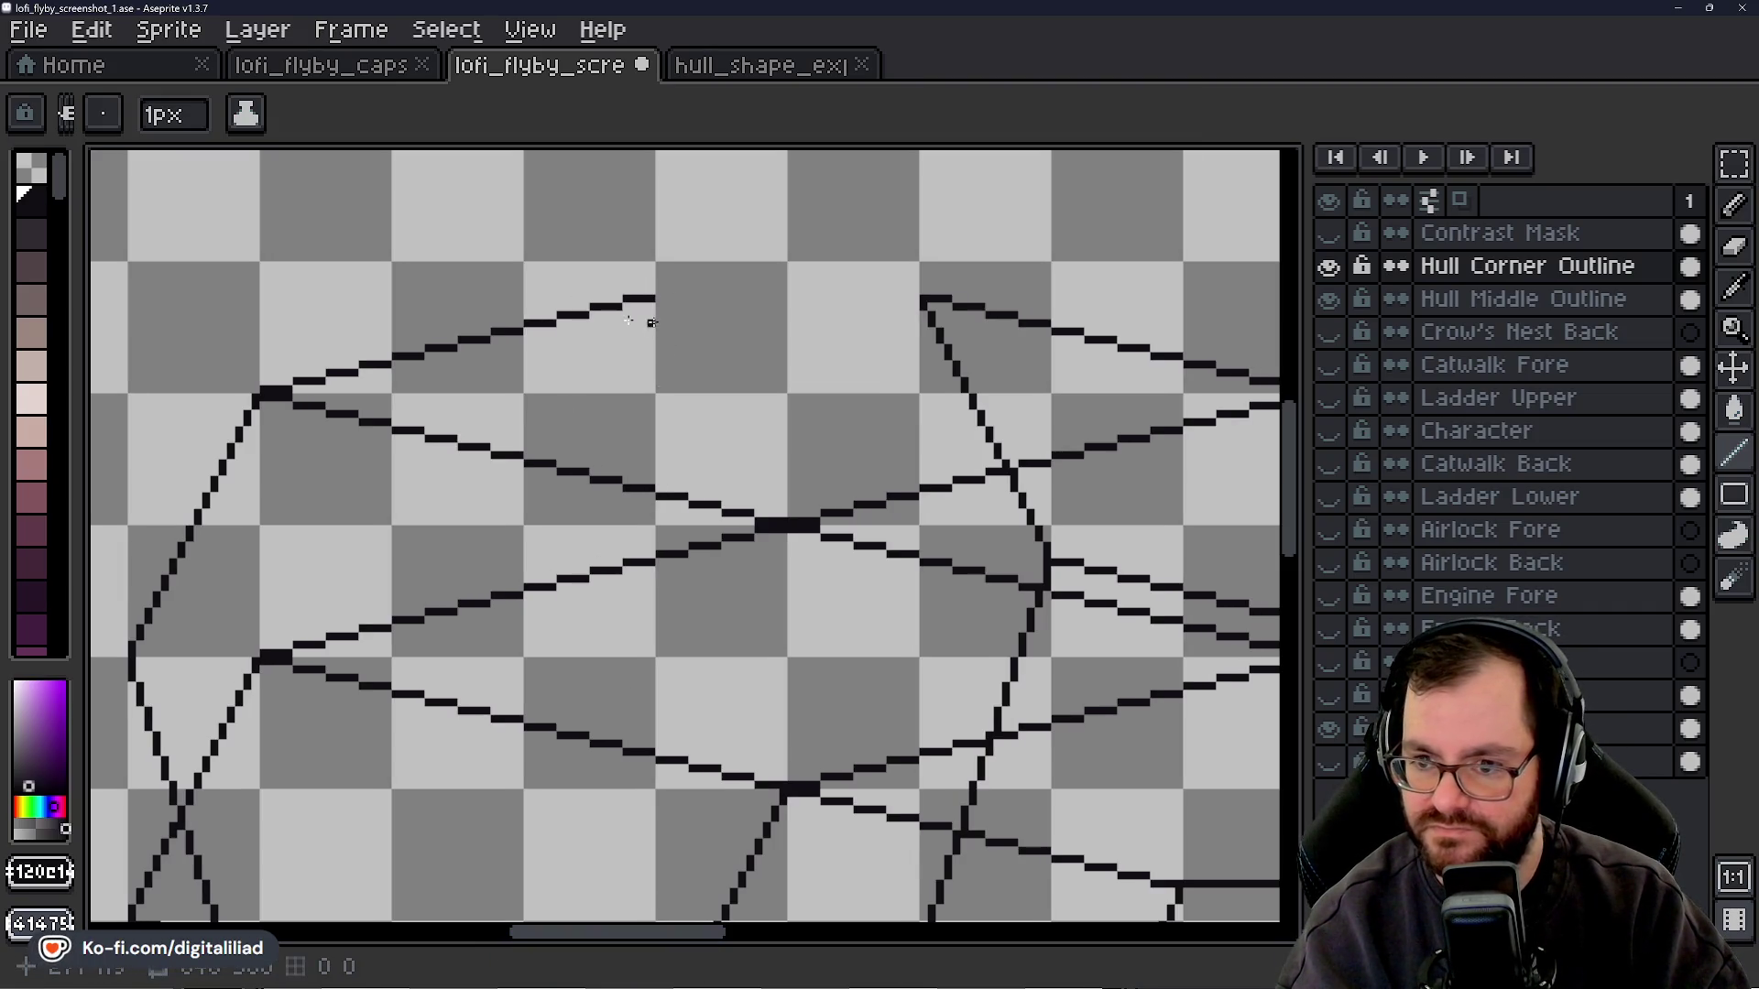
- Draw a 1px facet diagonal from the top edge's peak down-left to the hull's middle line
drag(649, 299, 645, 320)
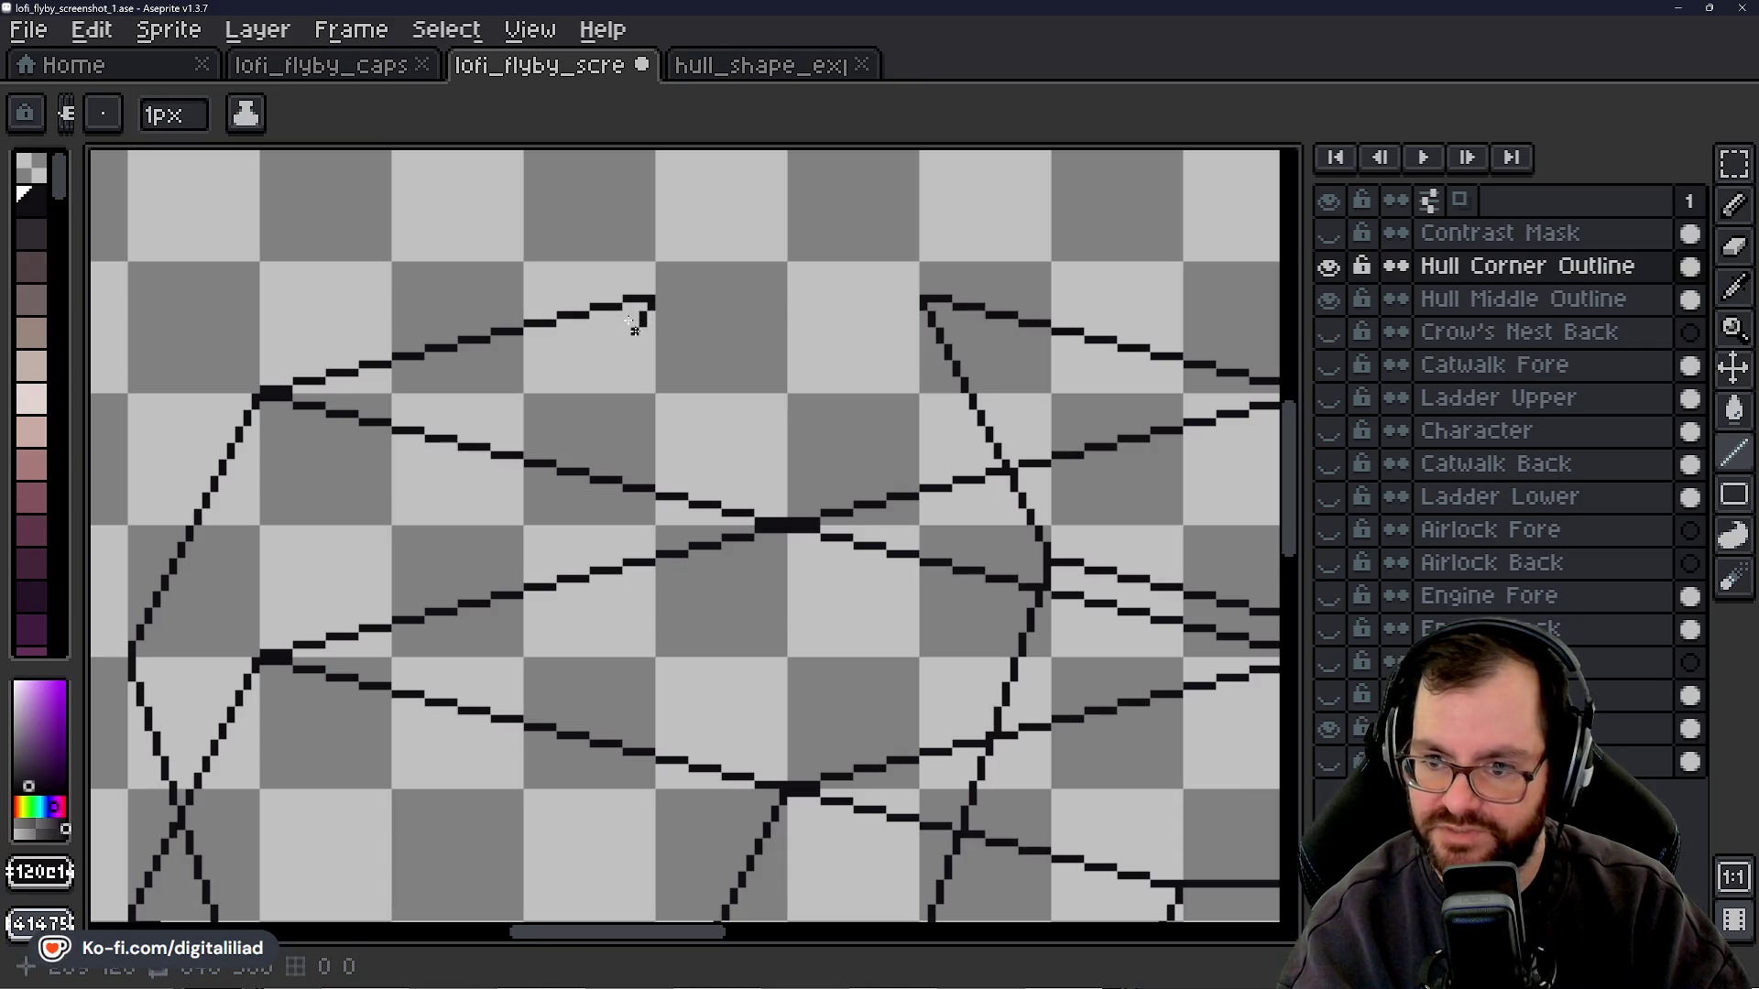
shift+click(610, 380)
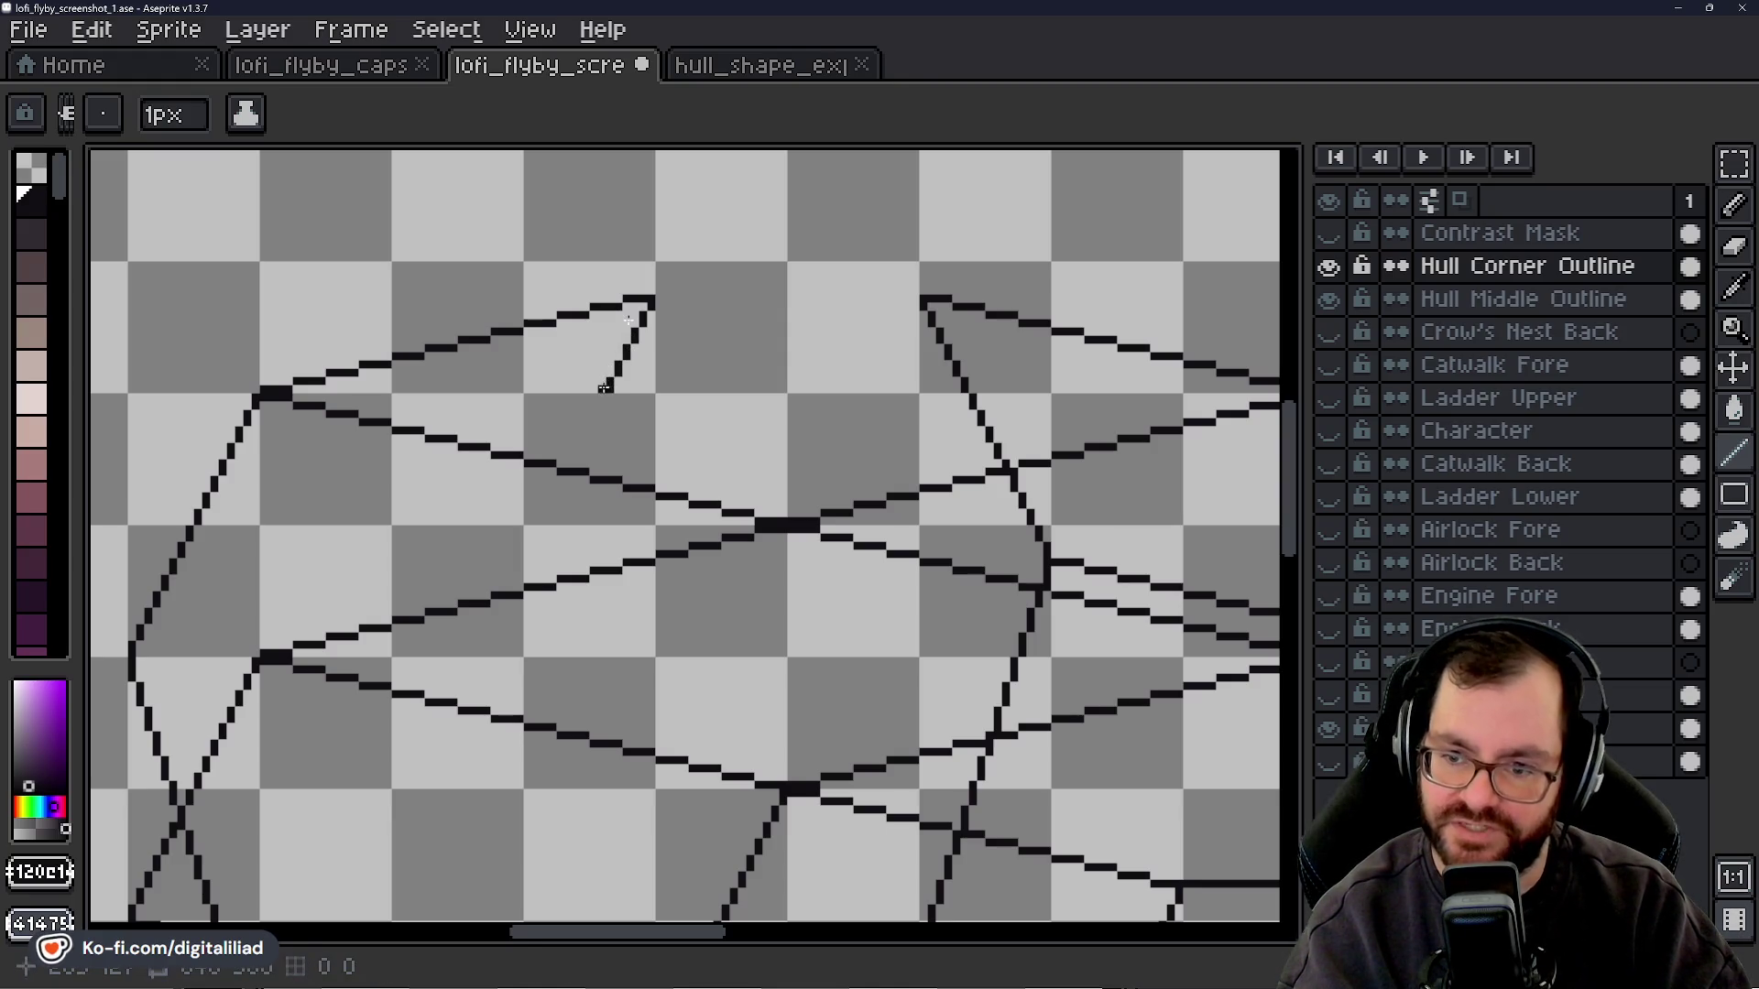
shift+click(580, 442)
shift+click(575, 458)
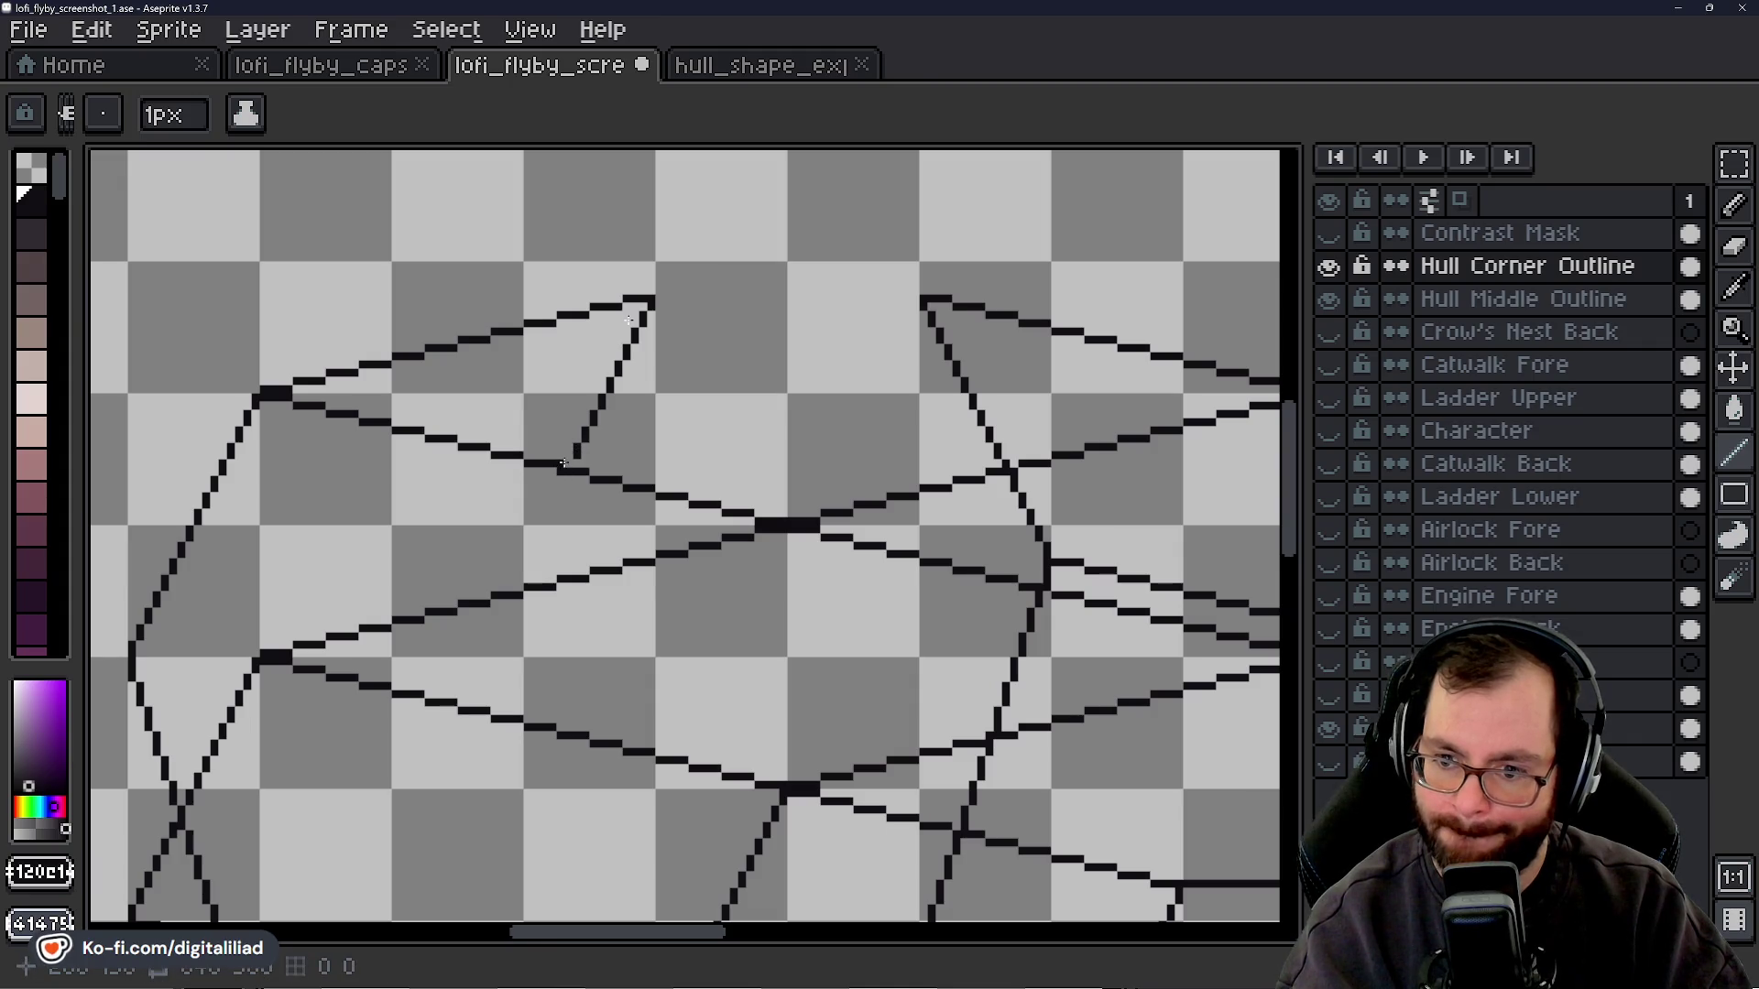
shift+click(559, 496)
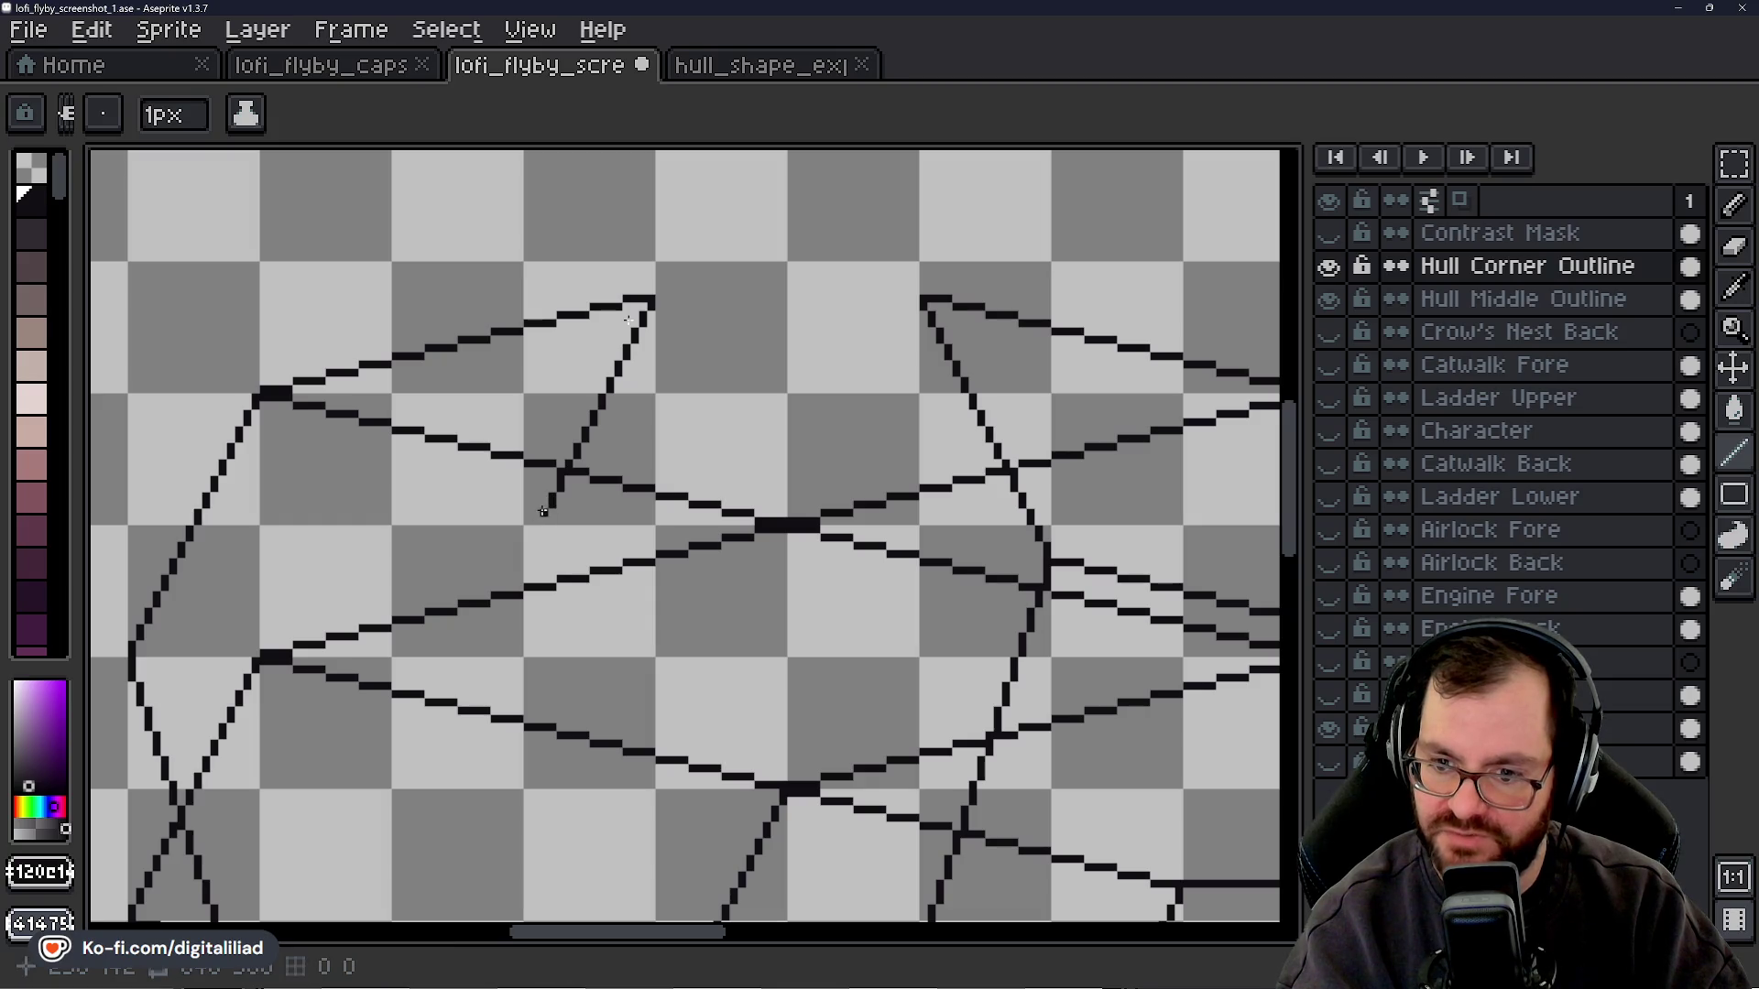
shift+click(529, 542)
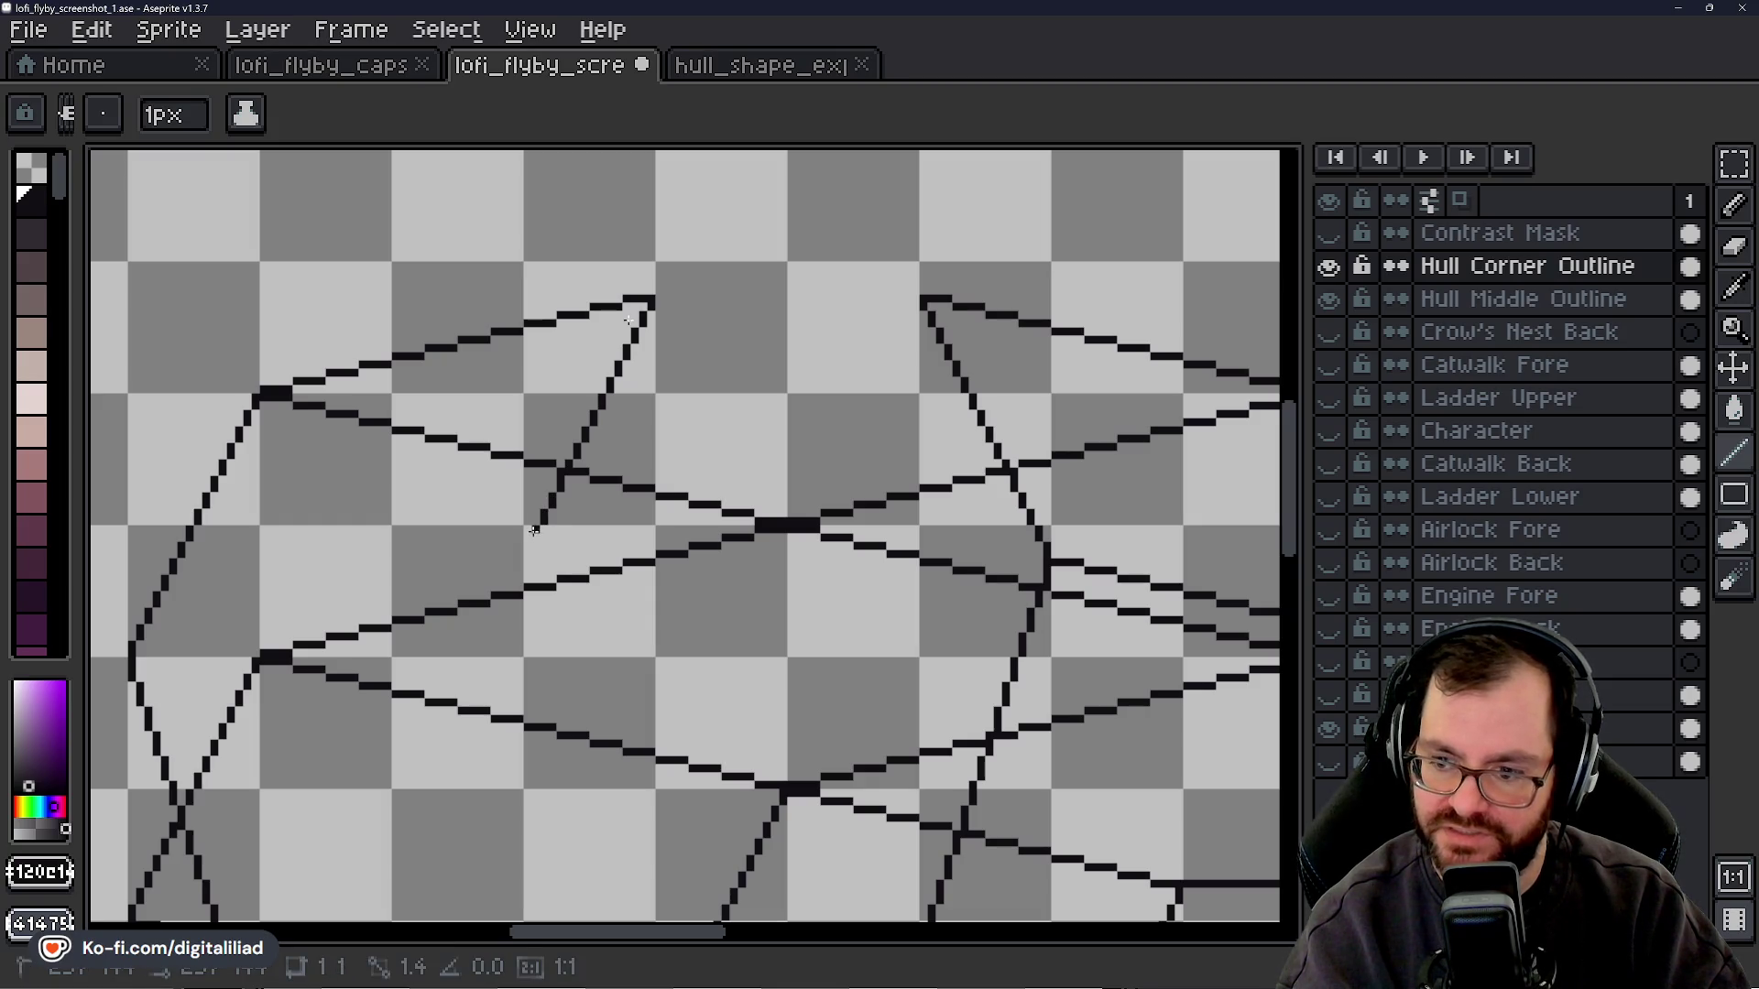
shift+click(525, 555)
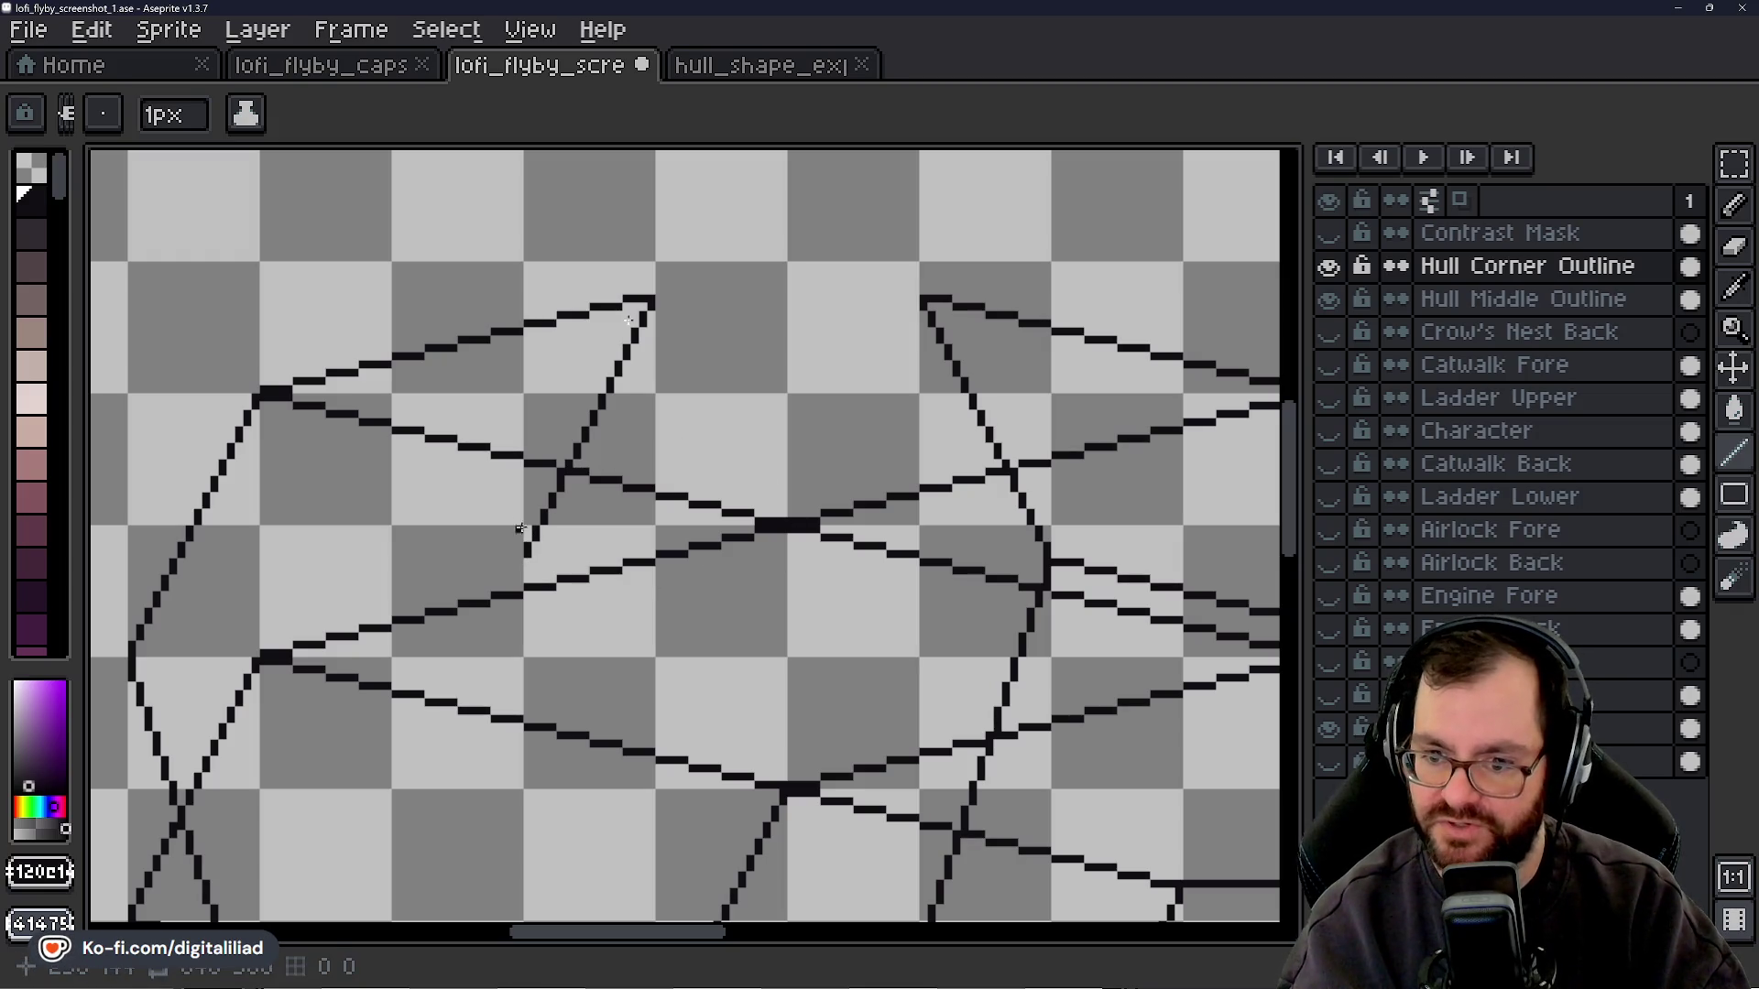
scroll(1296, 473, down, 2)
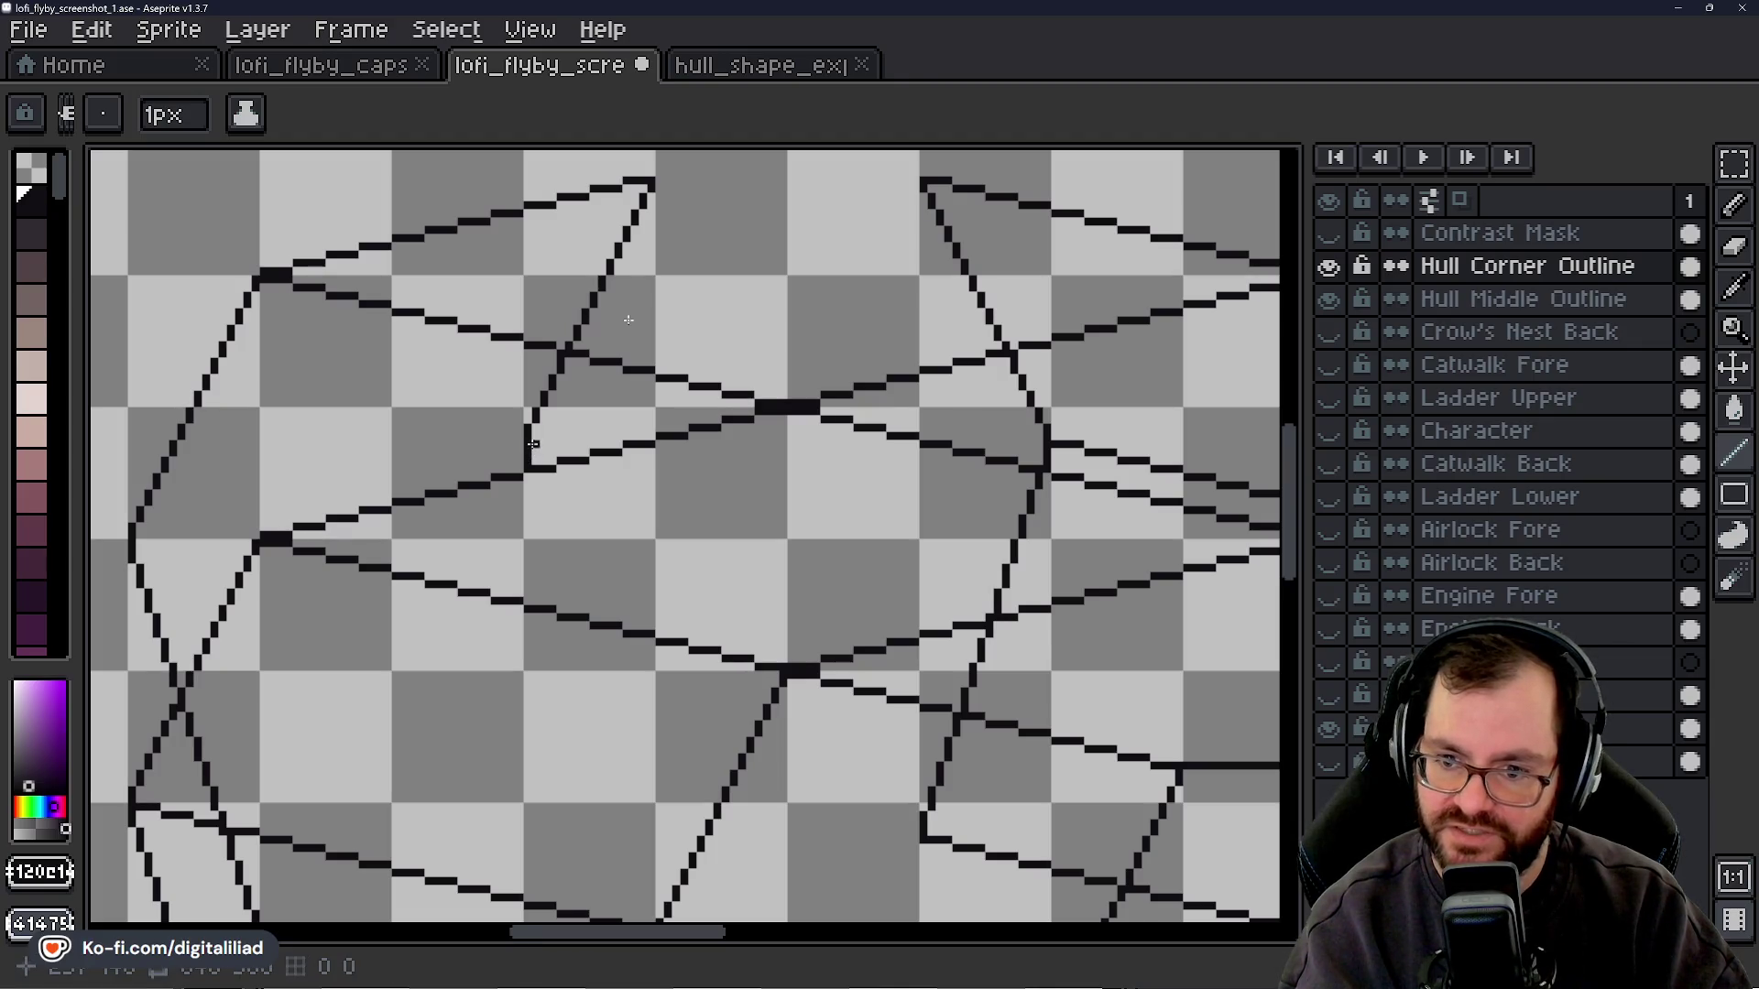
- Draw a vertical 1px facet line from the corner junction down to the lower hull edge
click(536, 468)
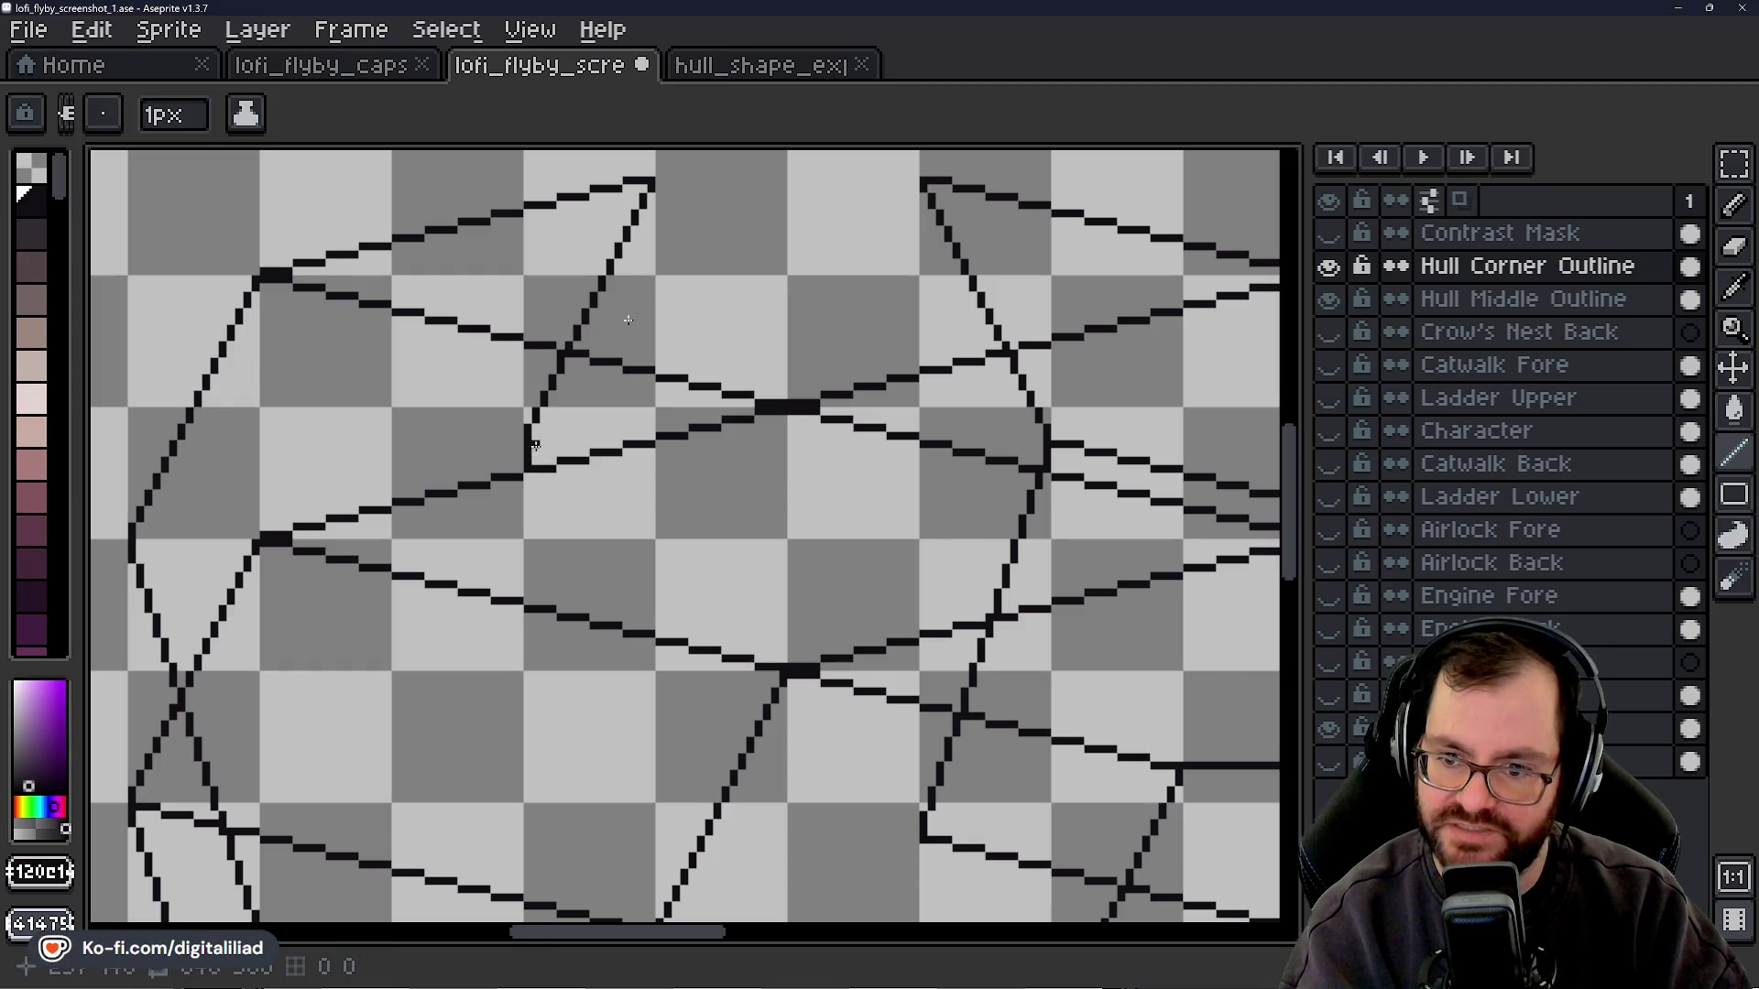
drag(538, 467, 536, 475)
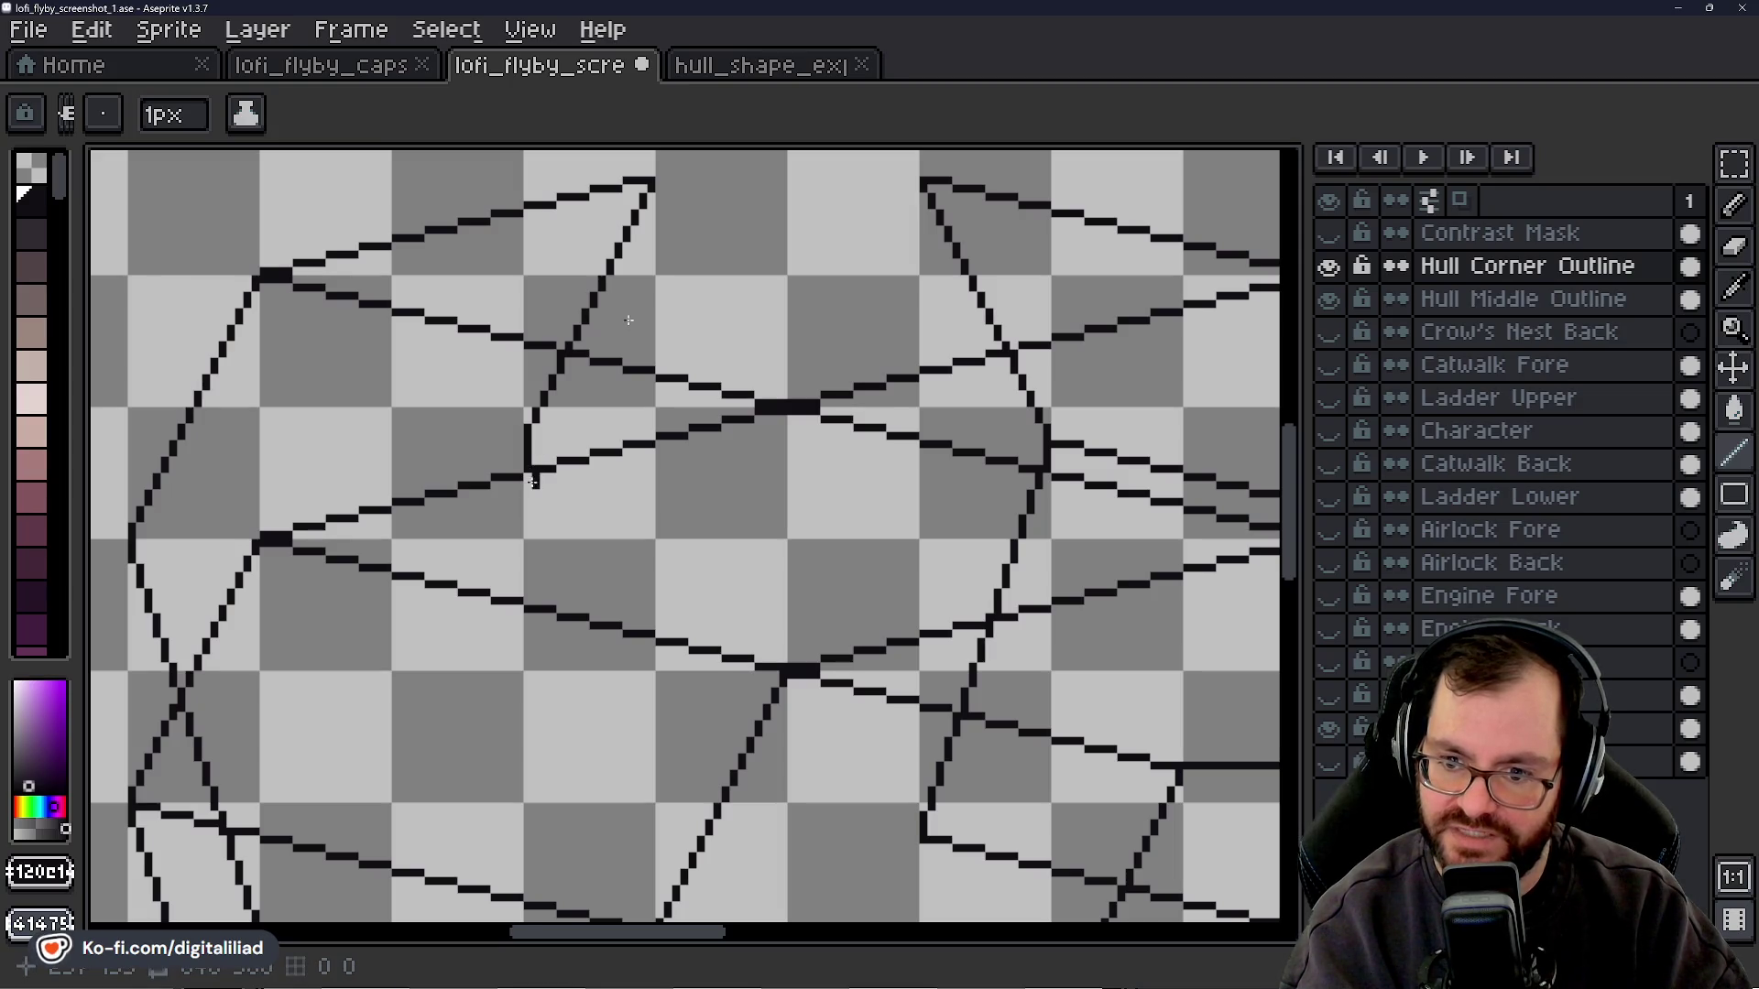
drag(545, 493, 576, 578)
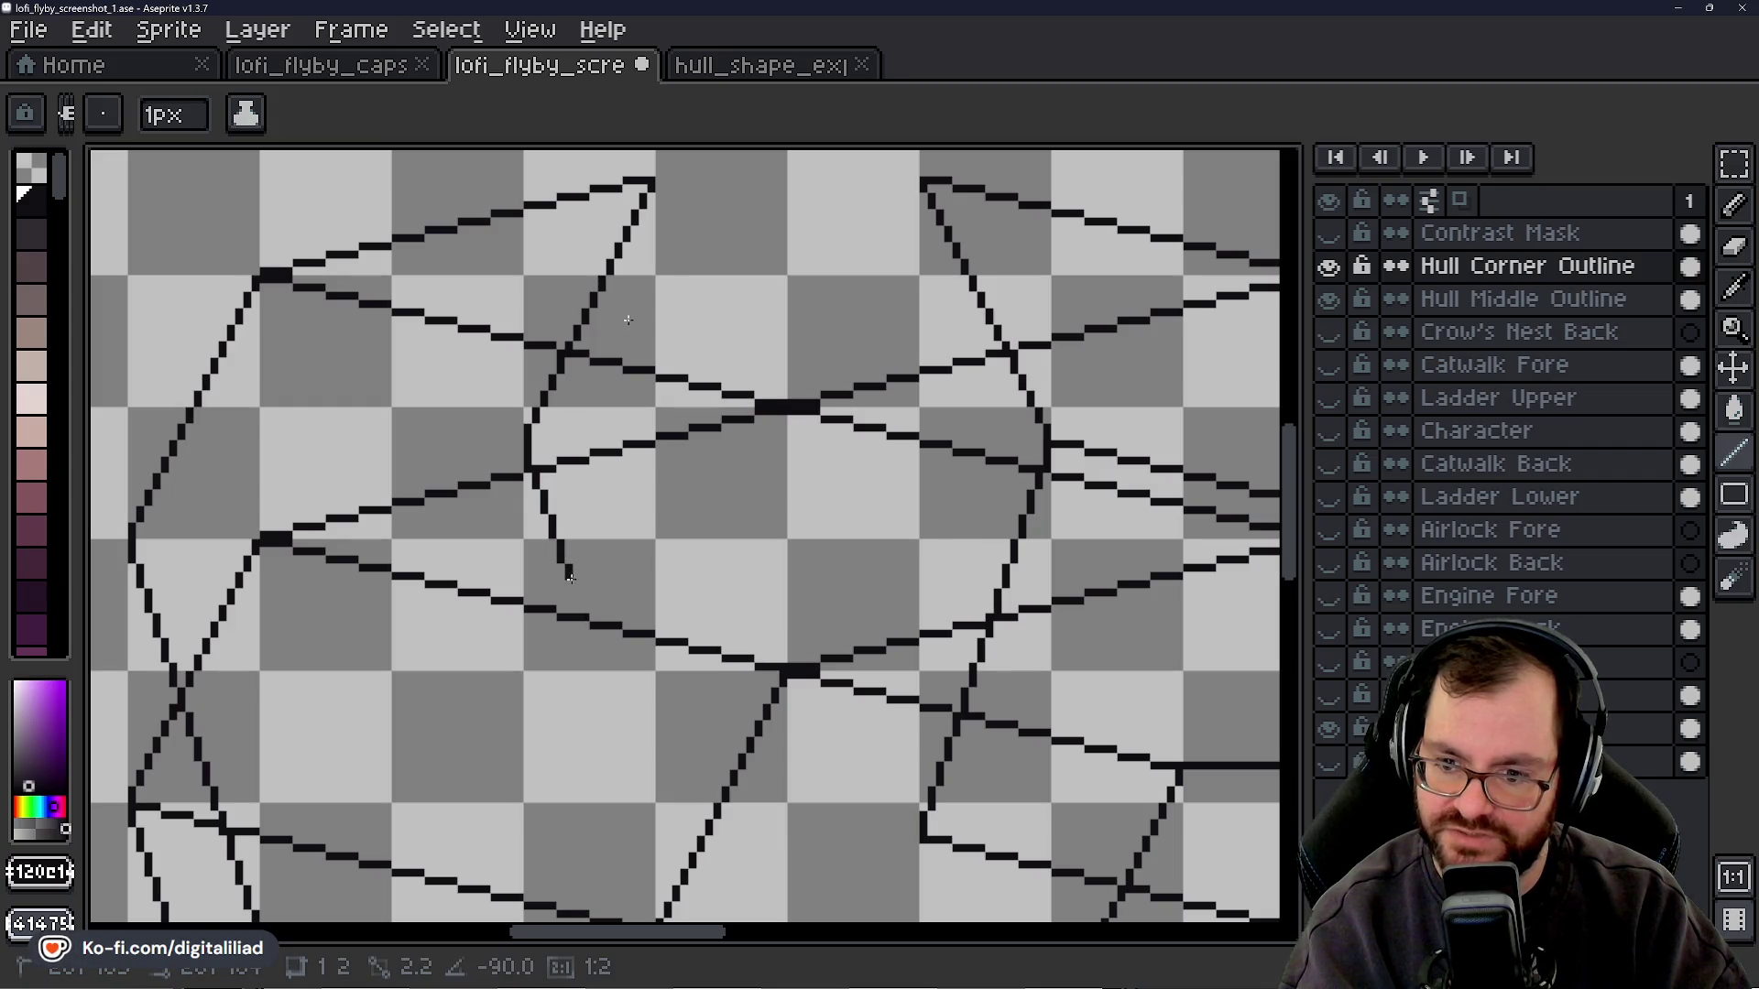
drag(577, 590, 592, 611)
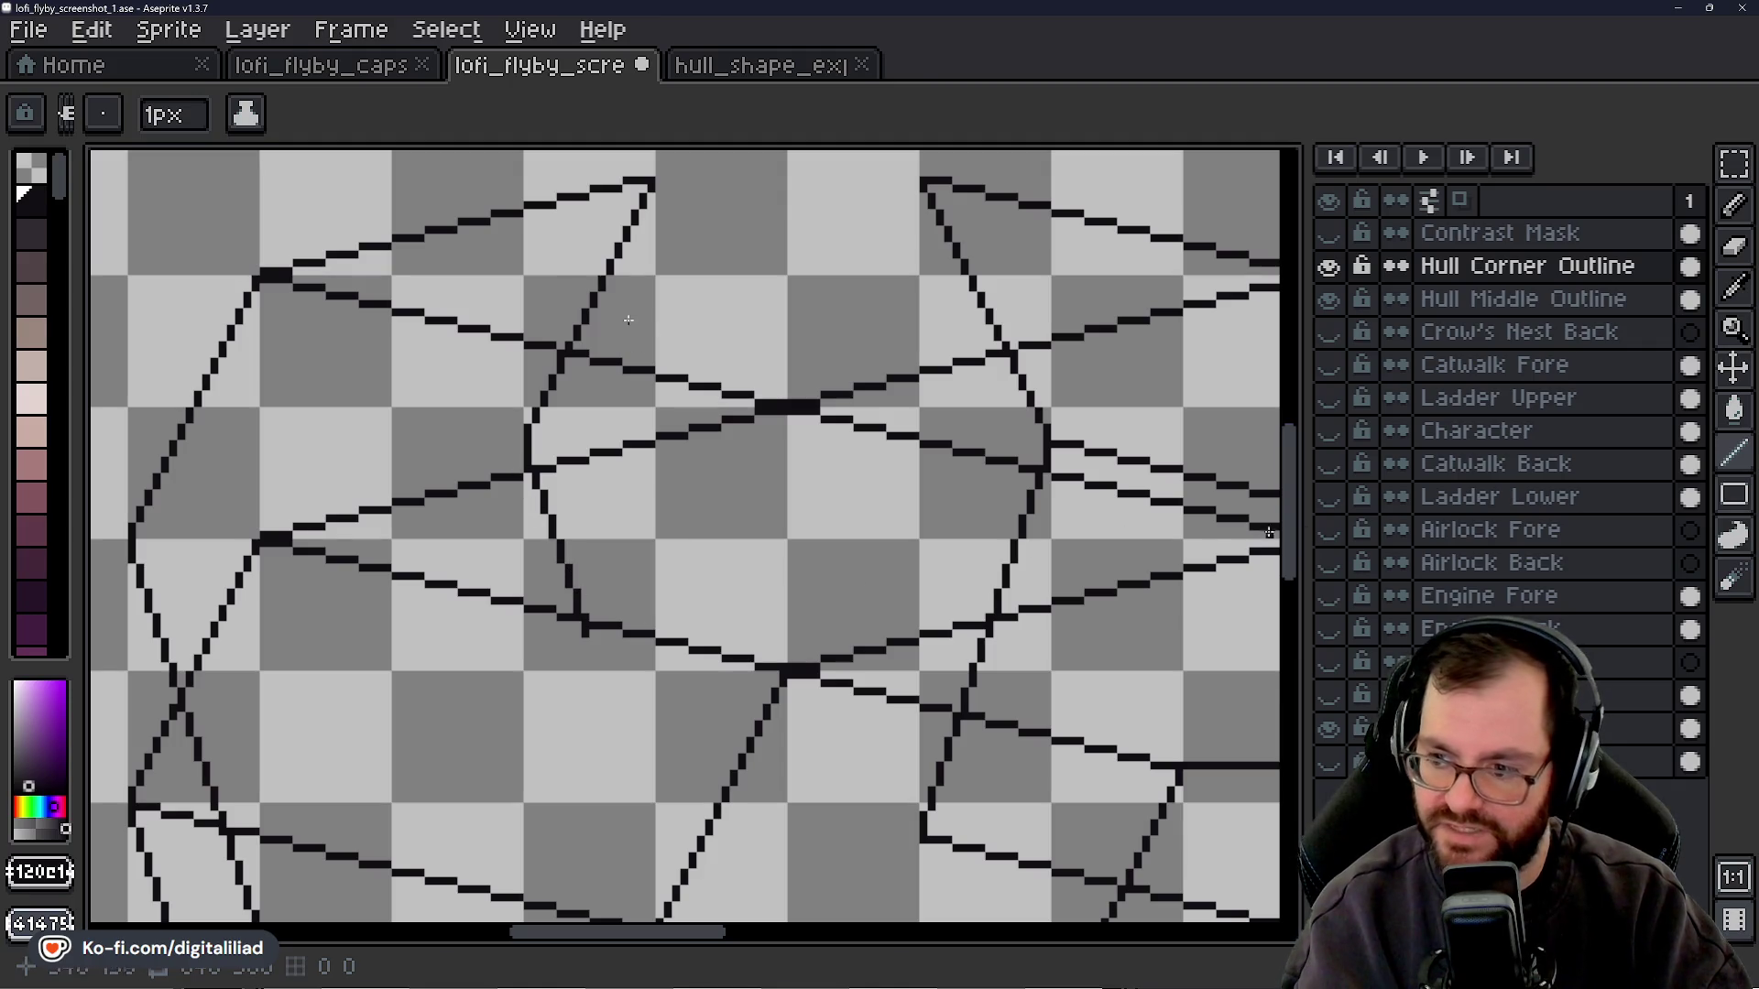
drag(1290, 515, 1277, 533)
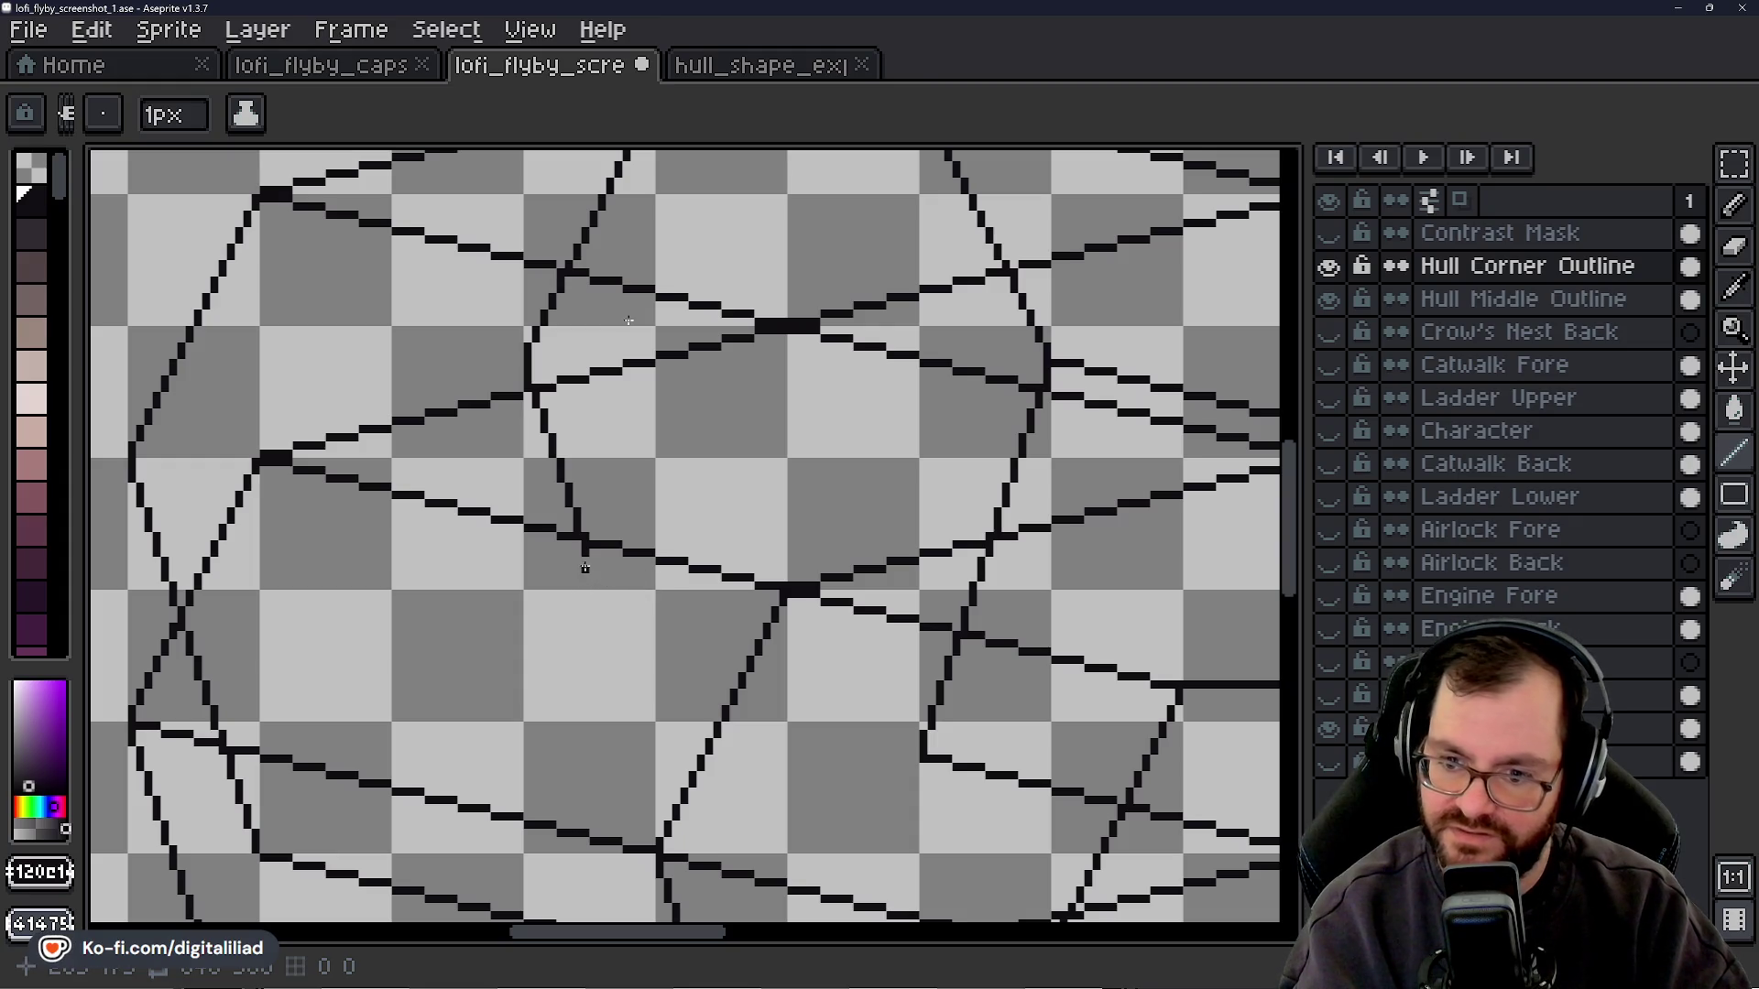
- Add a second vertical segment below the middle line ending in a short horizontal stub to the left
drag(593, 561, 651, 753)
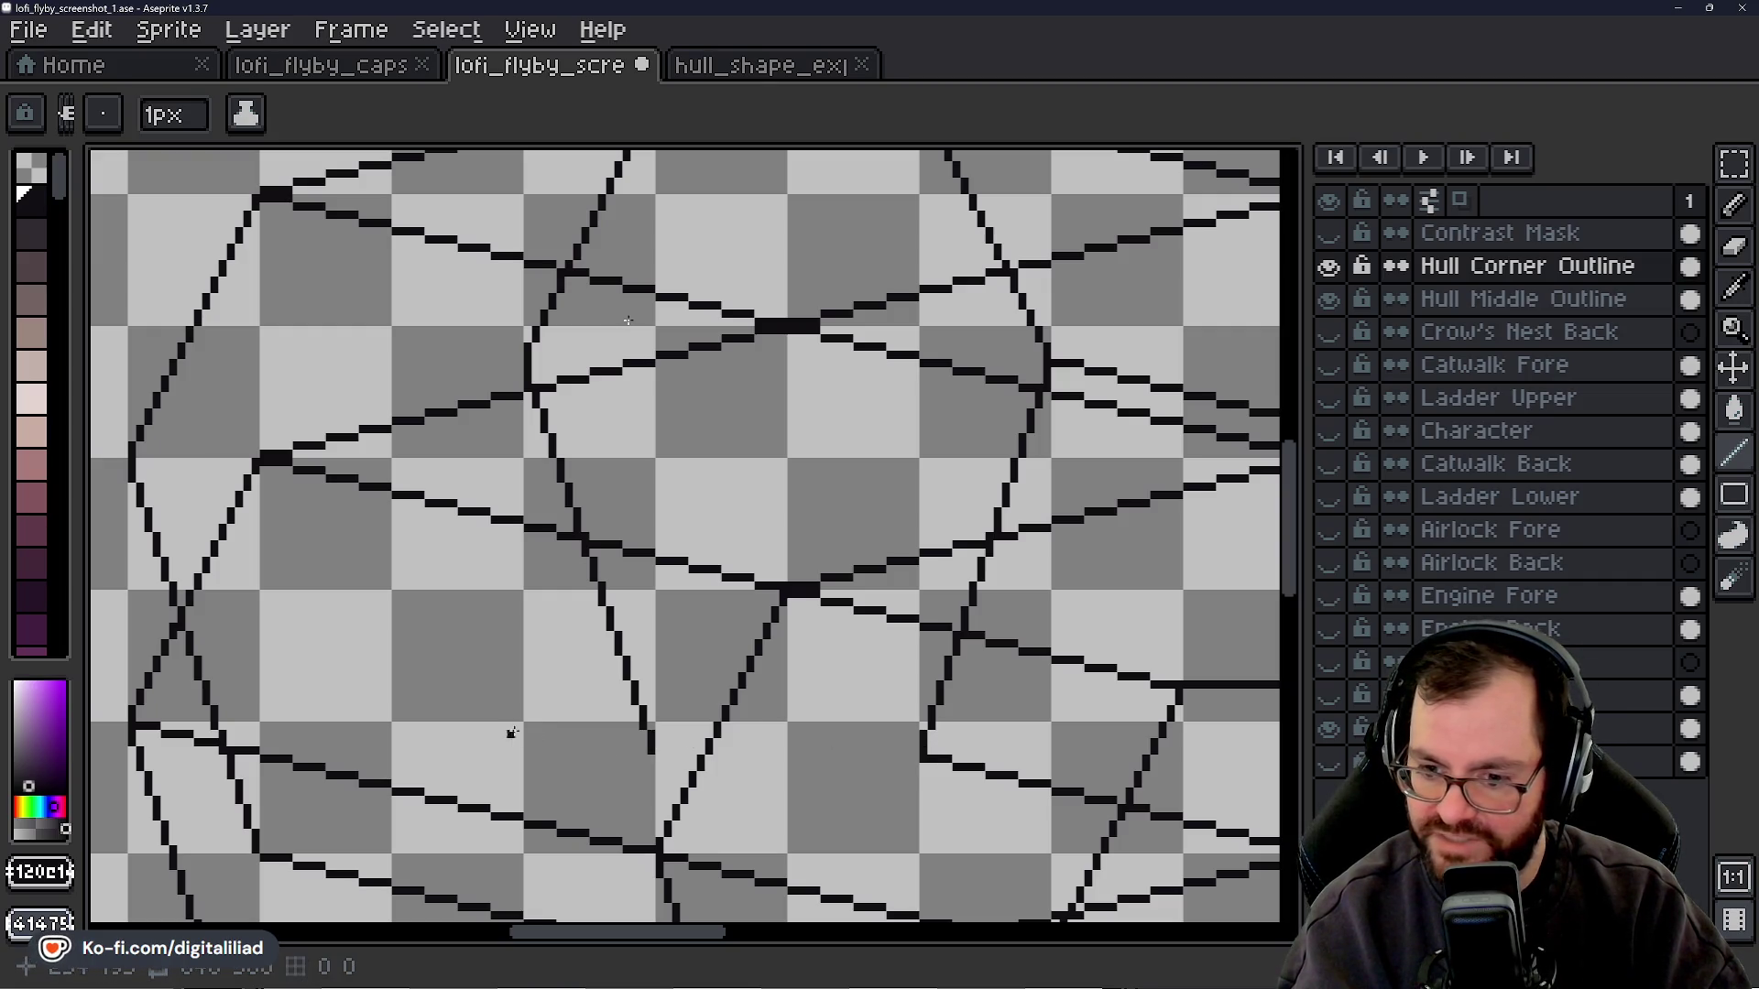
drag(650, 761, 624, 759)
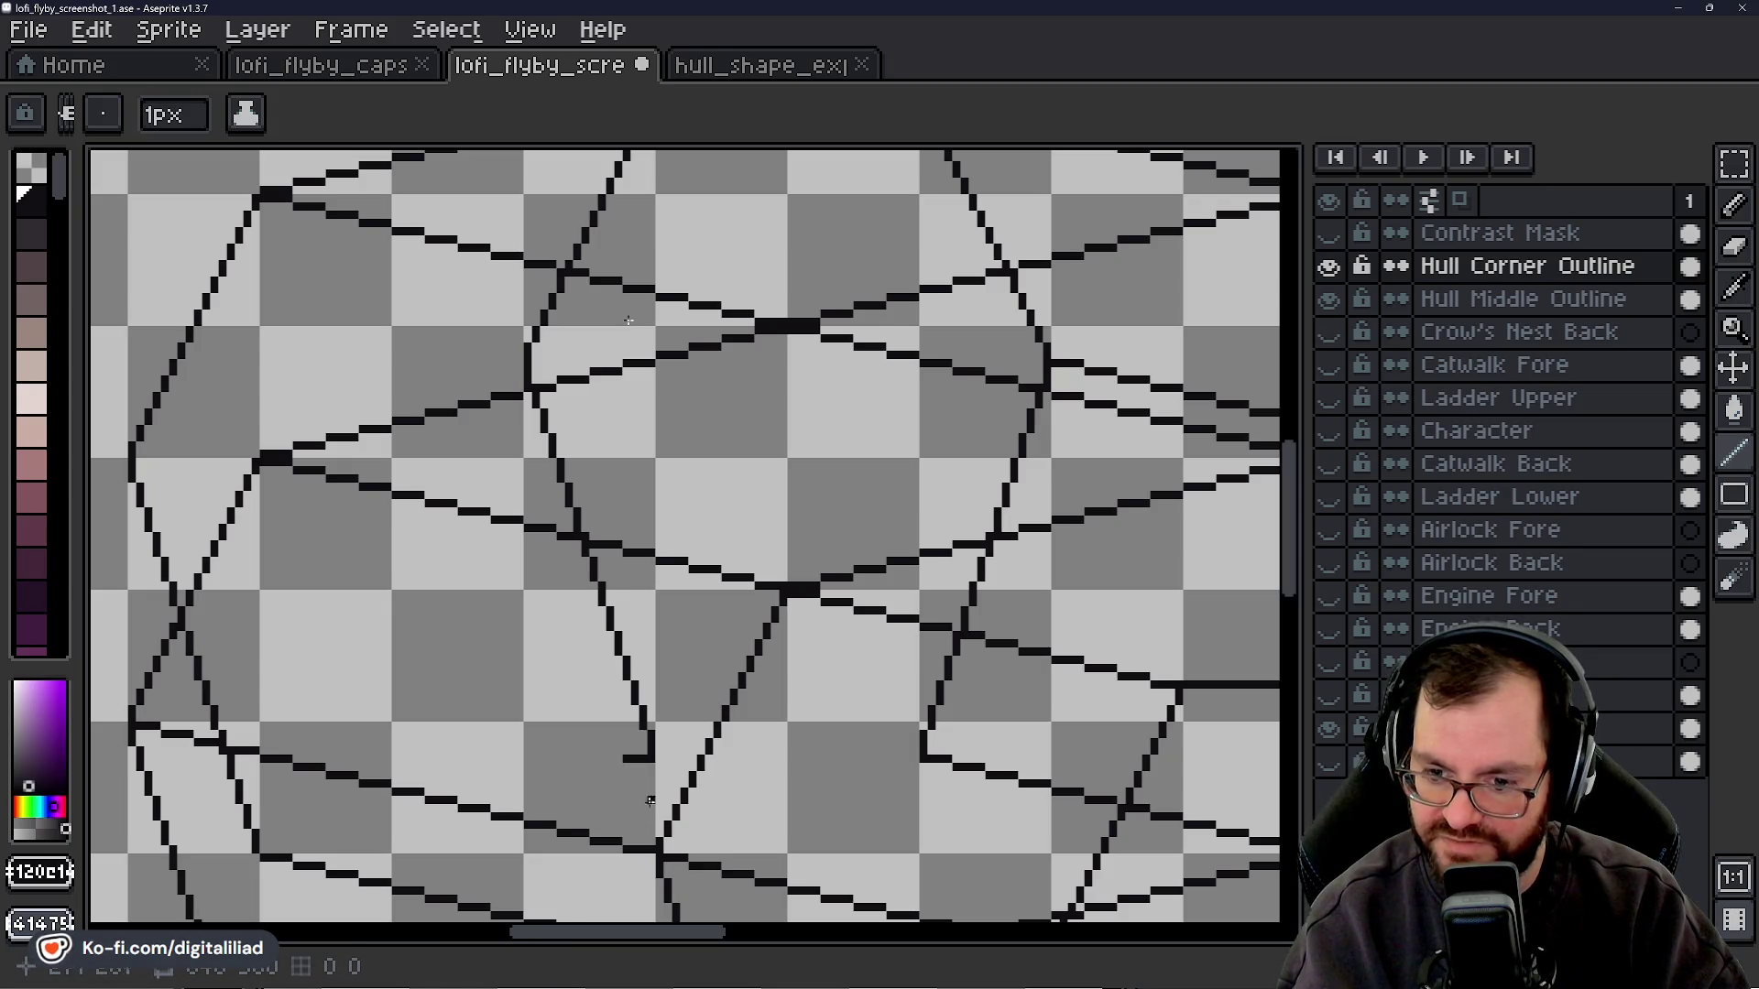
drag(1305, 544, 1229, 583)
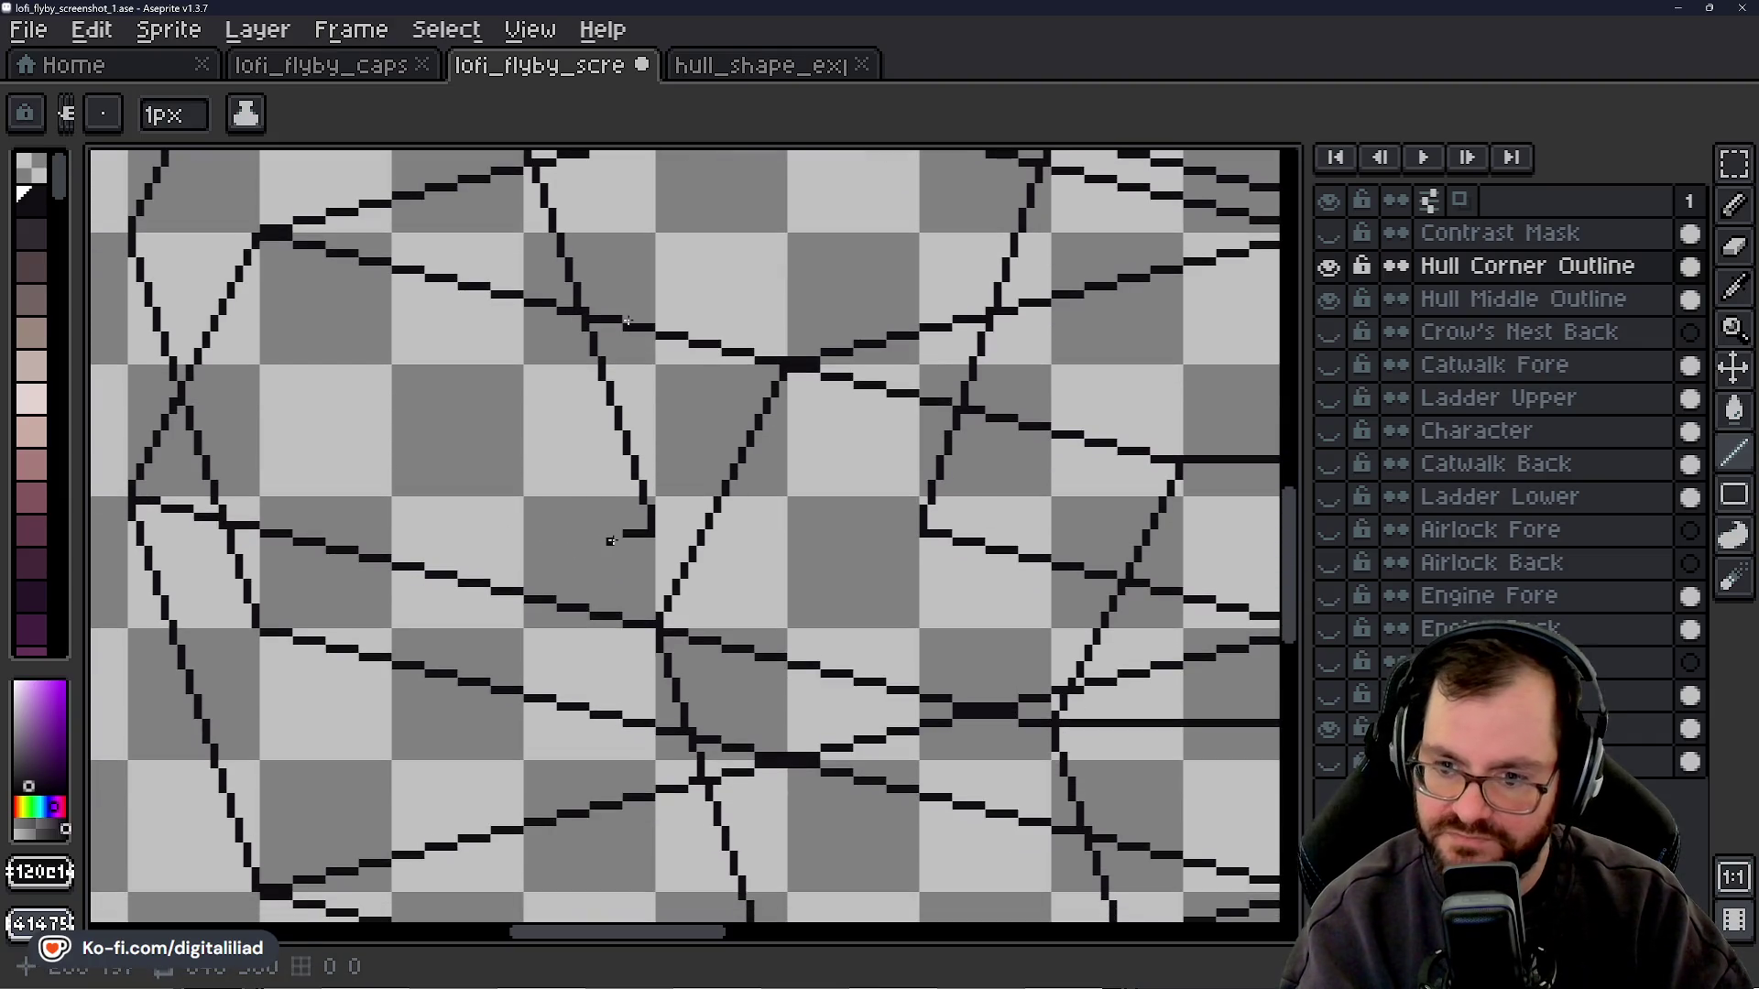
- Draw horizontal 1px facet lines leftward across the hull's left corner
drag(617, 540, 537, 558)
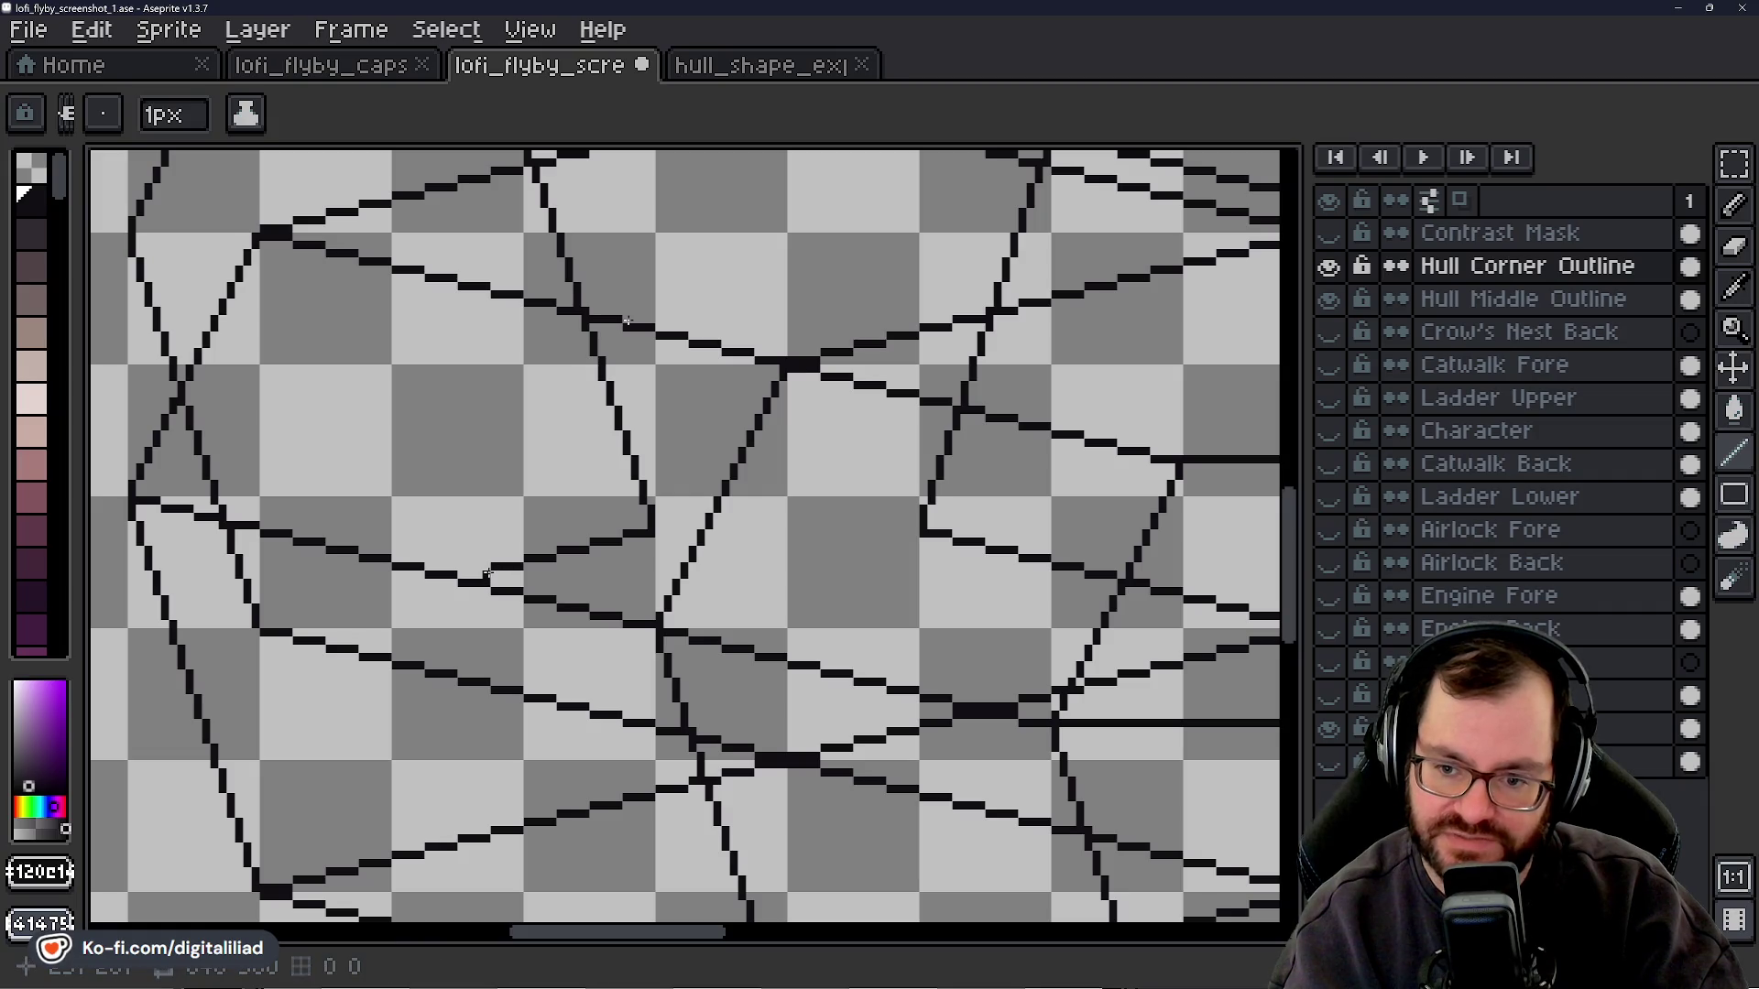
drag(487, 574, 456, 582)
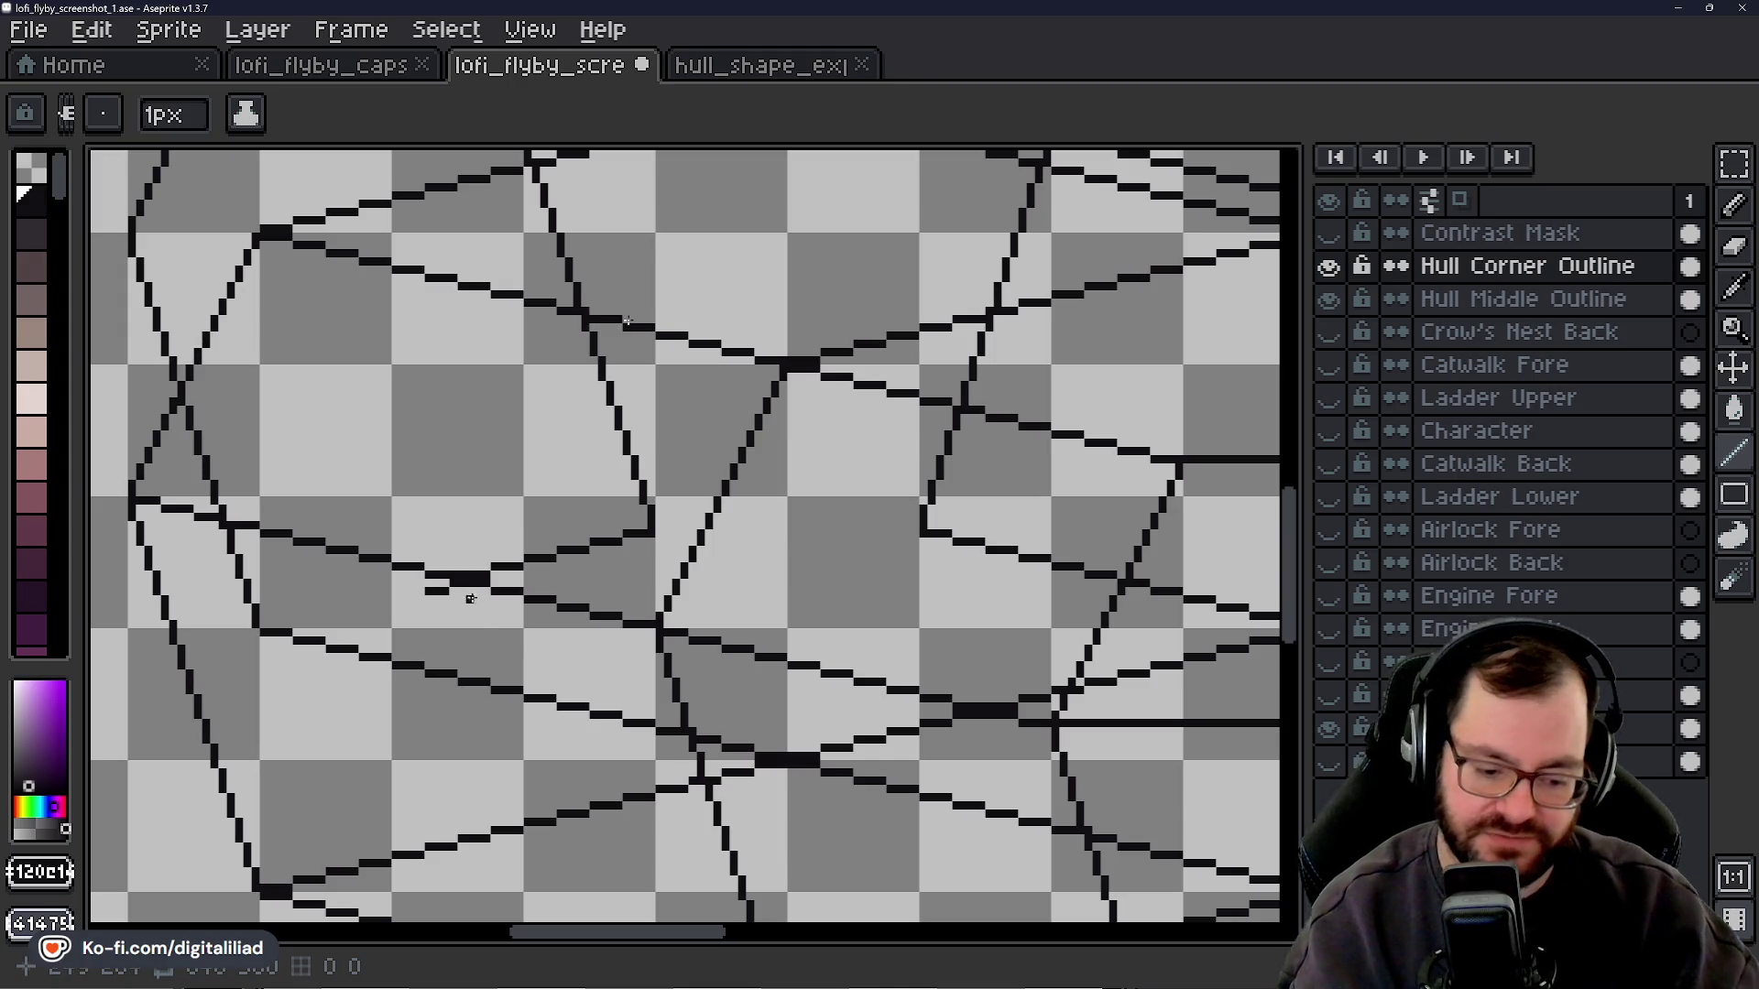
drag(457, 580, 396, 588)
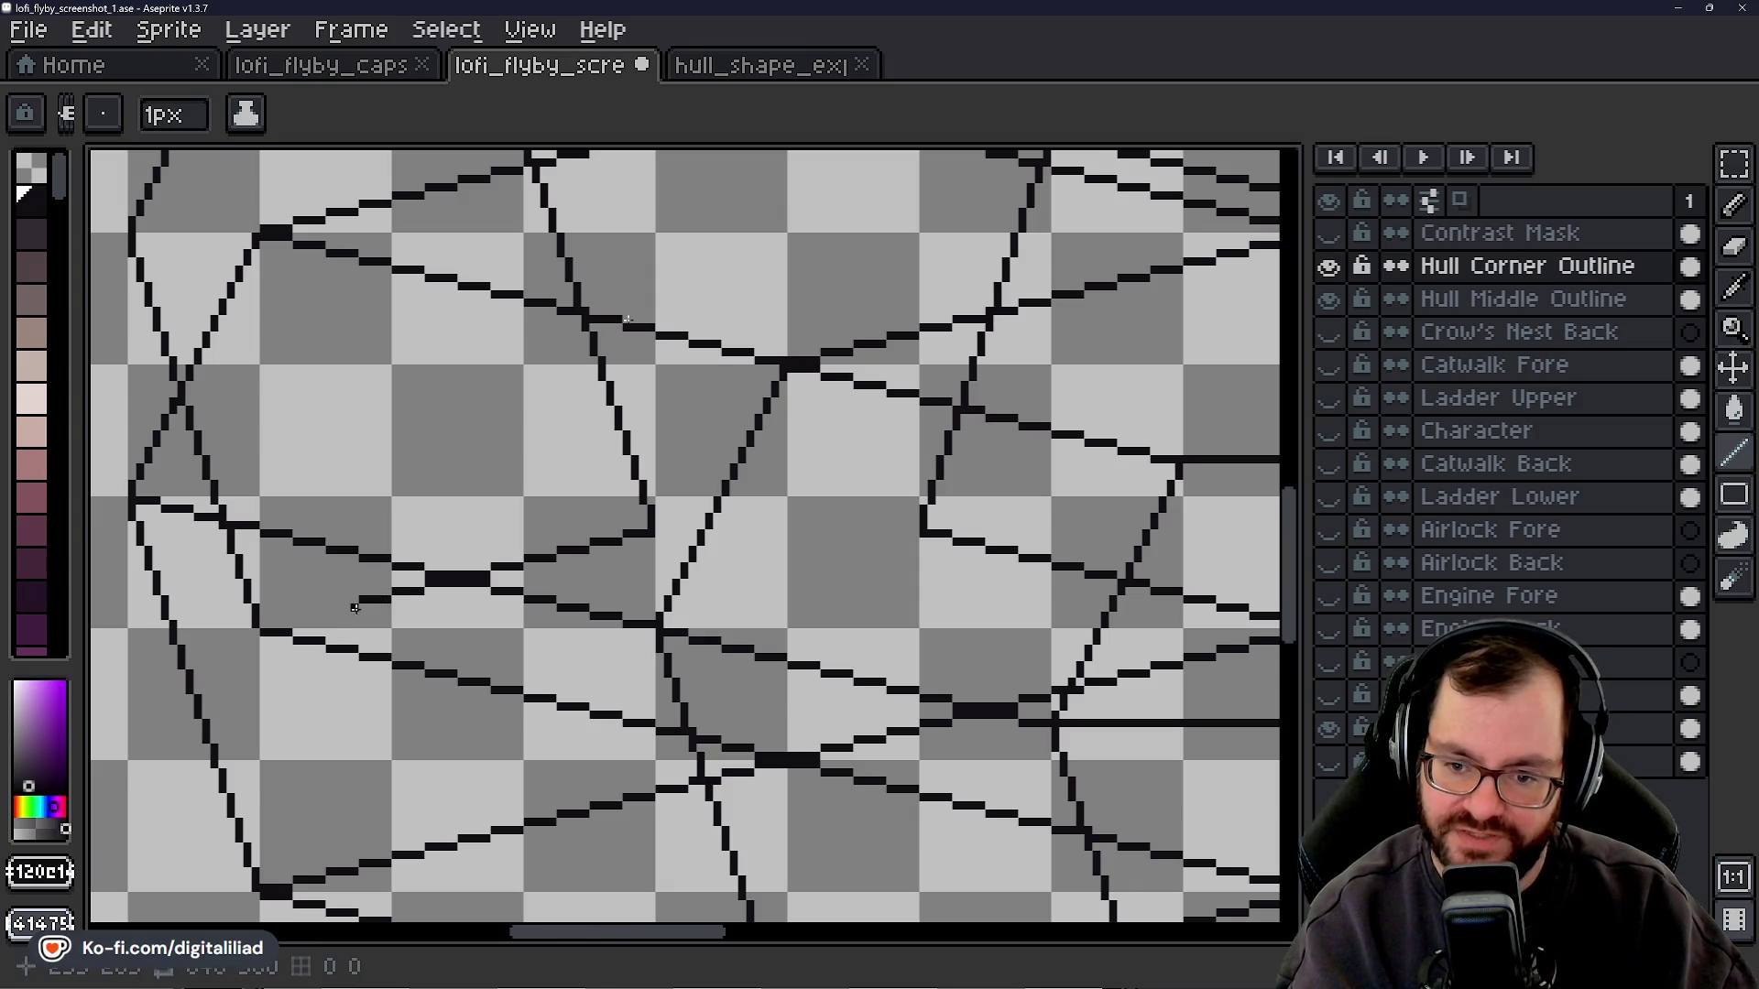
- Angle a new line down-left into the corner, fill the joint's missing pixels, then show the lofi_flyby_capsule file
drag(355, 608, 338, 609)
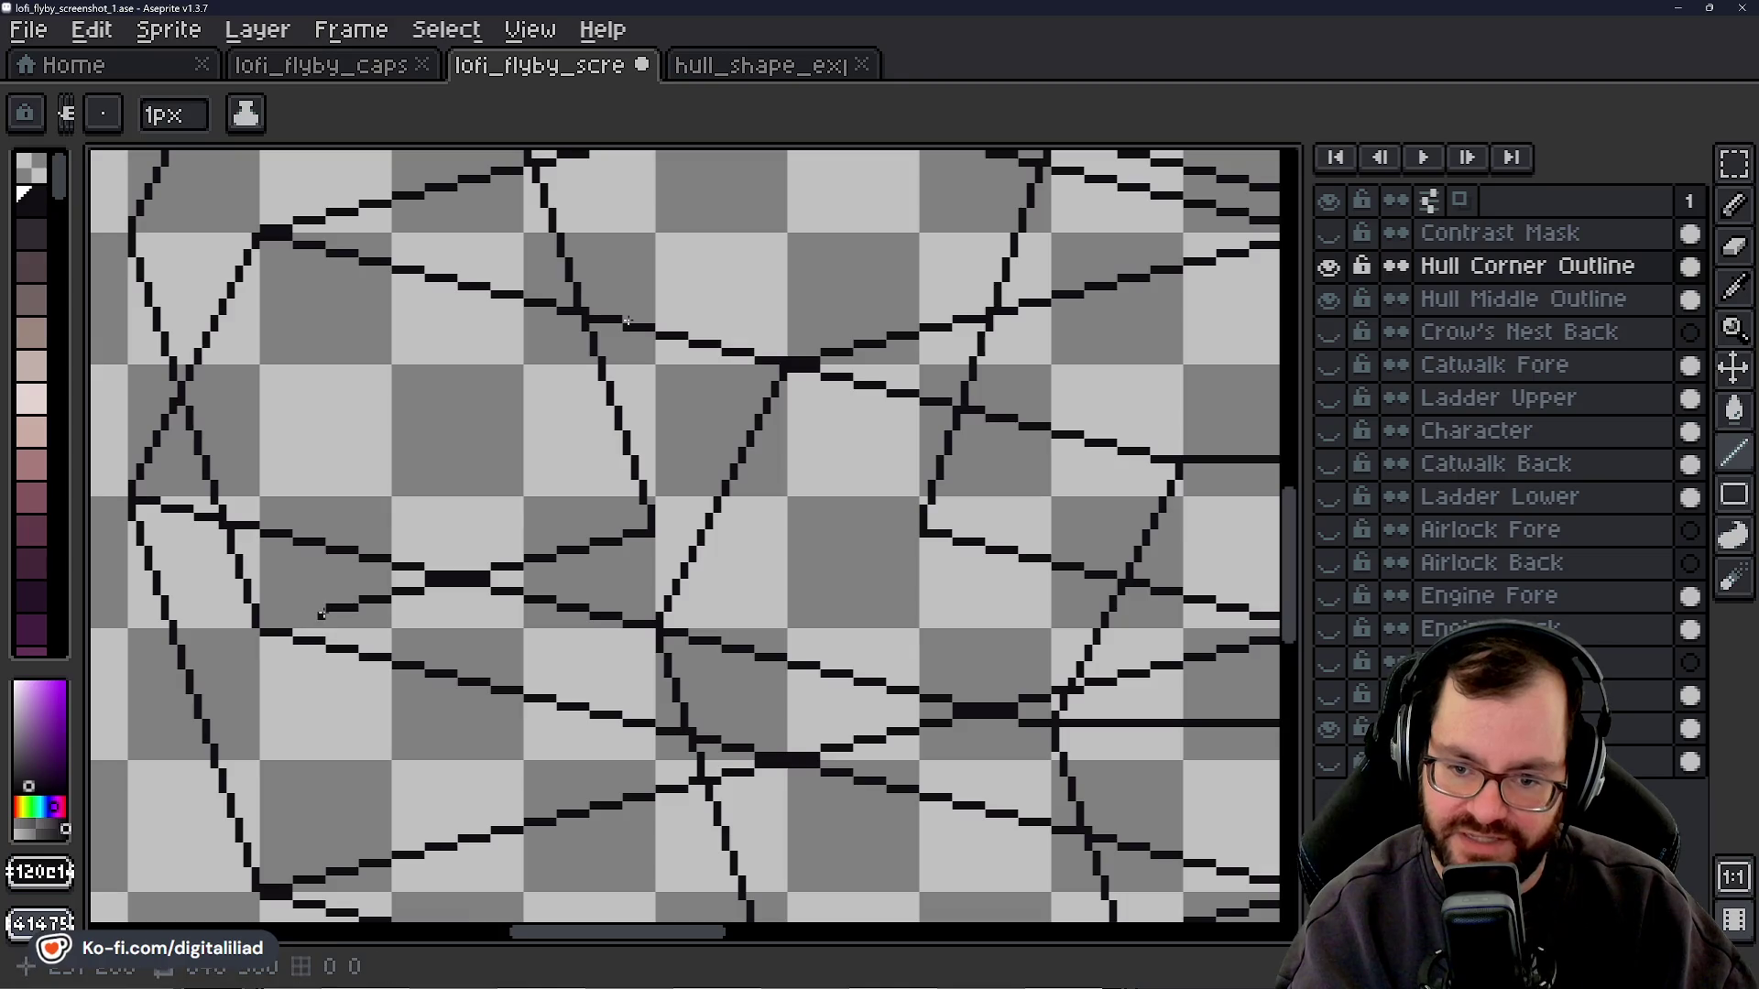
drag(330, 607, 292, 616)
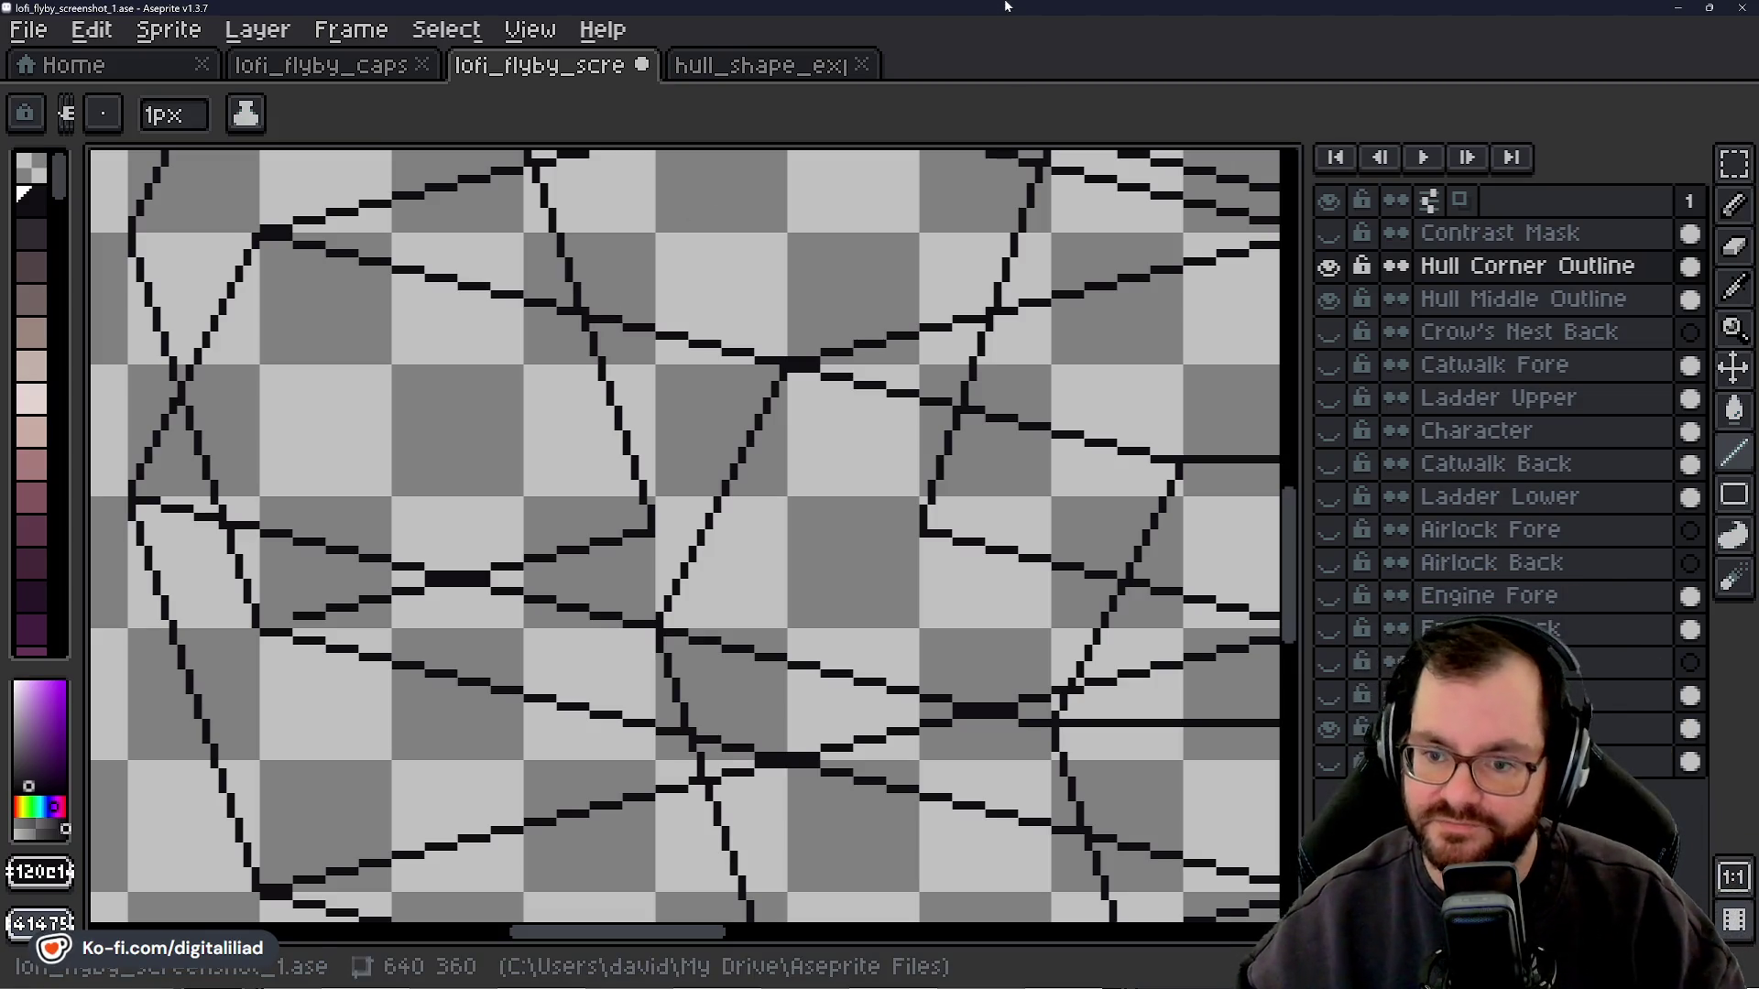
click(273, 626)
click(267, 621)
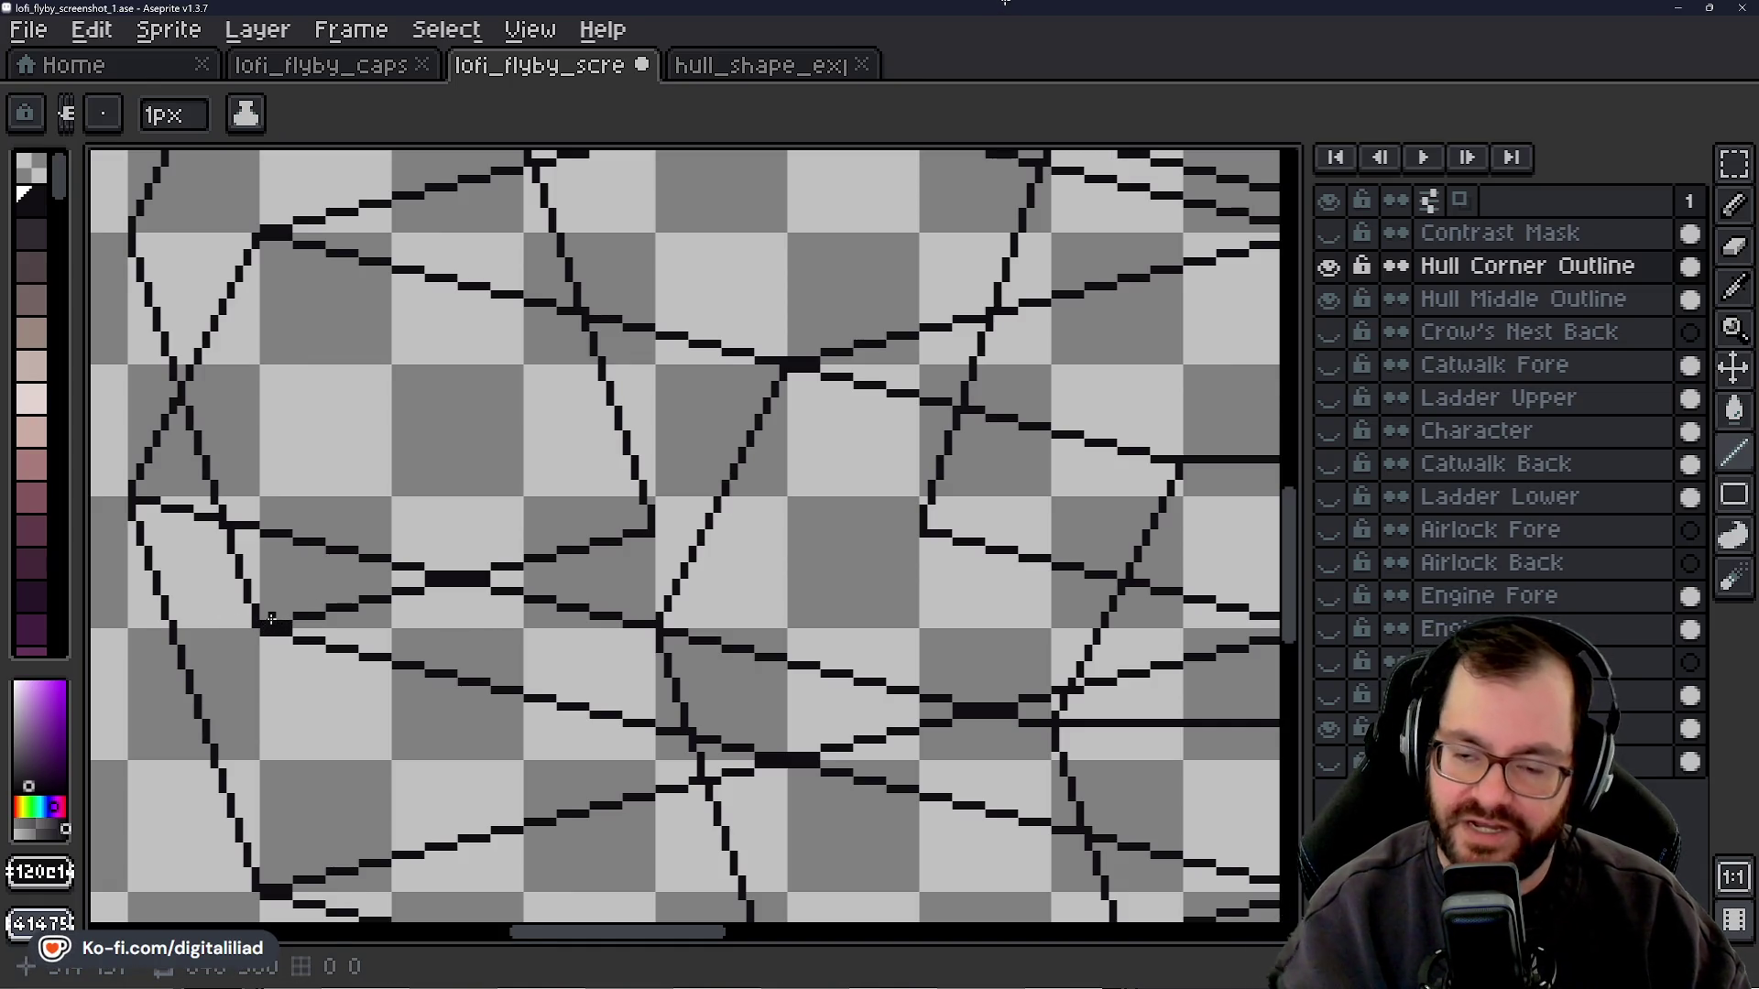
click(287, 66)
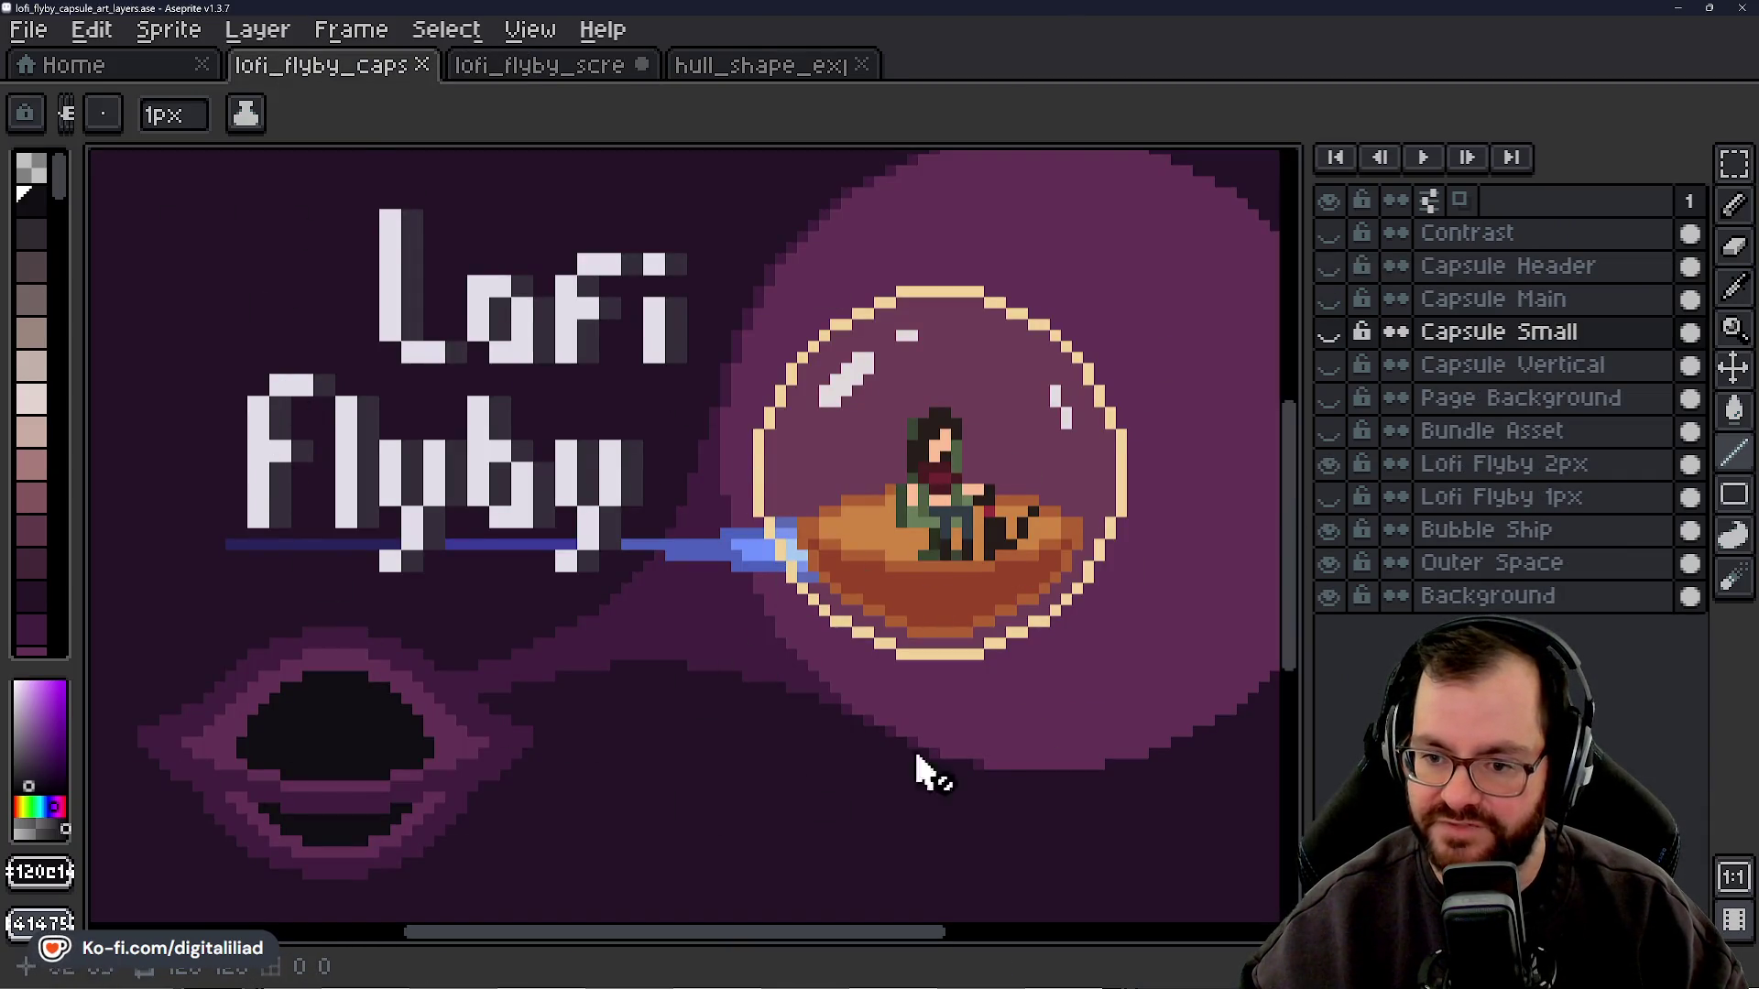
- Open truck.ase from the Home page's recent files and zoom in on it
click(138, 75)
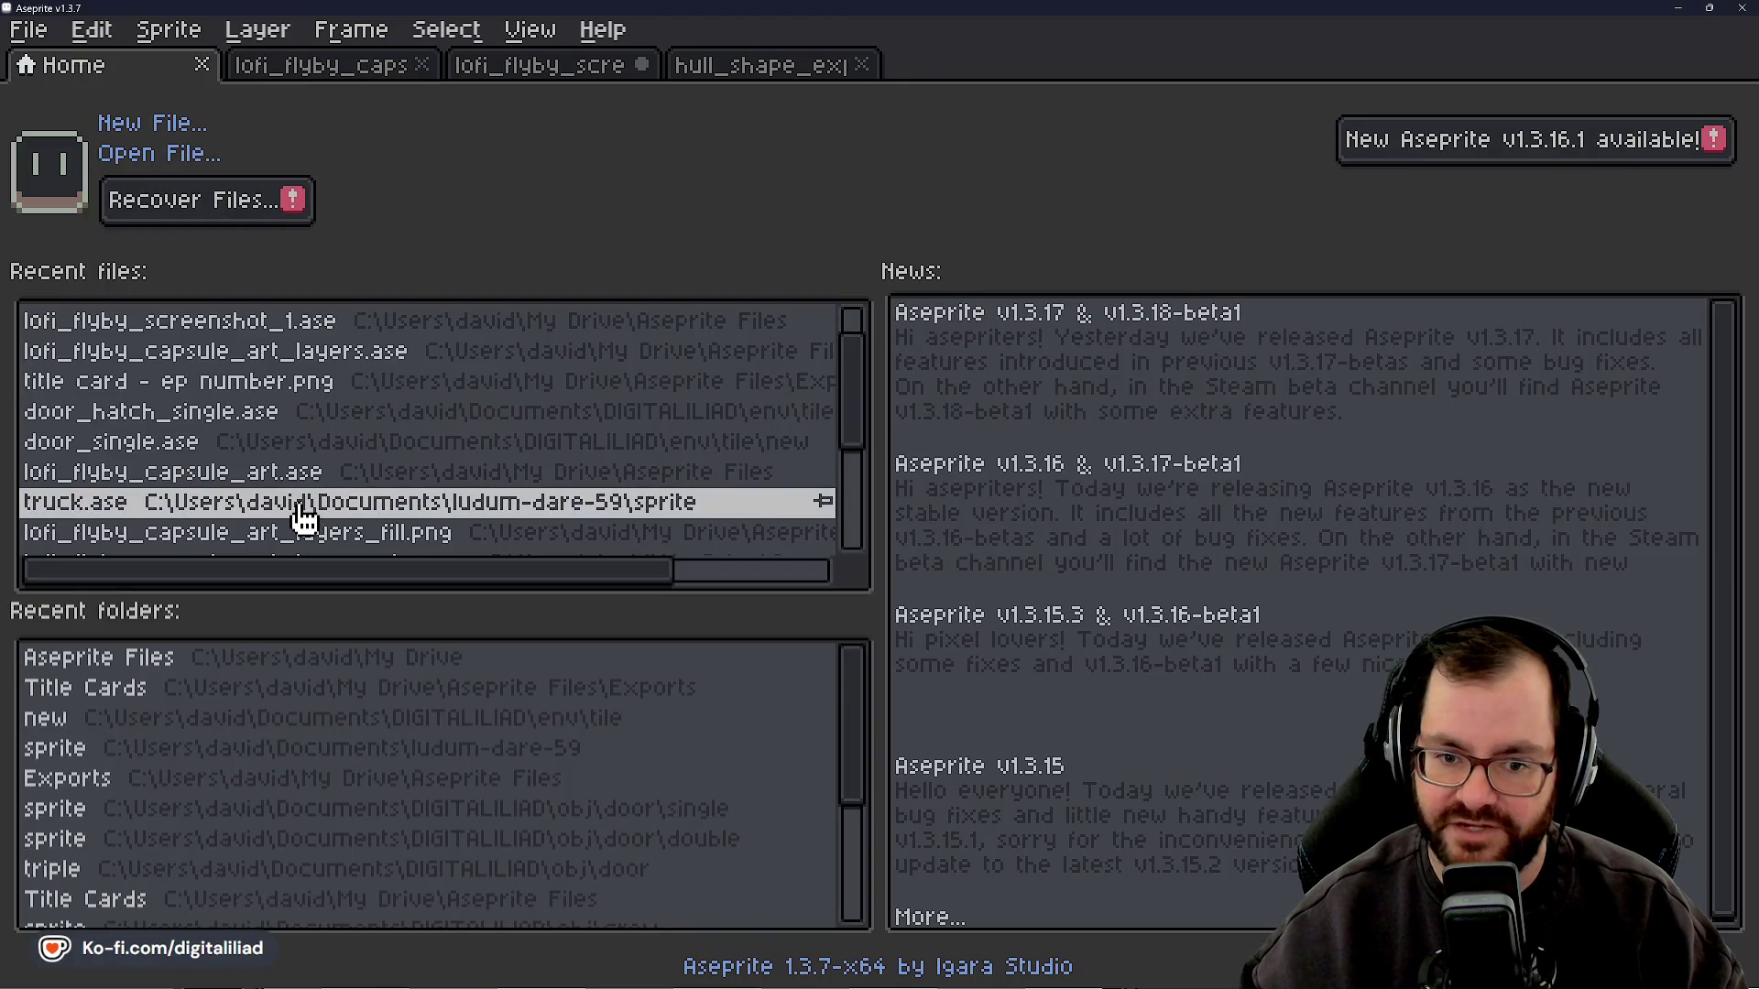
click(306, 501)
scroll(689, 601, up, 2)
scroll(689, 600, up, 3)
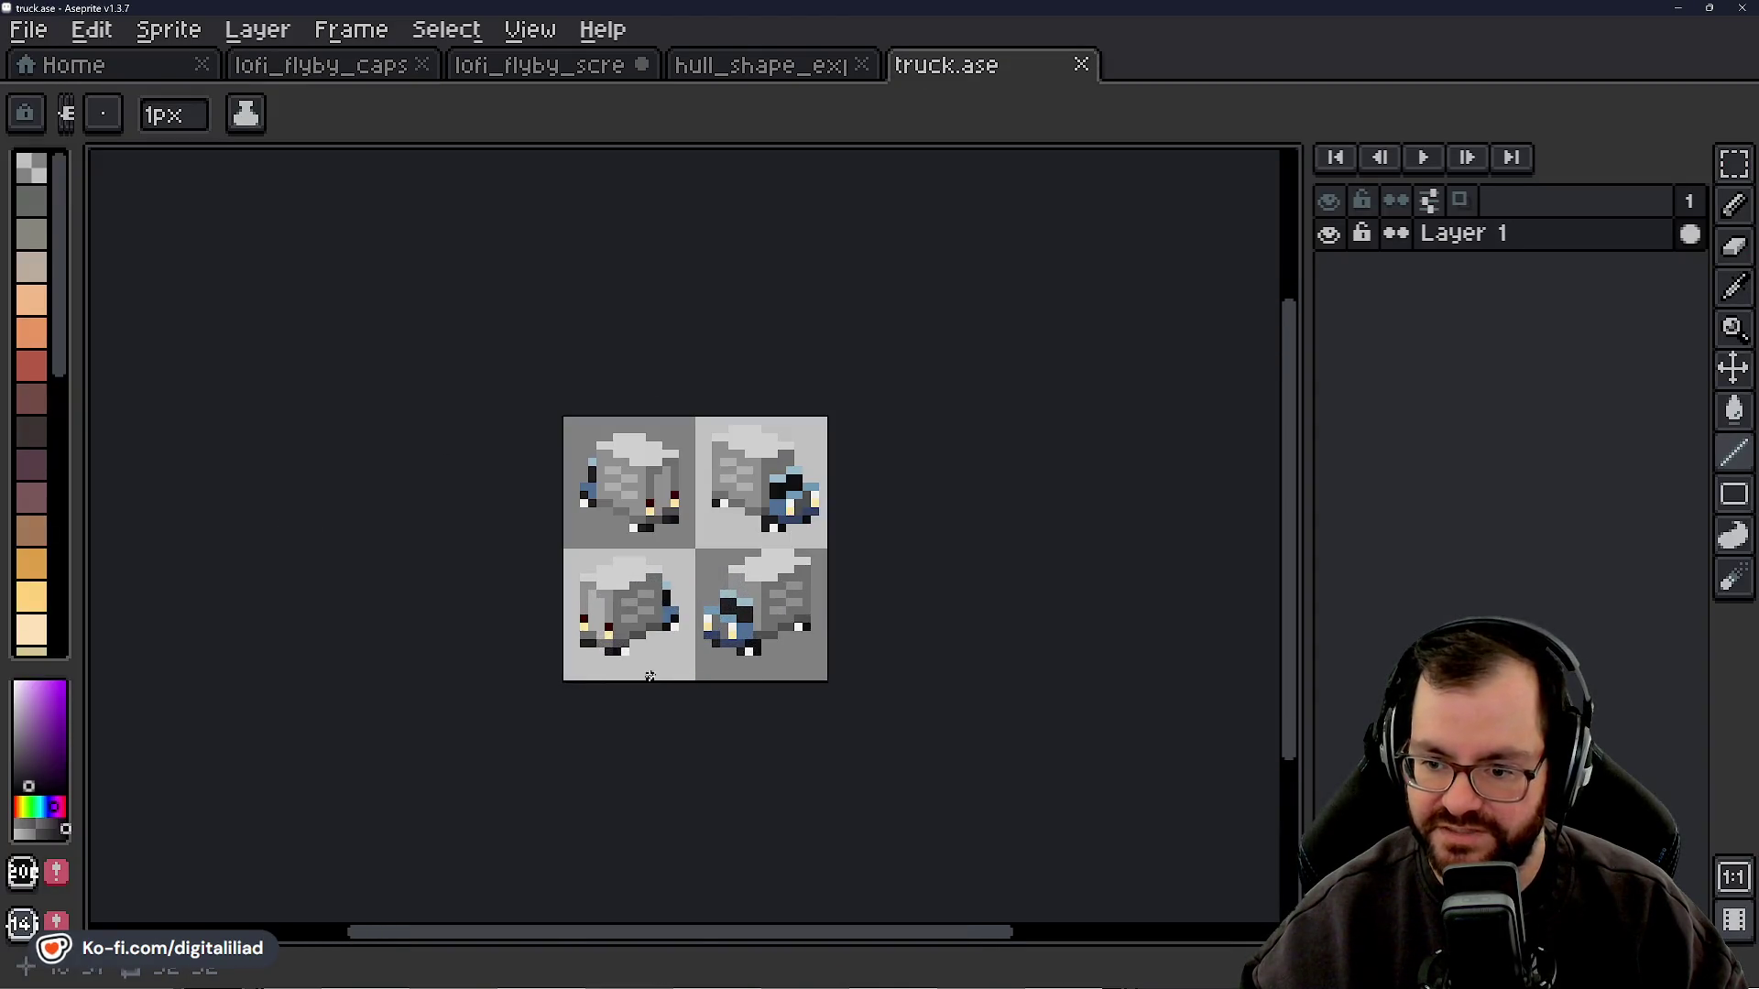
scroll(689, 602, up, 3)
scroll(697, 636, up, 1)
scroll(678, 568, down, 1)
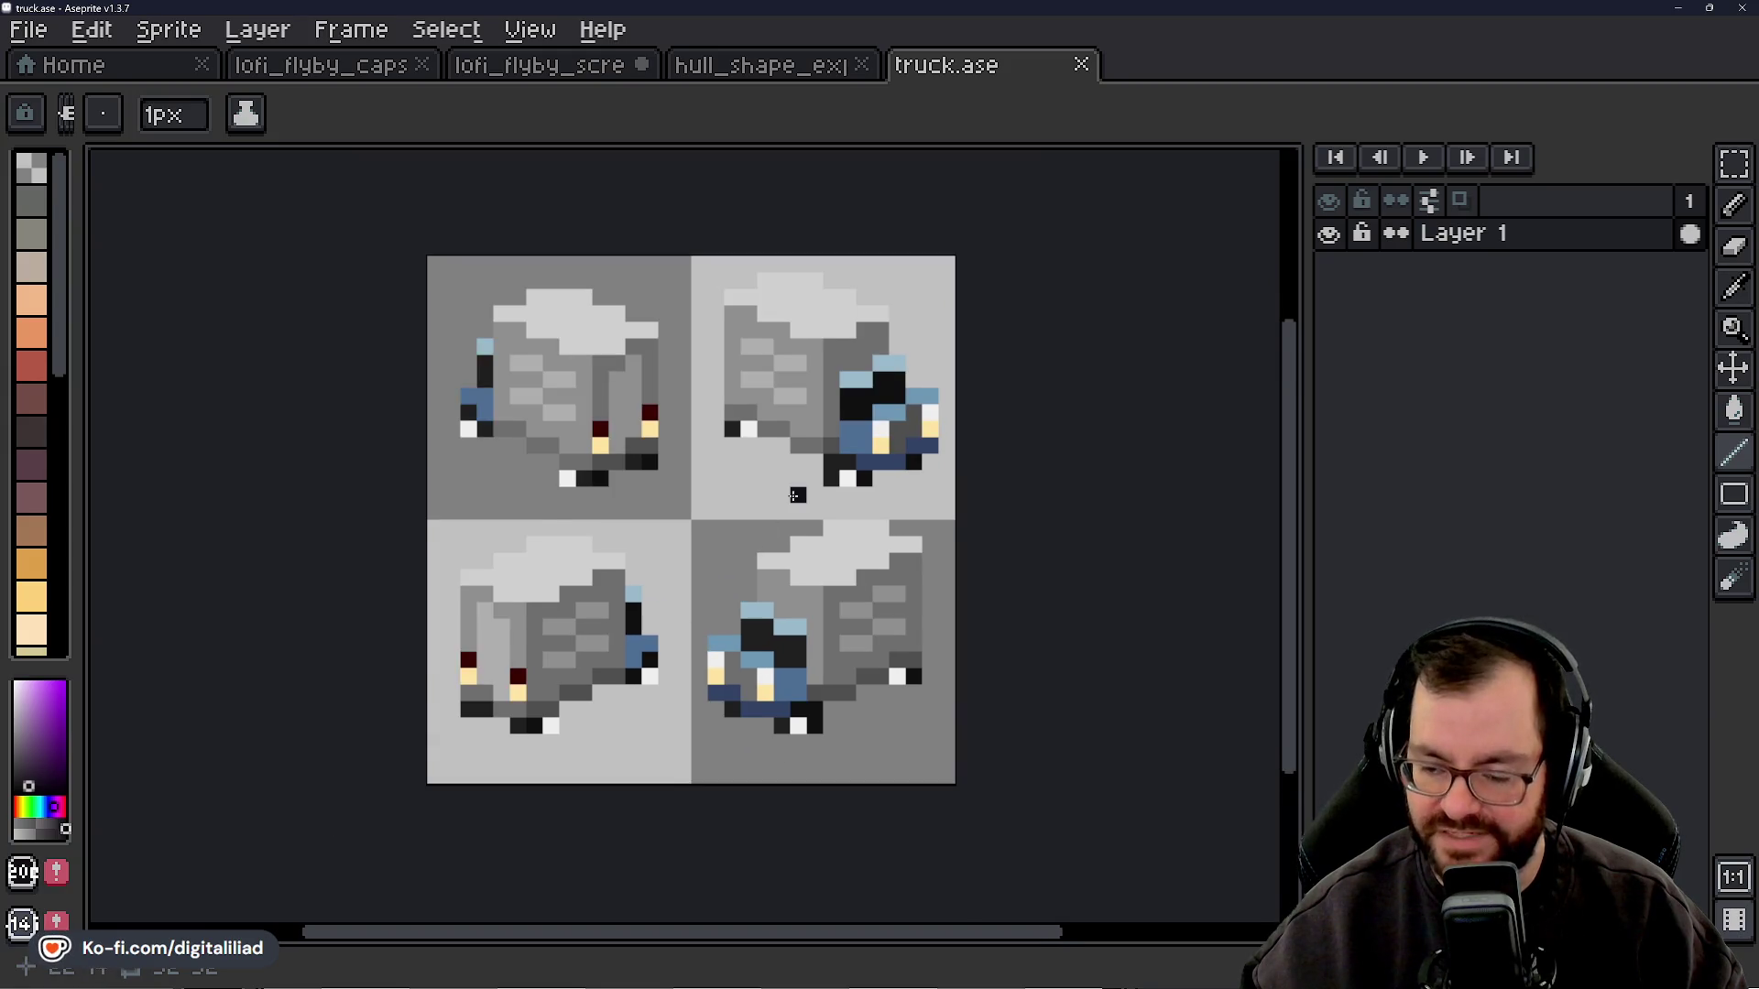
scroll(645, 507, up, 1)
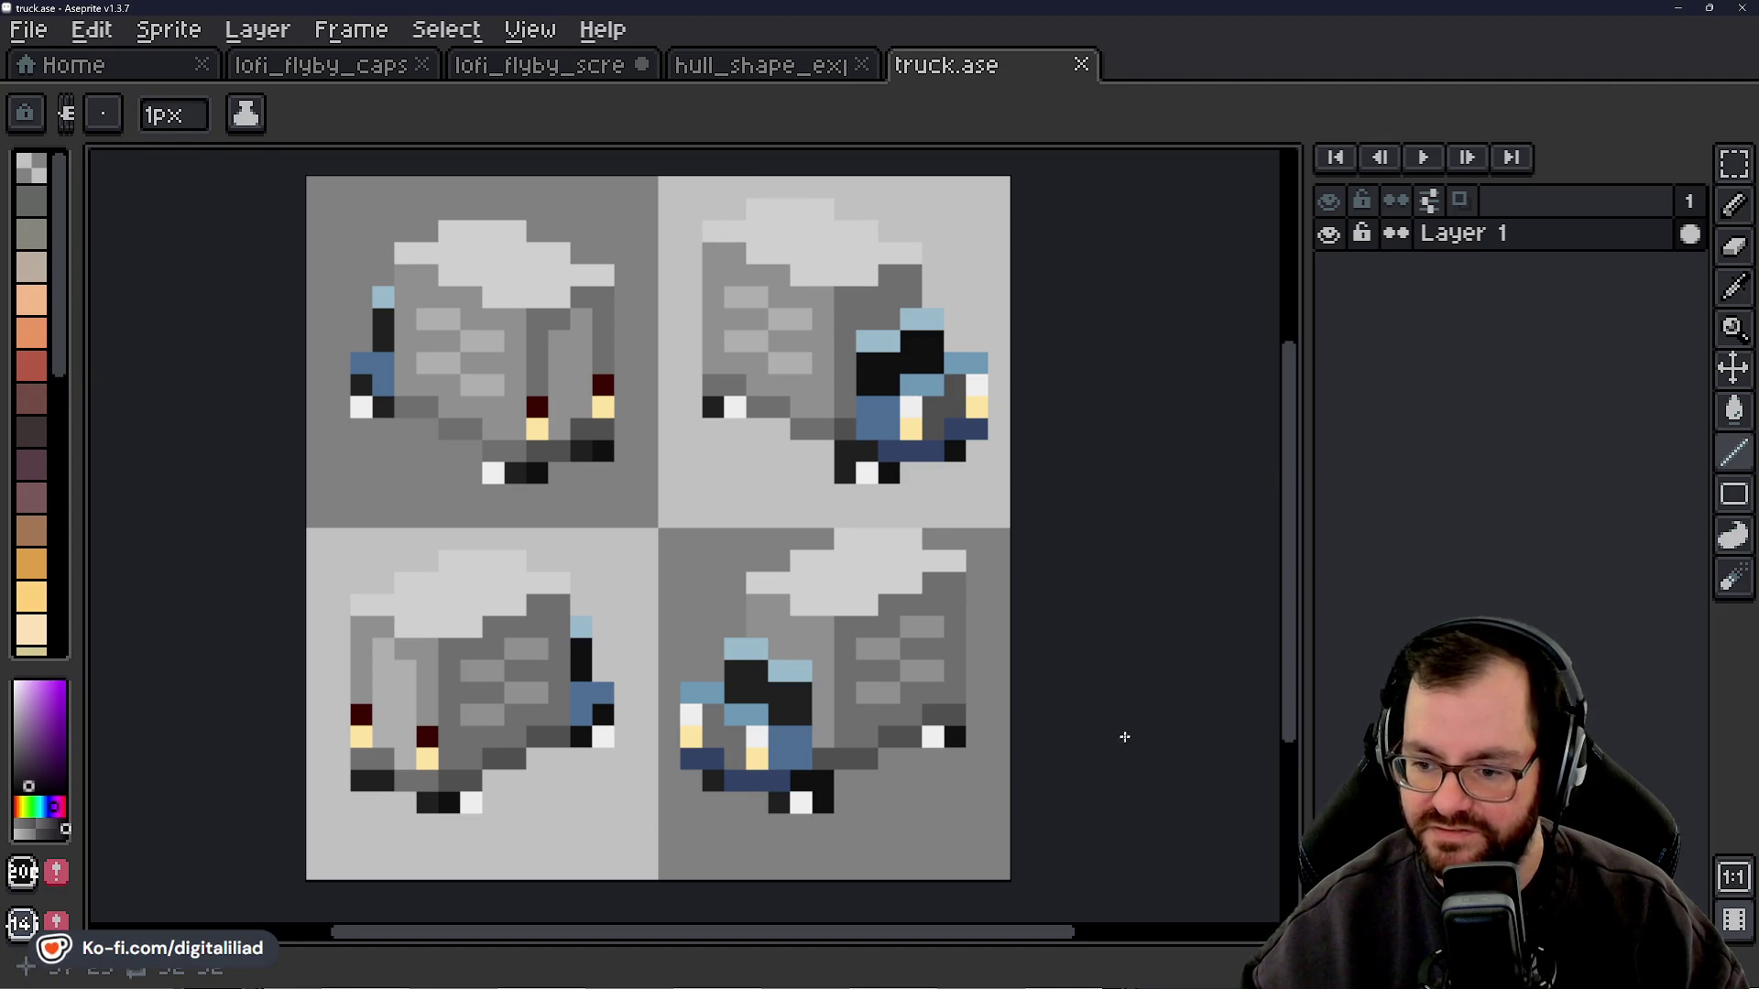
- Zoom out and back in to look over truck.ase, then close its tab
scroll(647, 671, down, 4)
scroll(681, 567, down, 1)
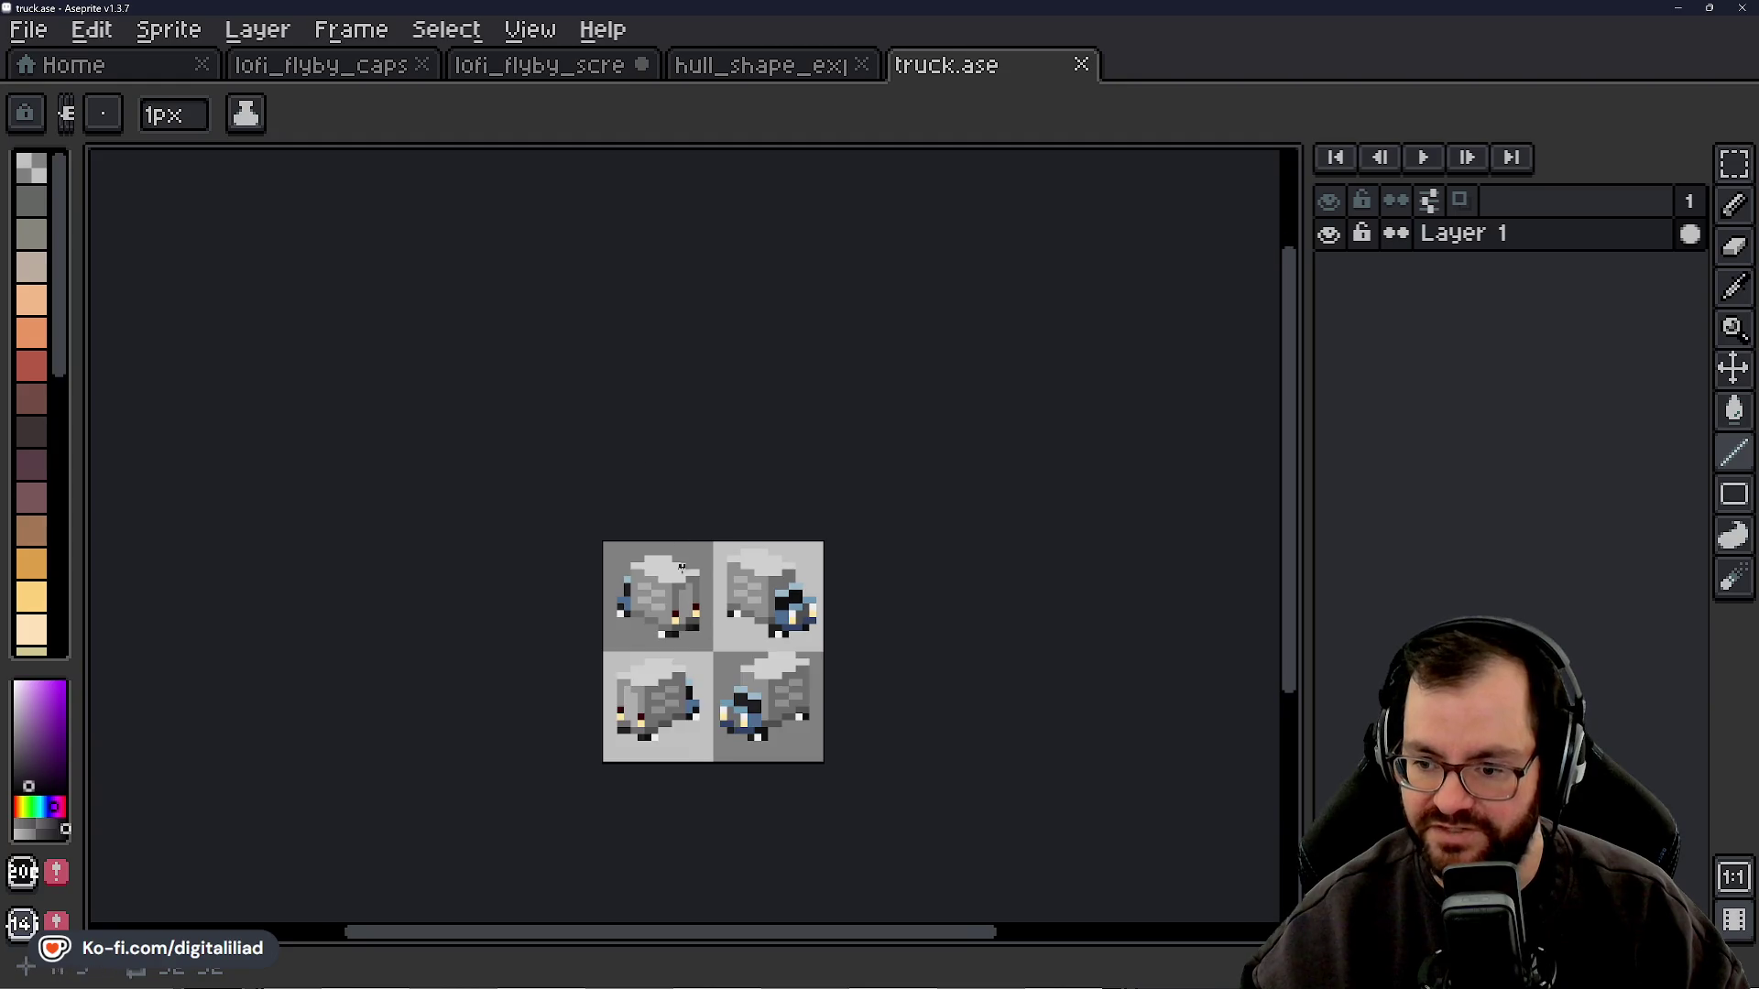
scroll(761, 479, down, 2)
scroll(749, 548, down, 1)
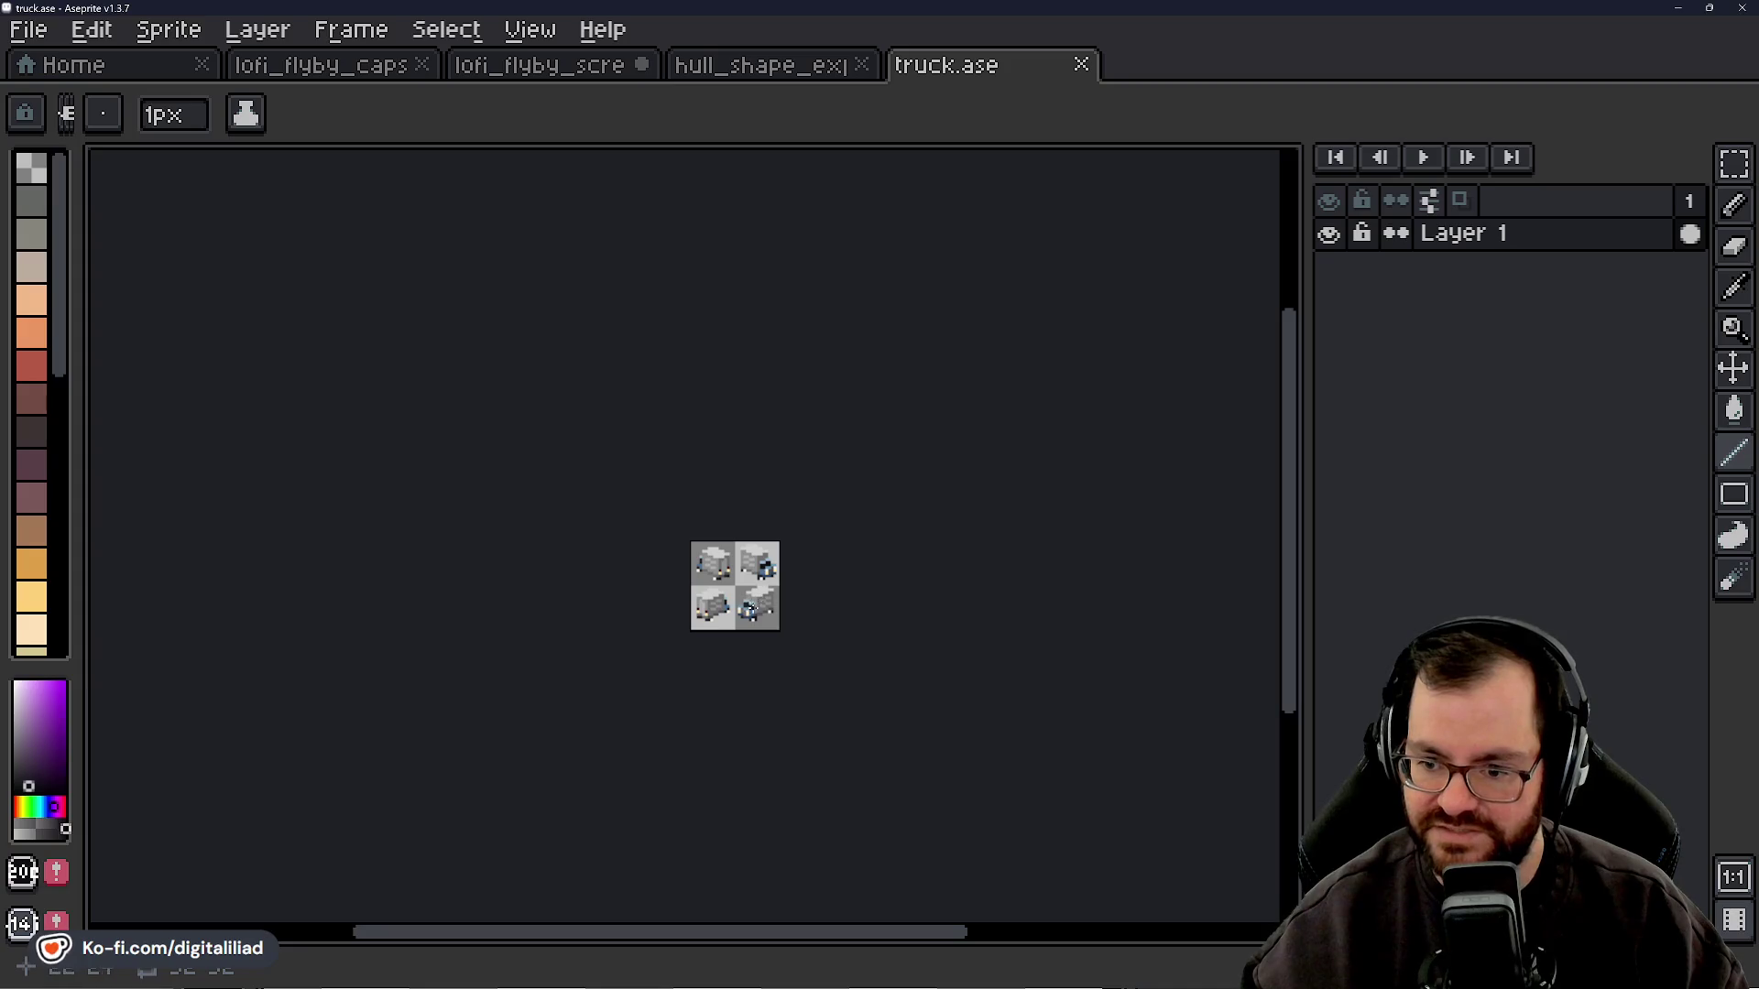
scroll(791, 614, up, 1)
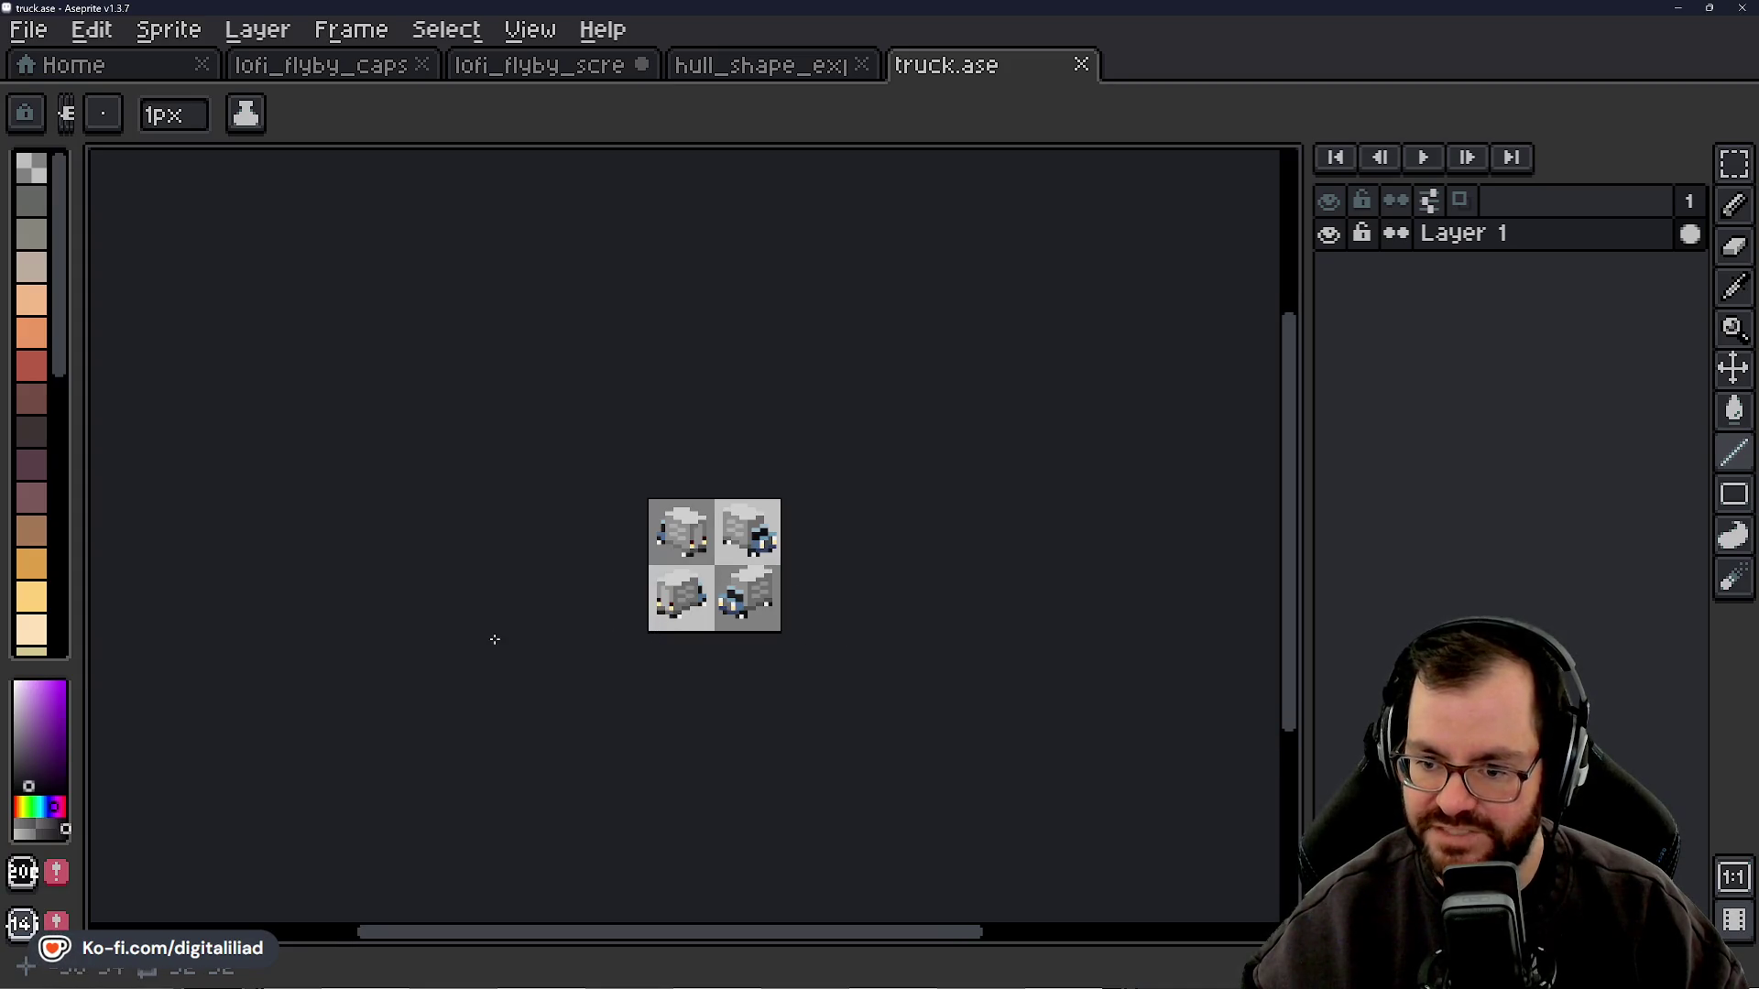
scroll(666, 644, down, 2)
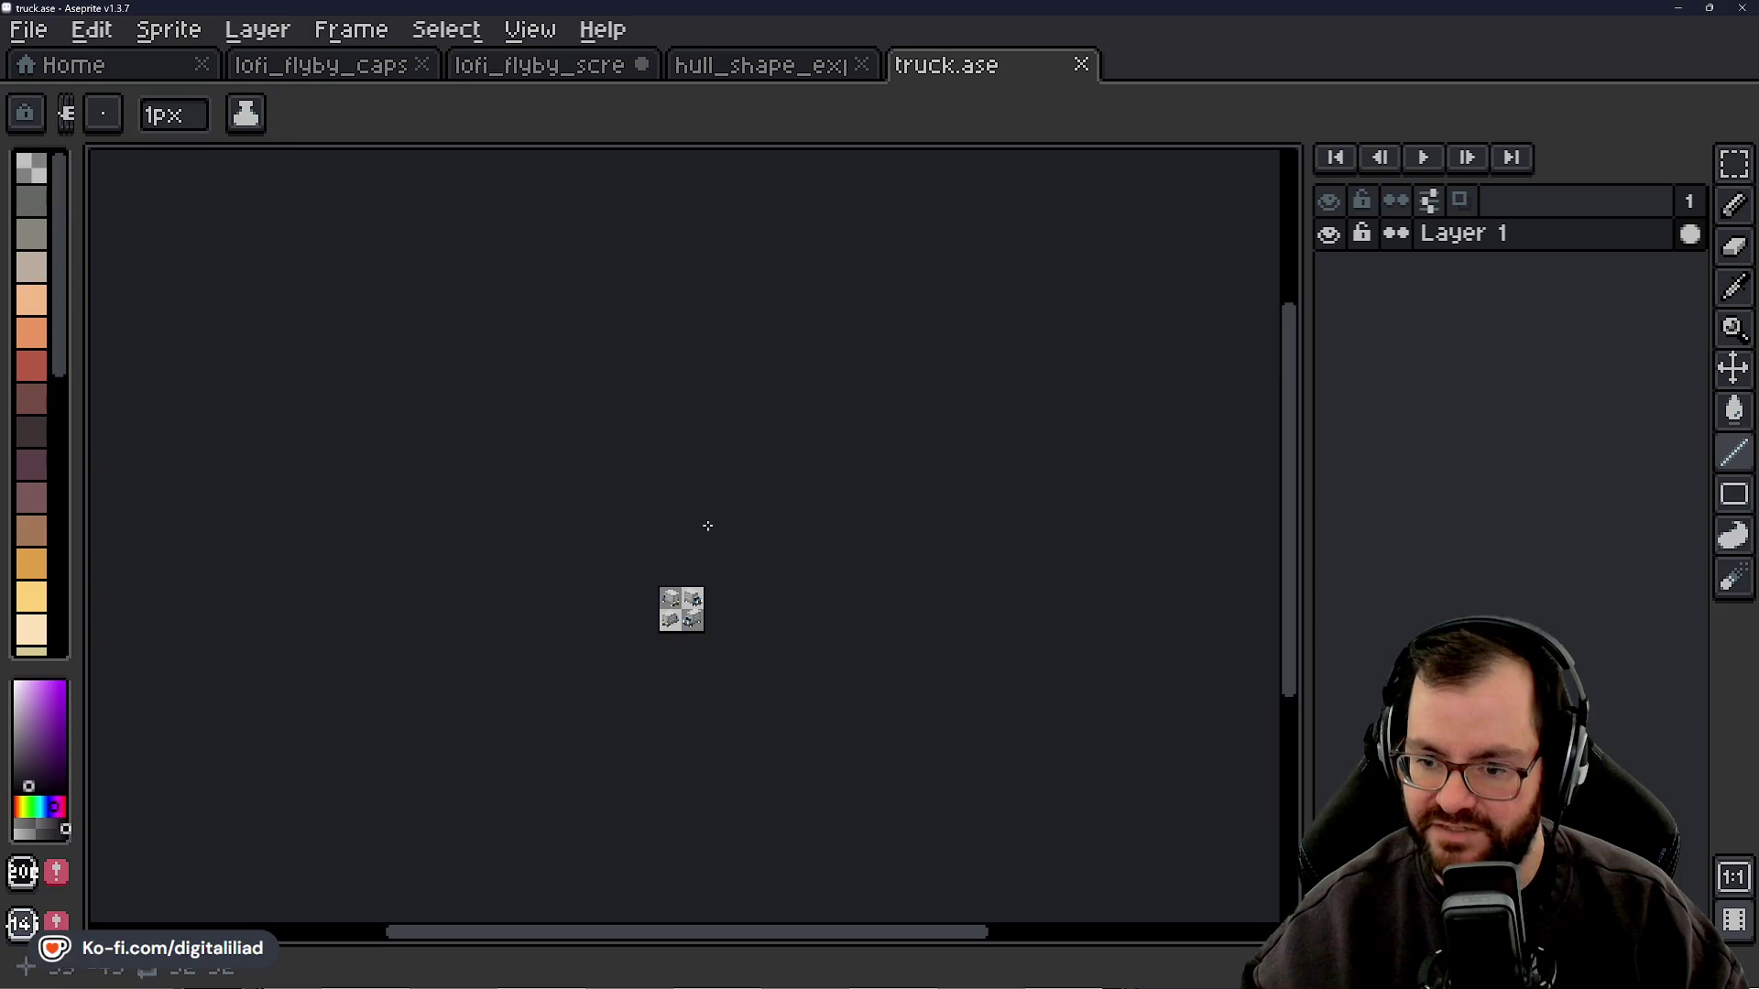
scroll(688, 725, up, 1)
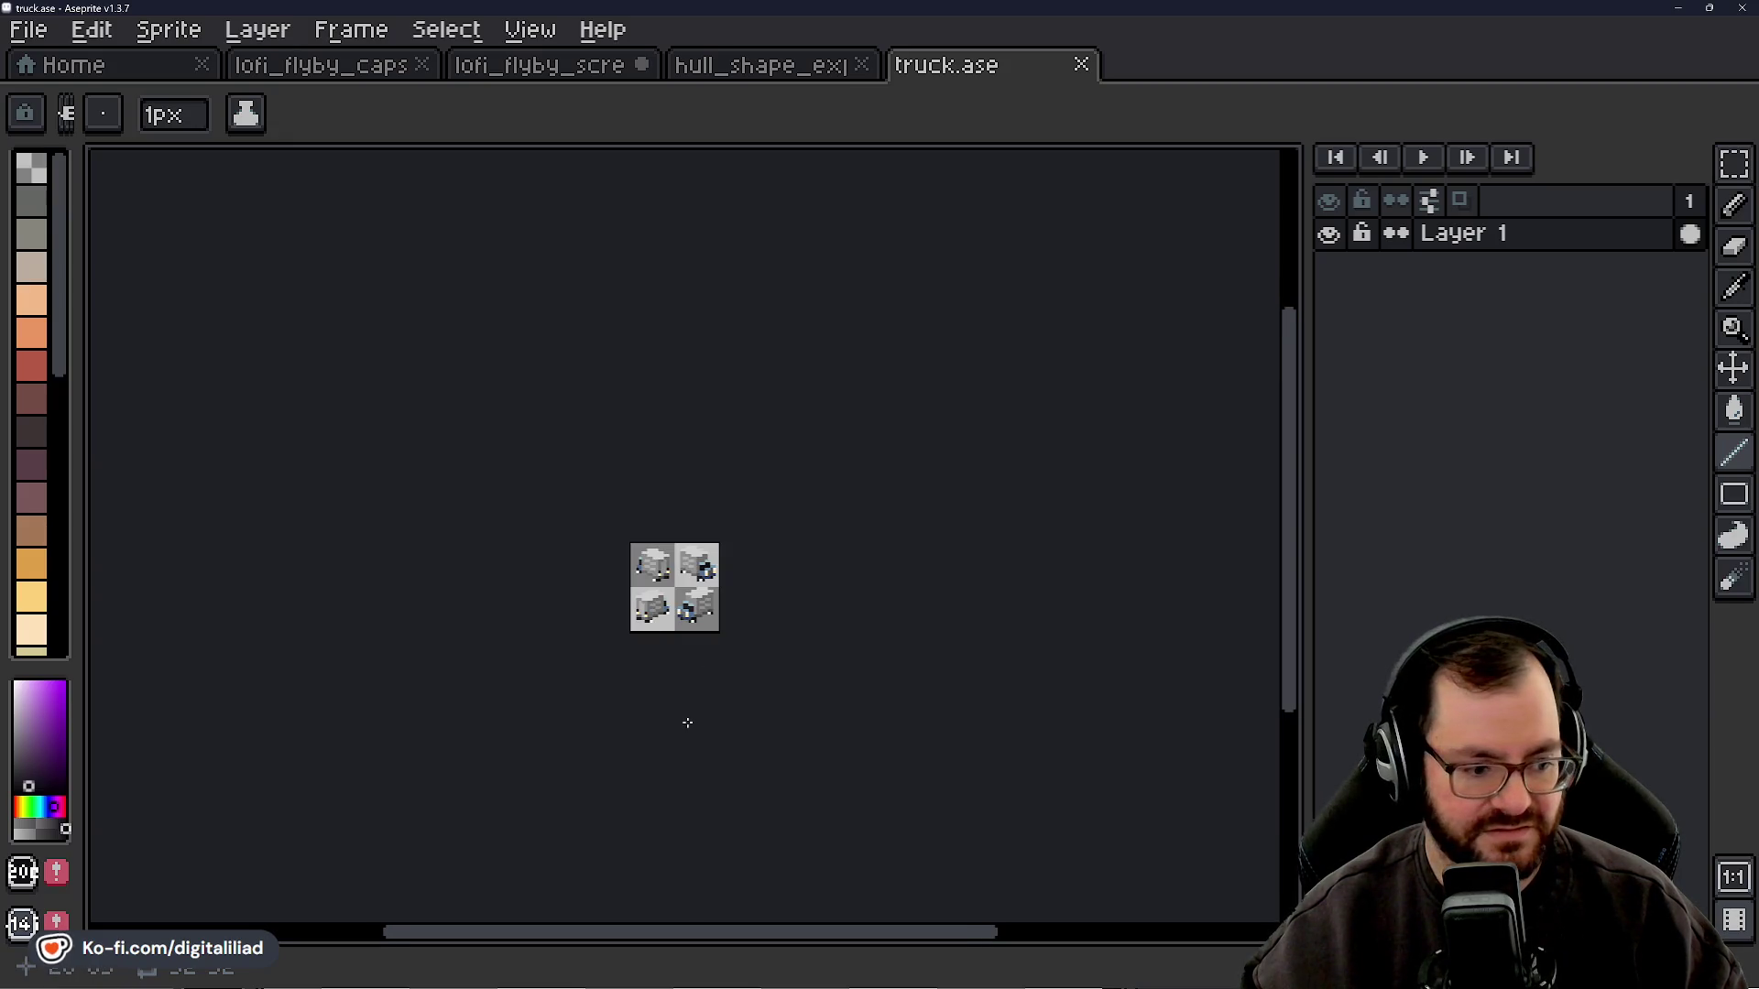
scroll(687, 724, up, 1)
scroll(687, 723, up, 1)
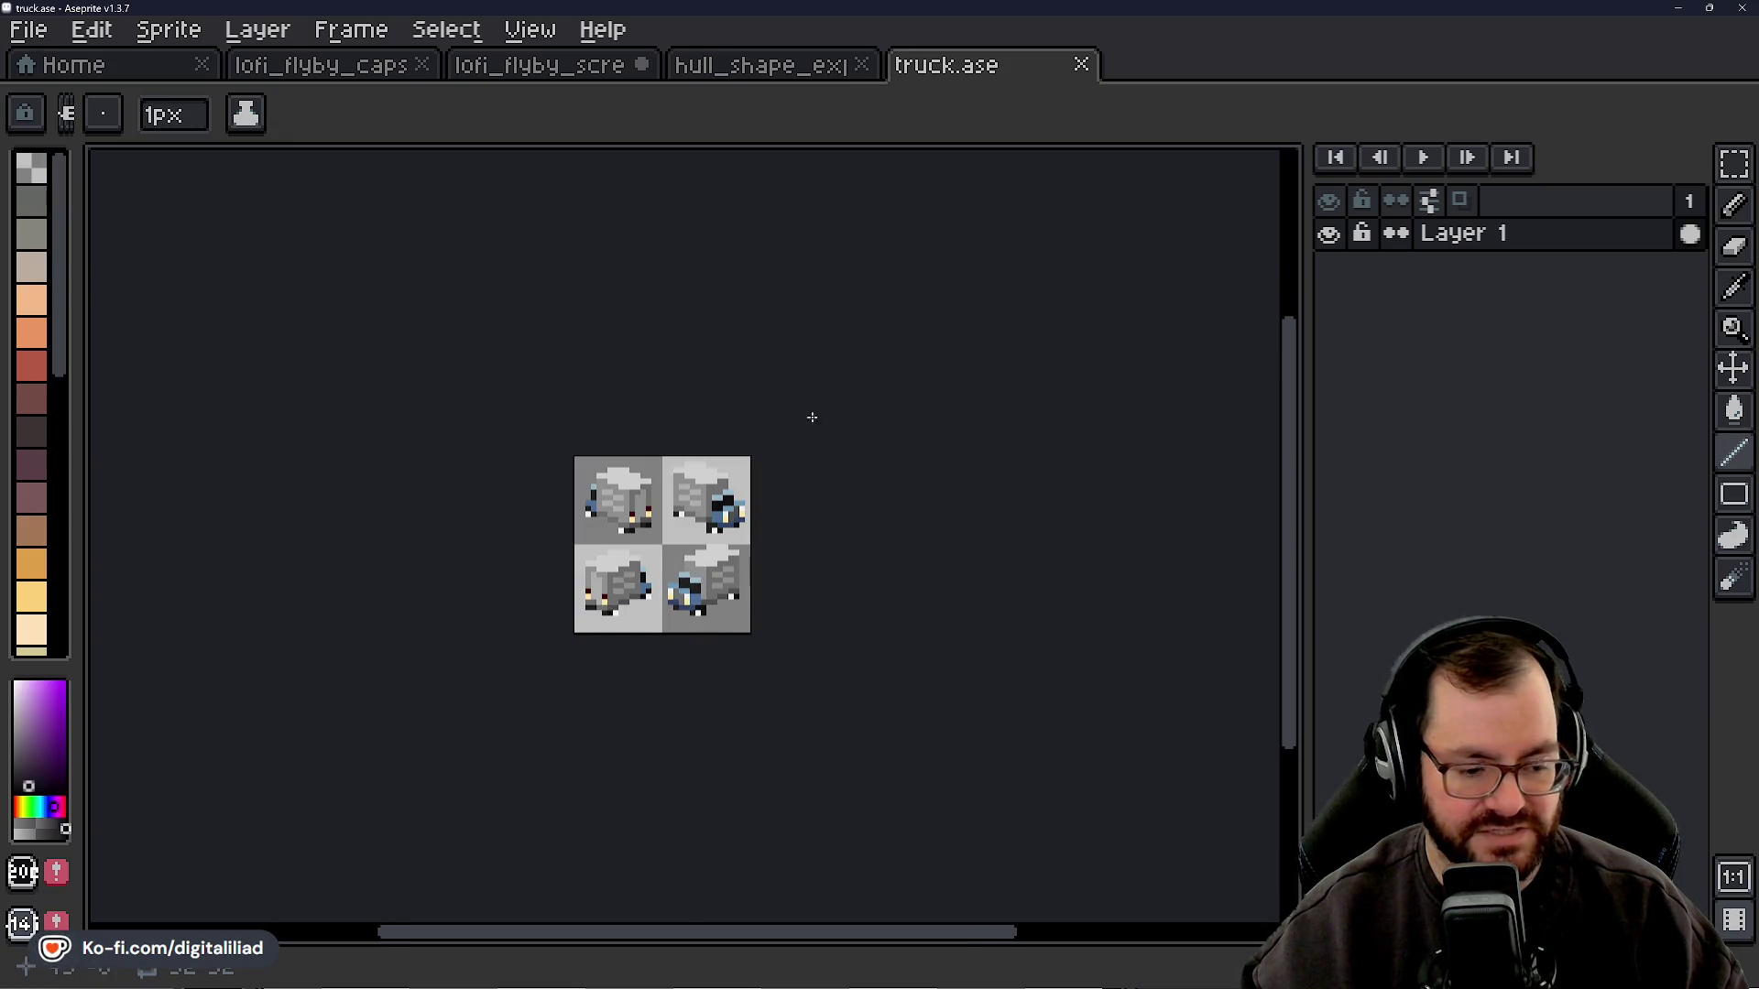
scroll(804, 441, up, 1)
scroll(621, 657, up, 1)
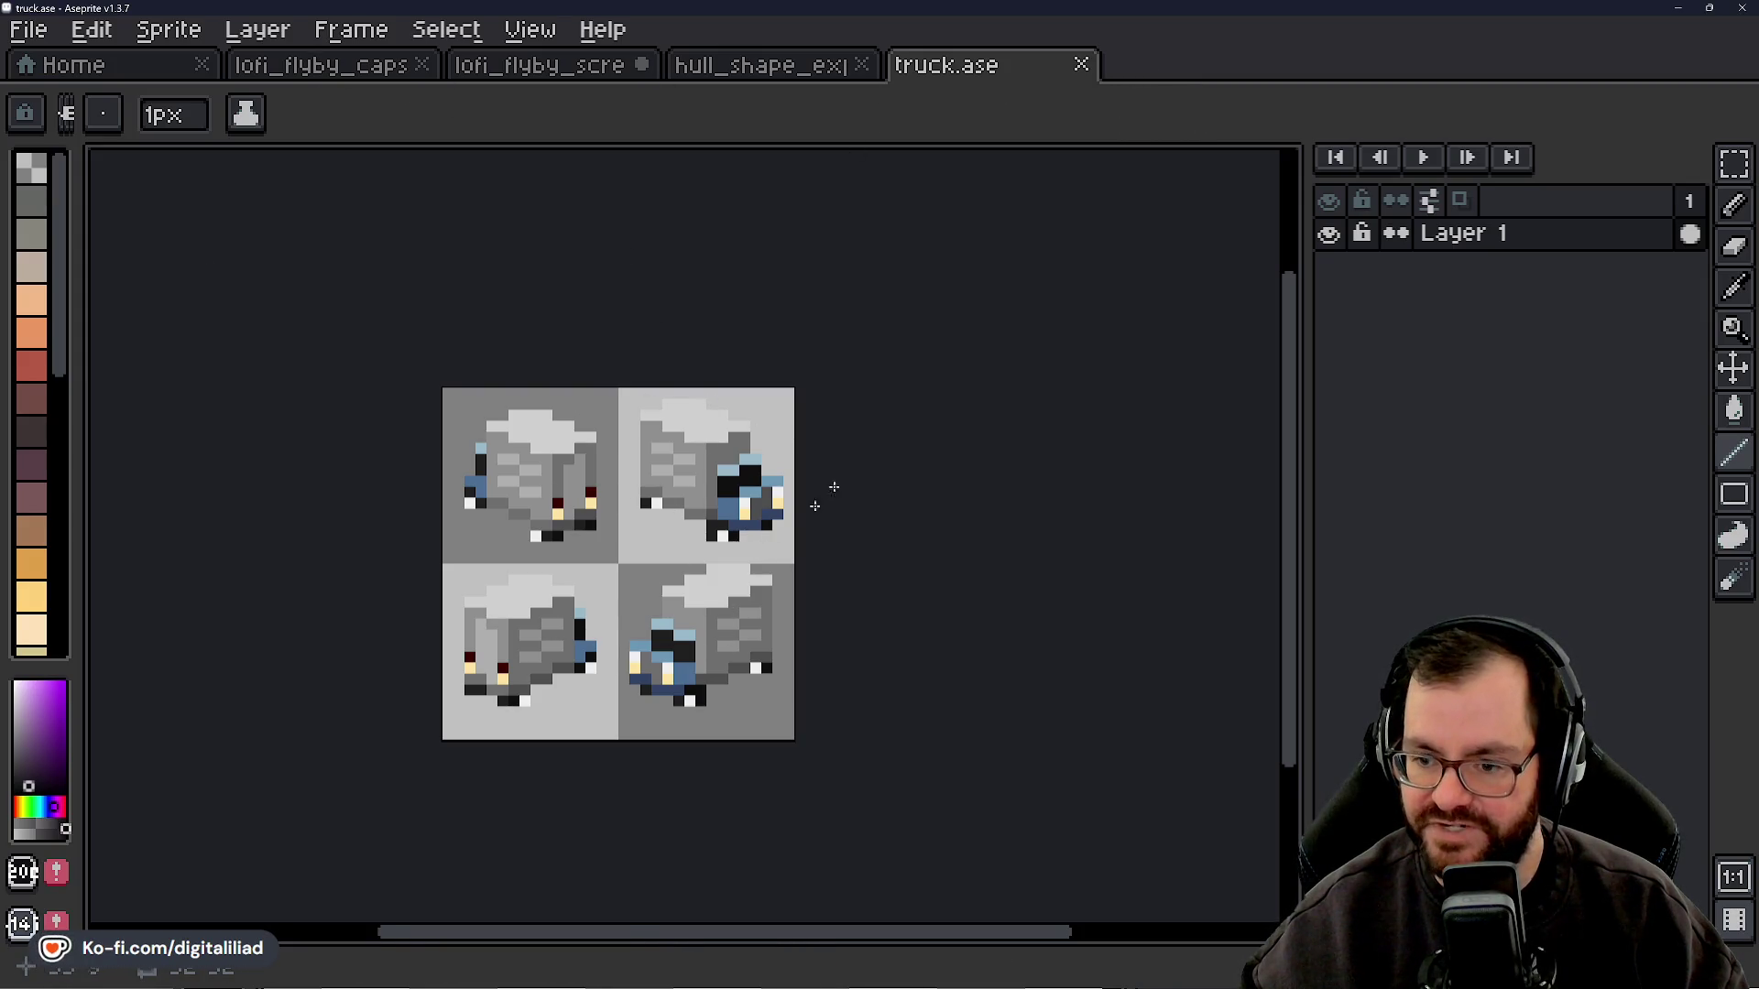
click(1081, 64)
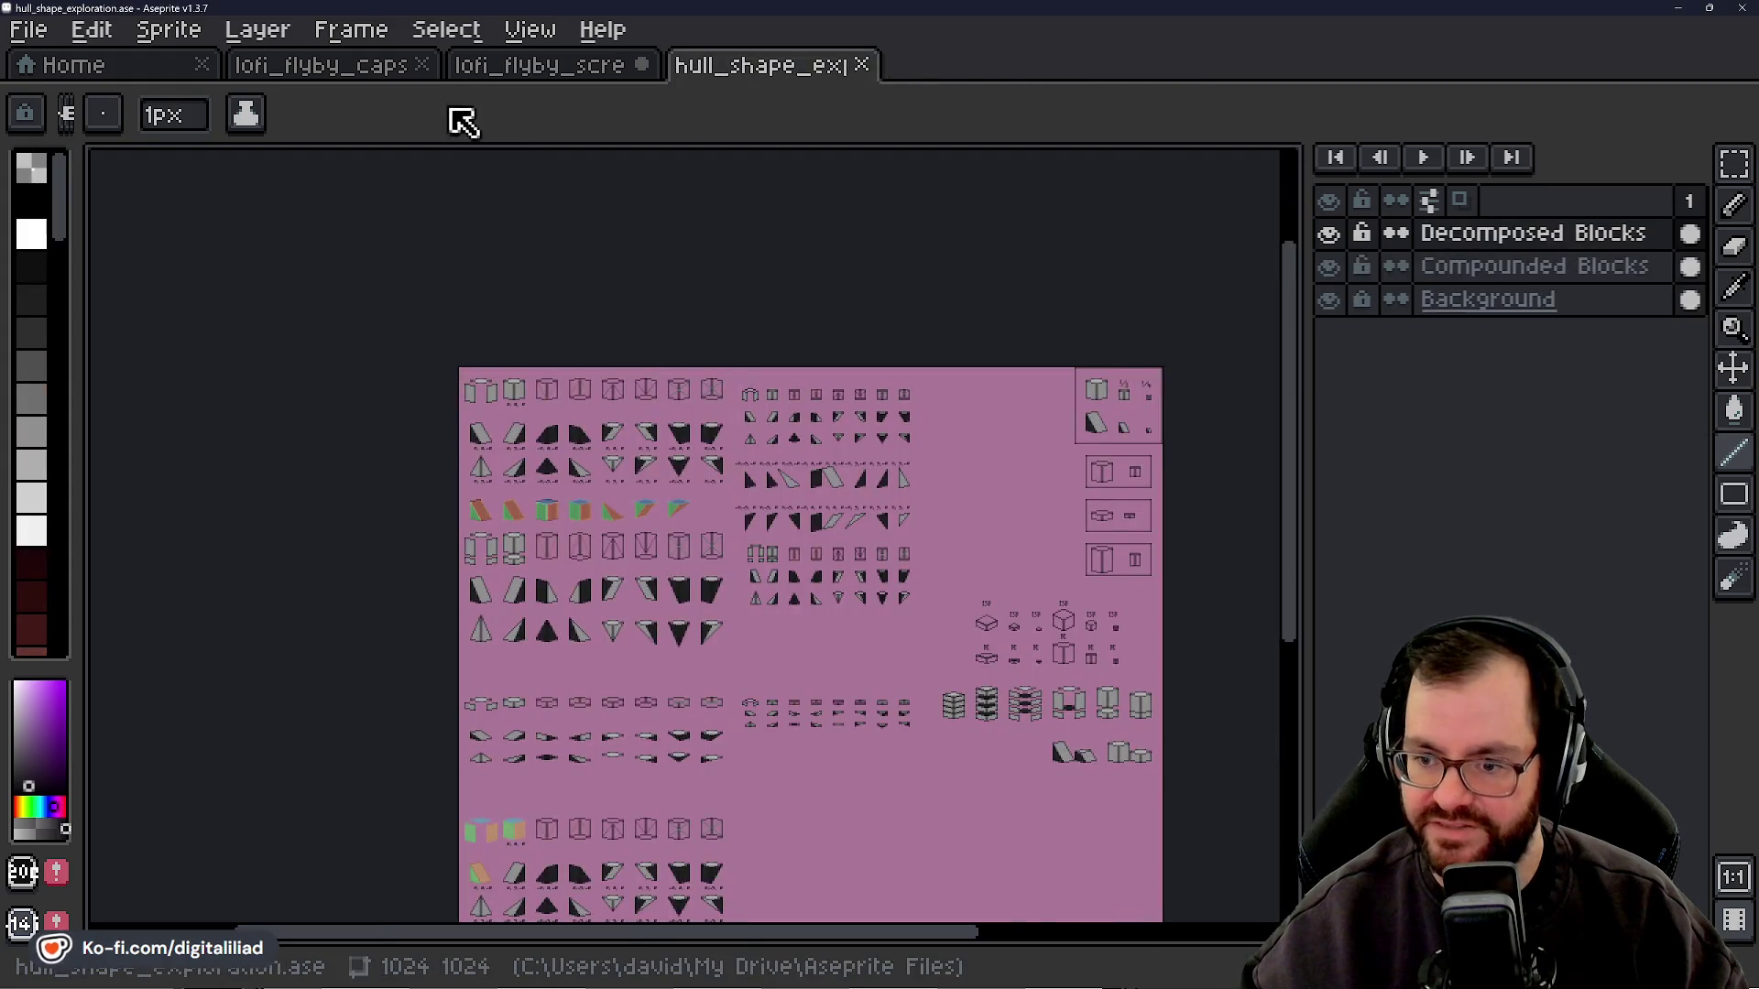
- Close the hull_shape_exploration file and minimize Aseprite to reveal the isometric starship bridge image
click(862, 64)
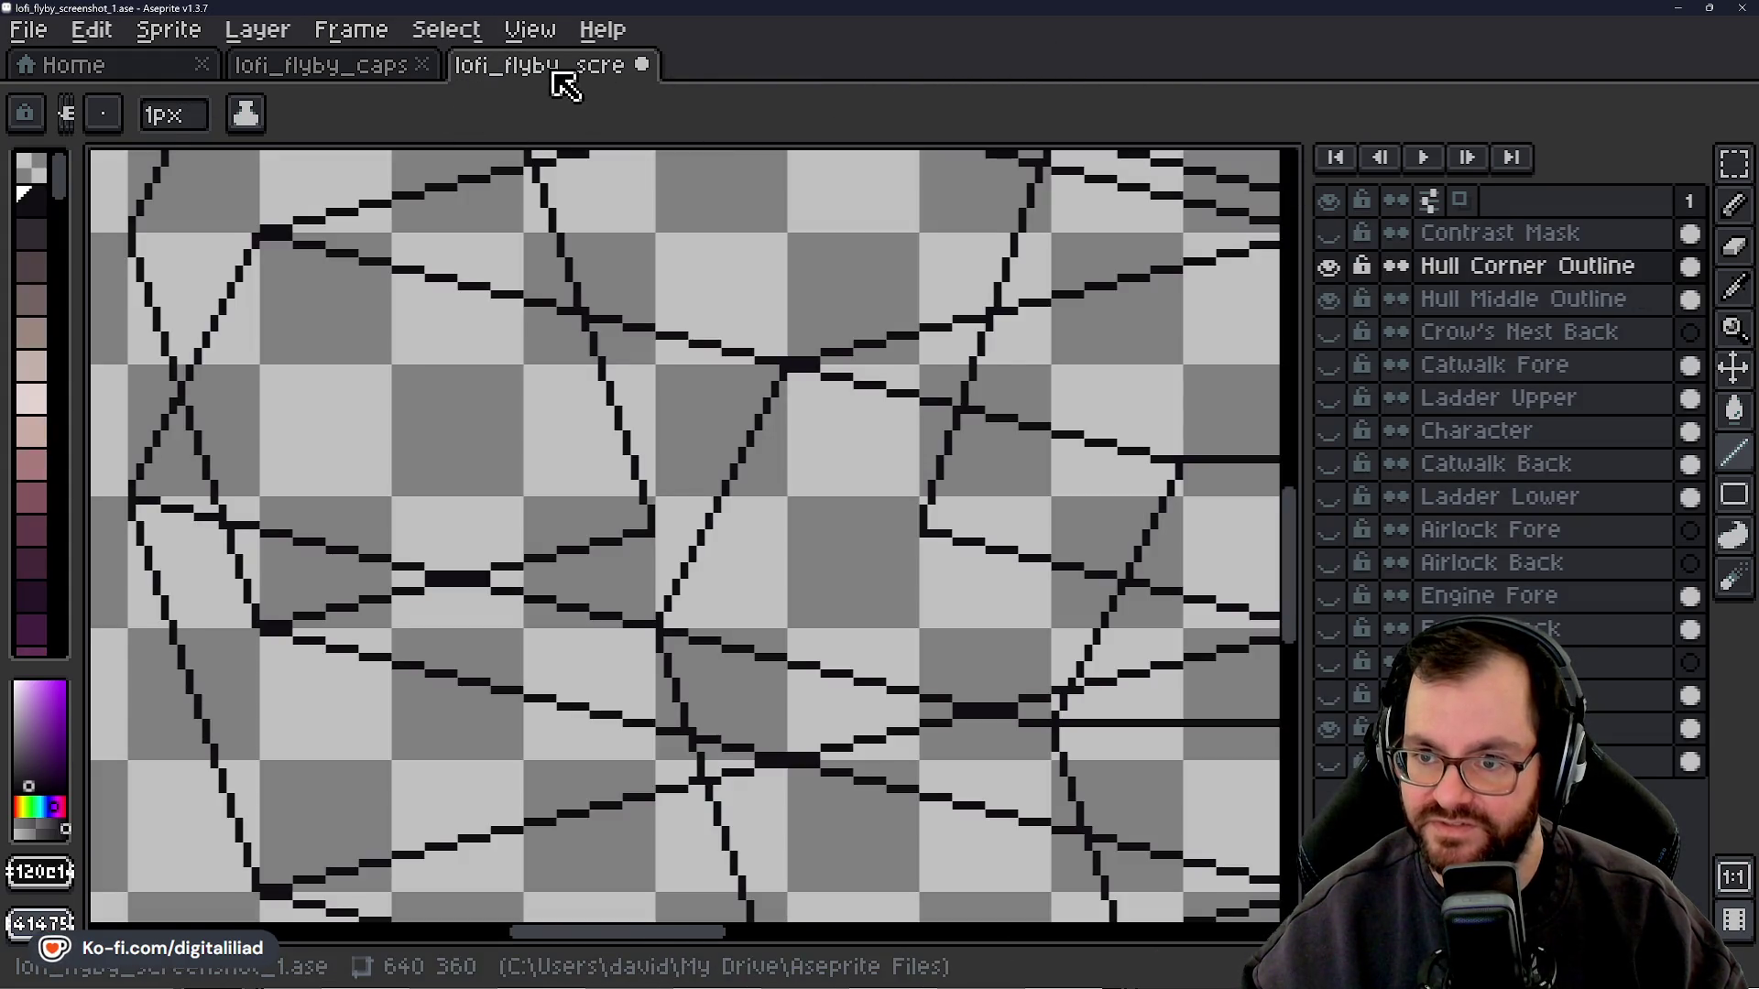
click(1679, 9)
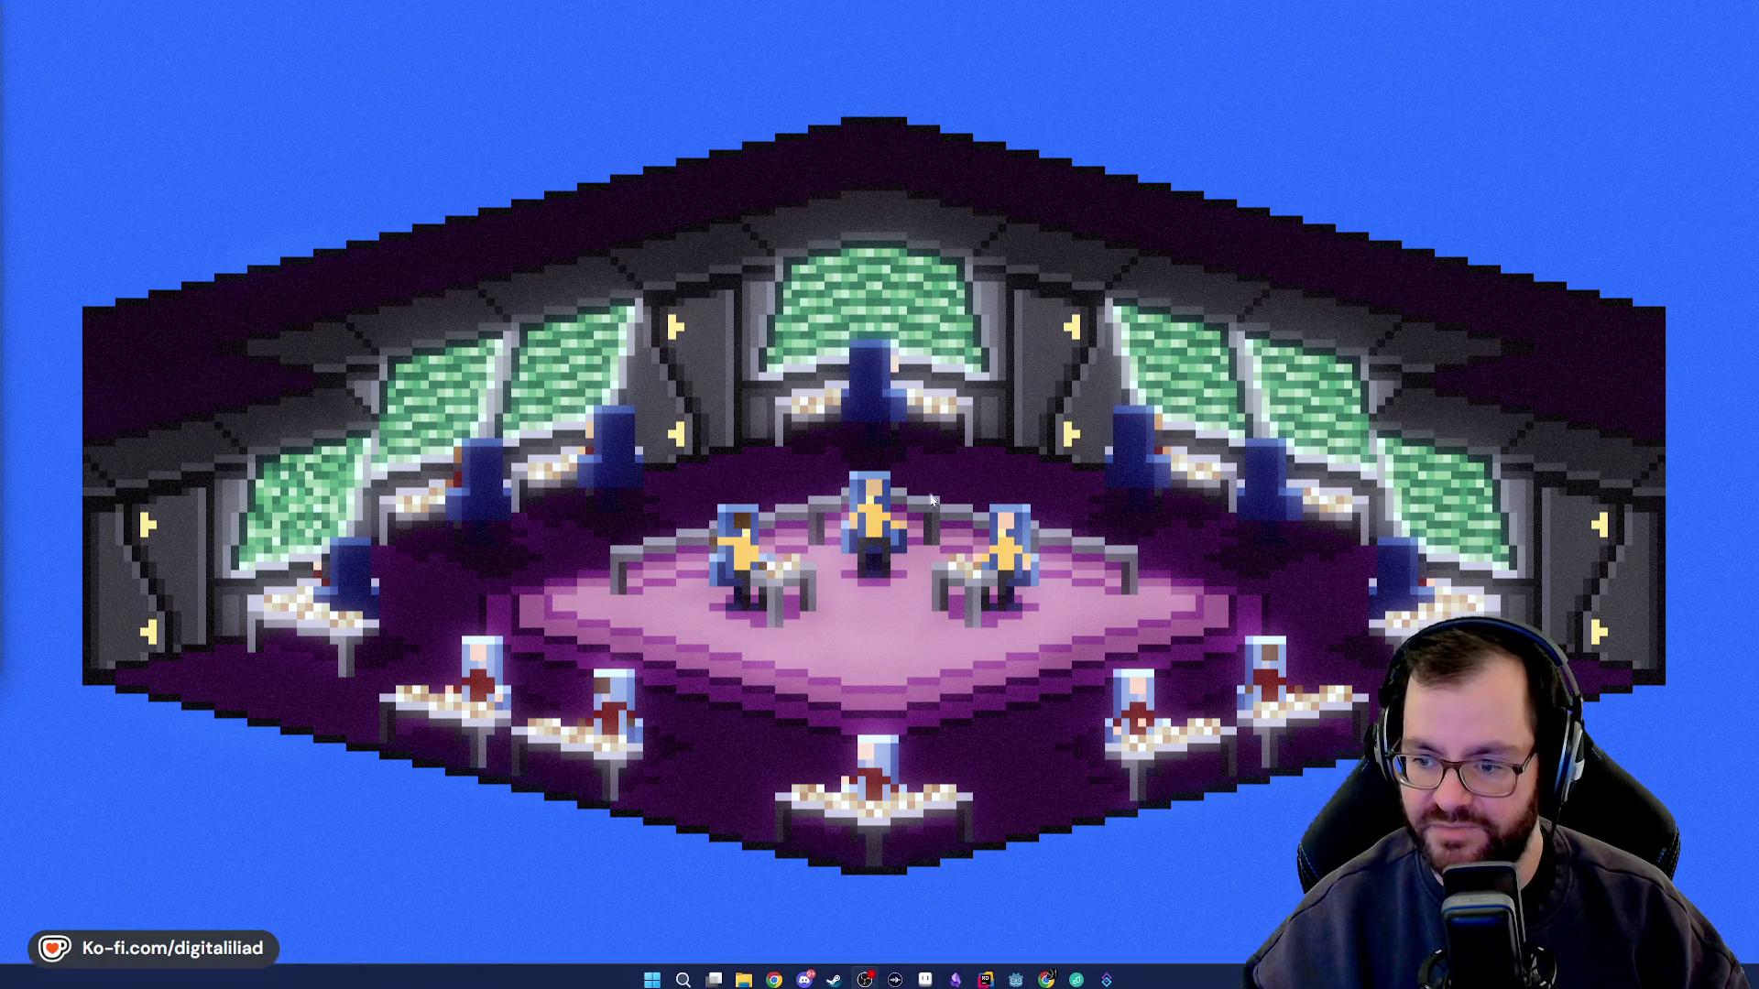
- Restore Aseprite from the taskbar and switch to the lofi_flyby_capsule_art_layers file
mouse_move(837, 968)
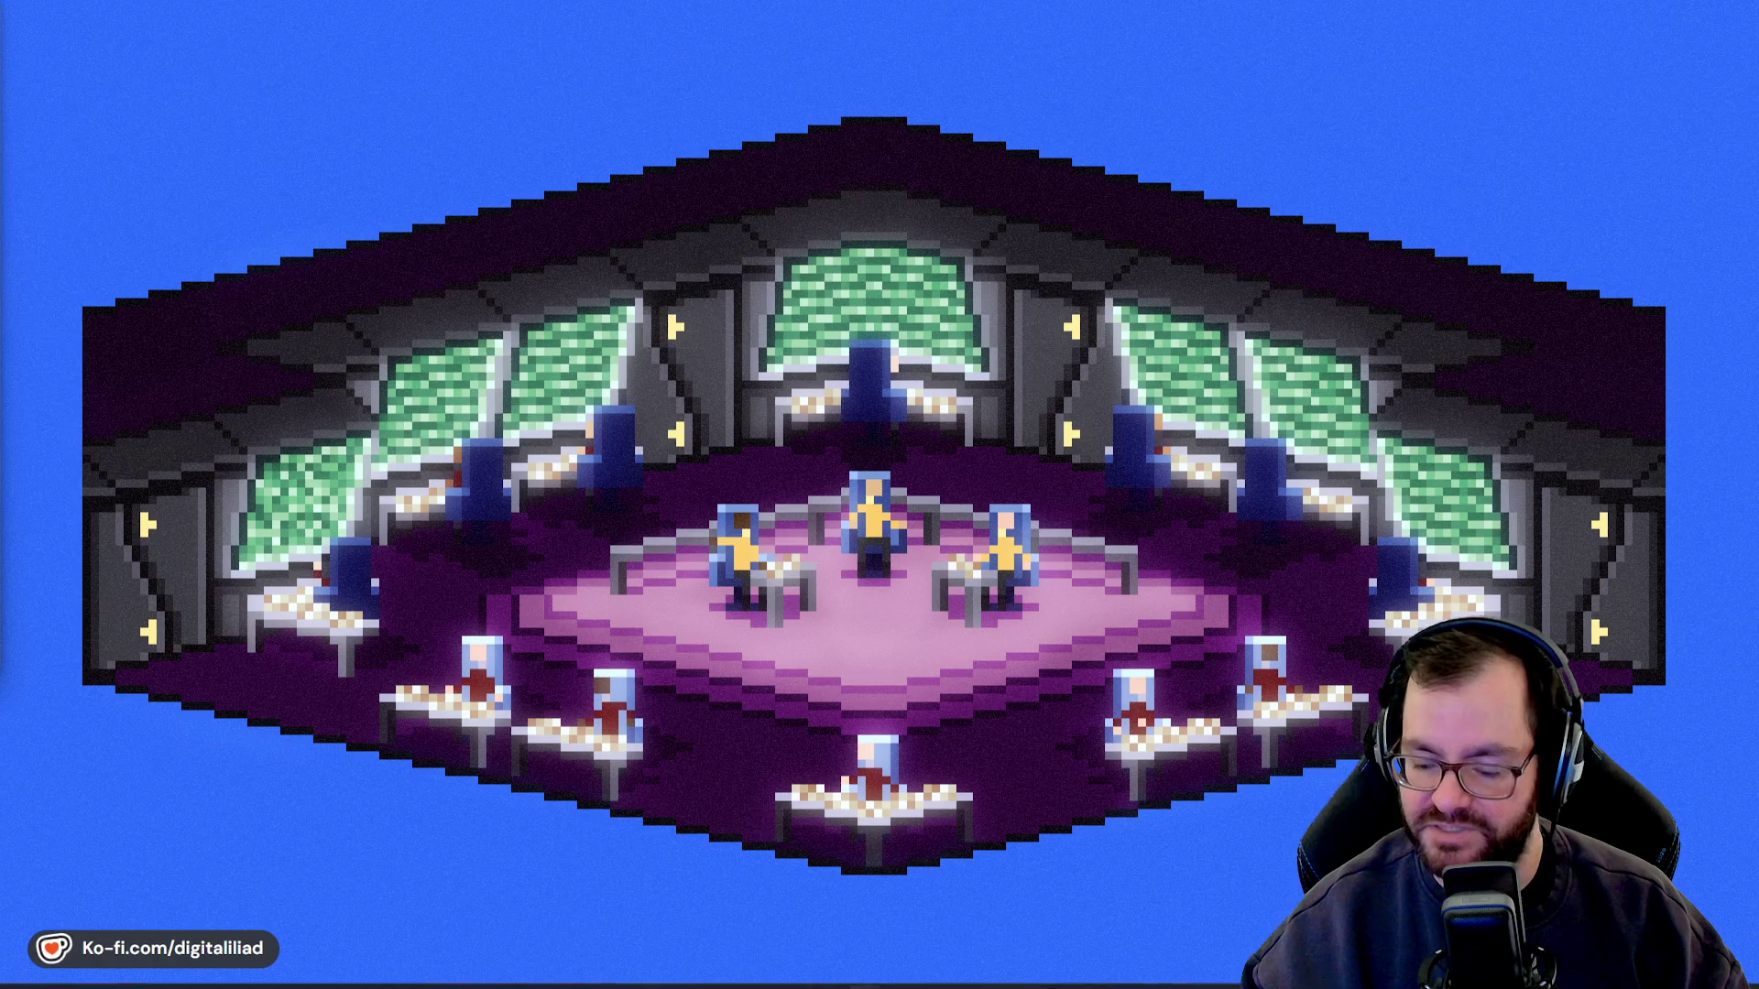
click(927, 973)
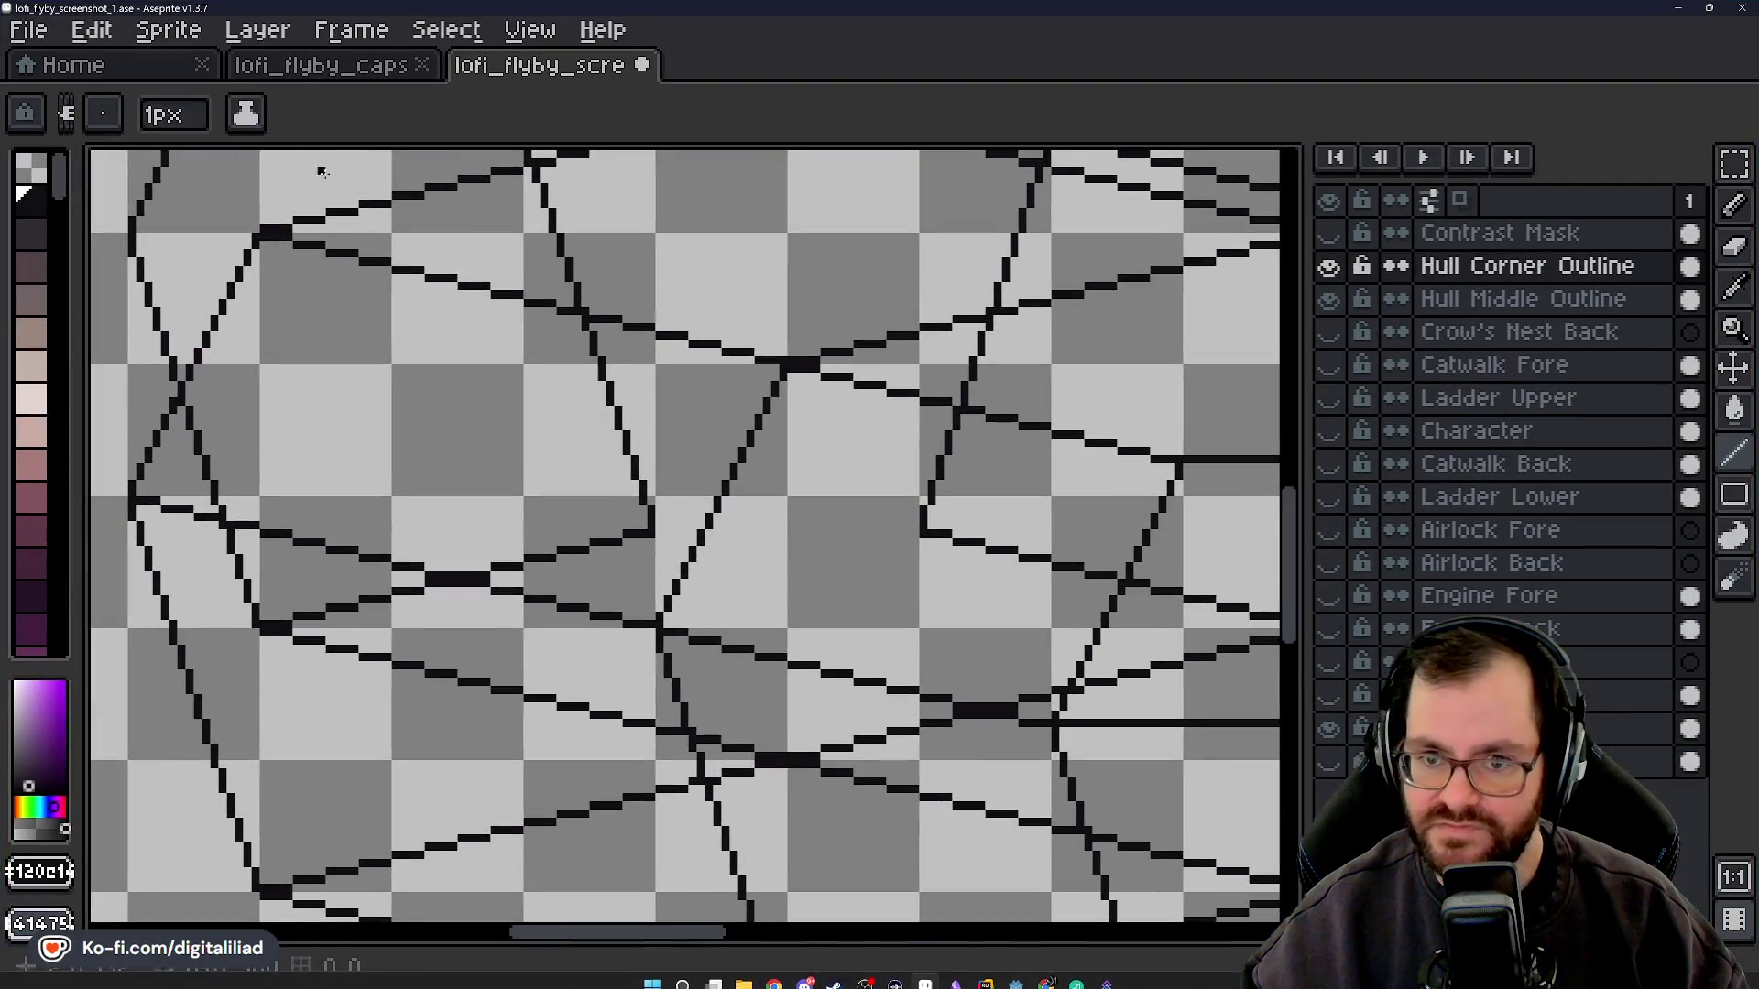
click(275, 66)
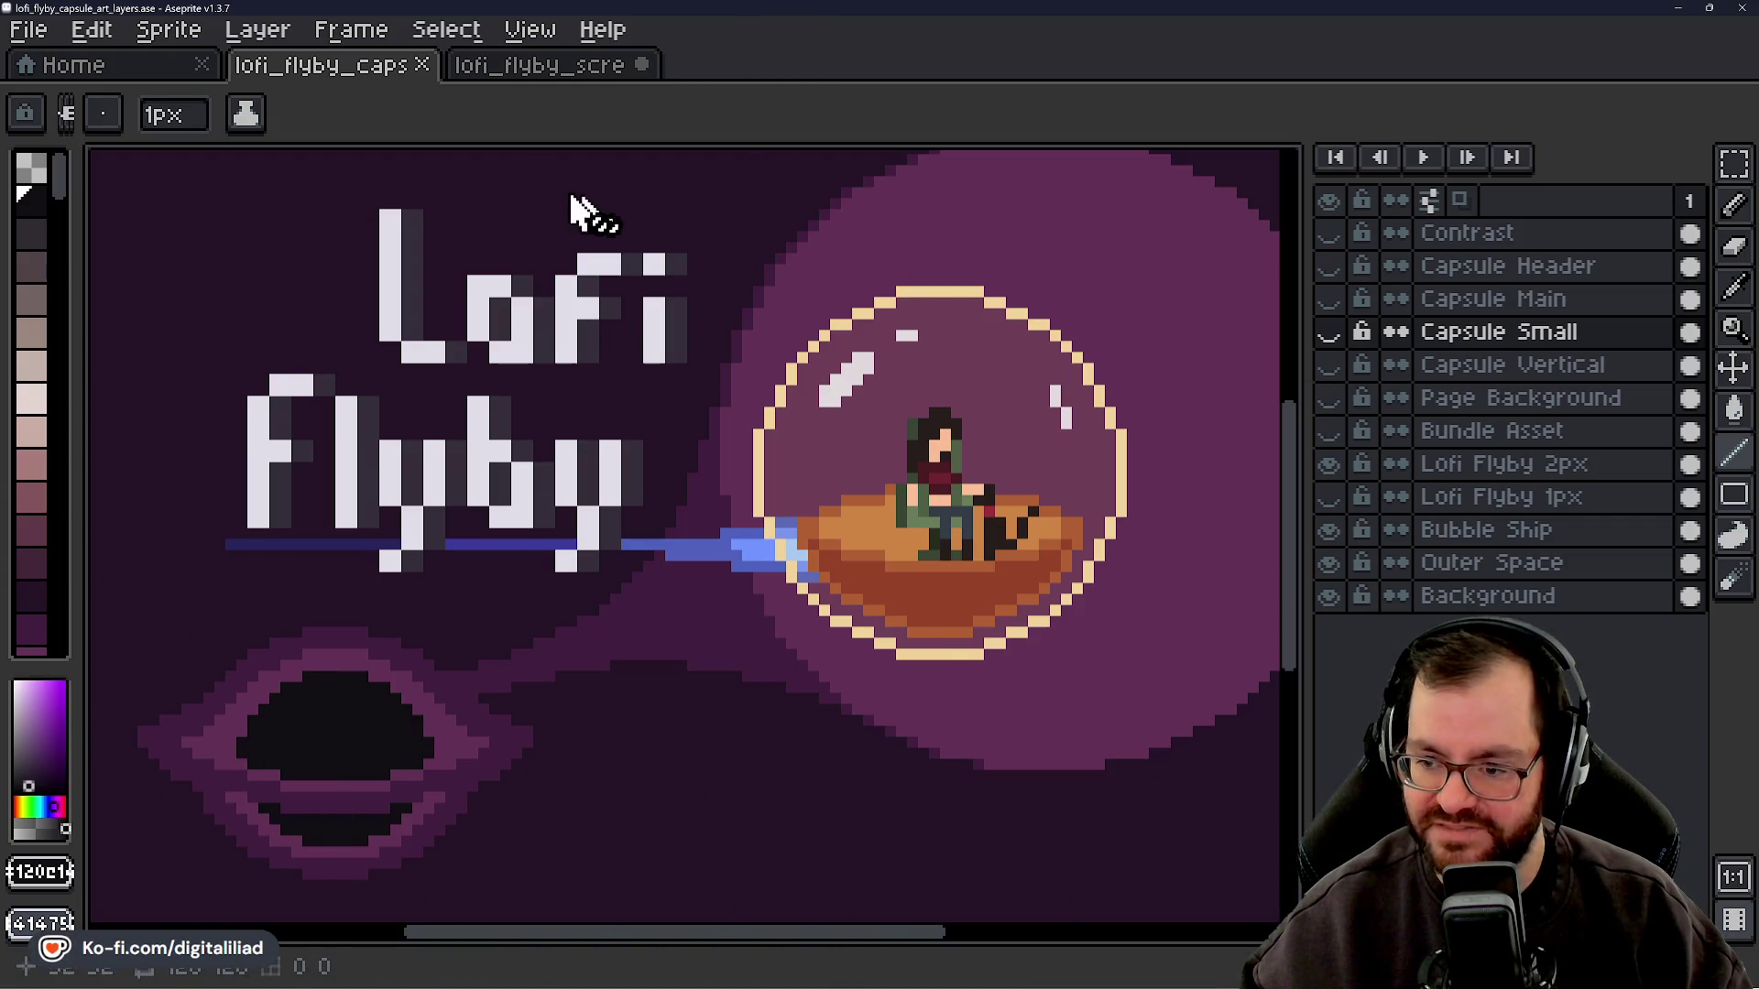
- Return to the lofi_flyby_screenshot_1 sprite and frame the hull wireframe for drawing
click(554, 75)
scroll(795, 536, down, 3)
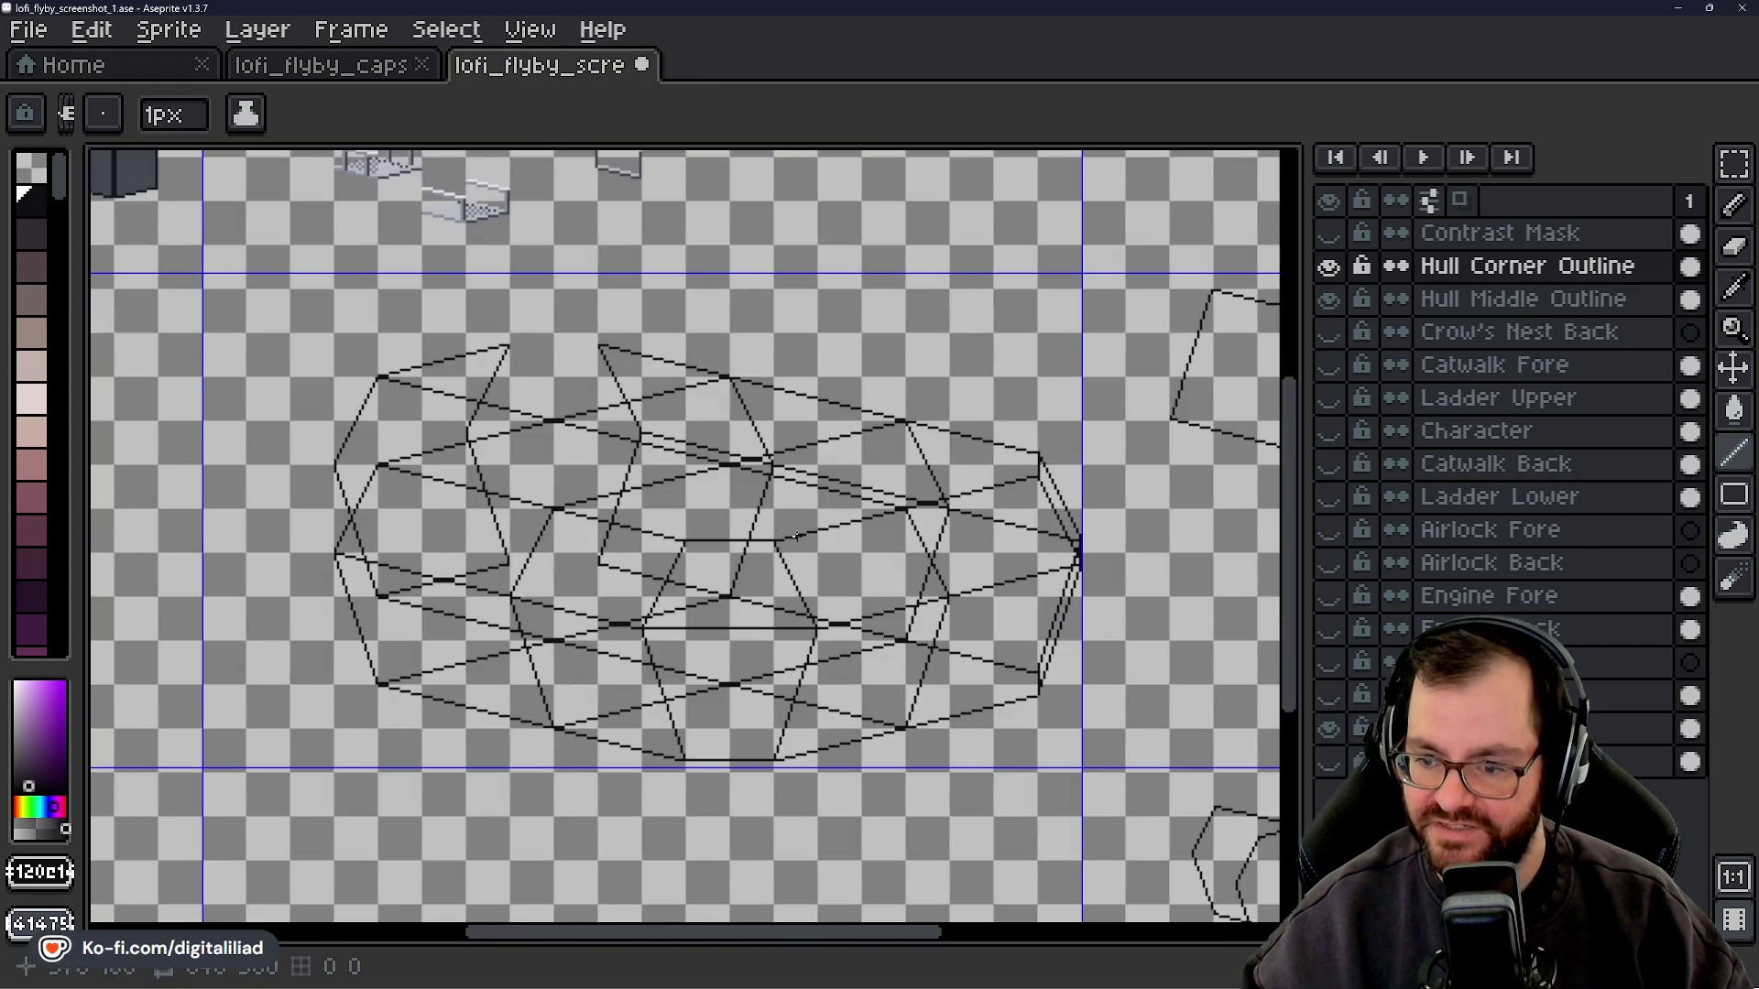
scroll(1005, 621, up, 2)
scroll(675, 498, down, 2)
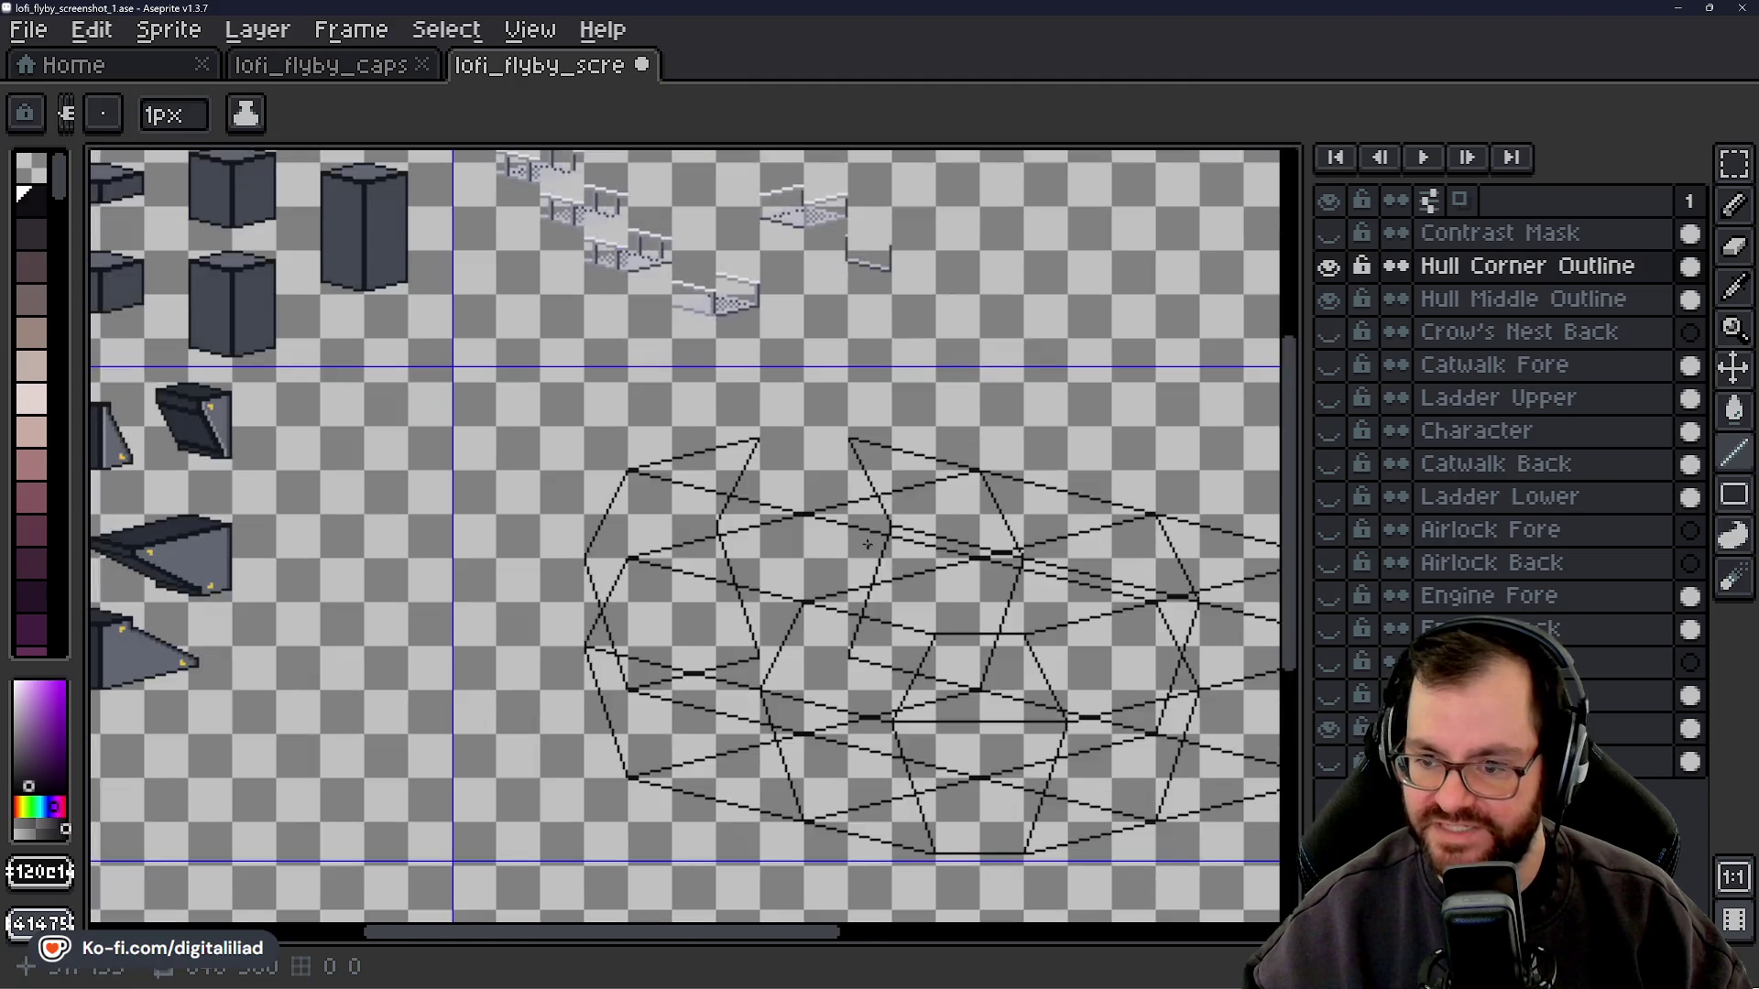
scroll(942, 634, up, 2)
drag(942, 634, 854, 561)
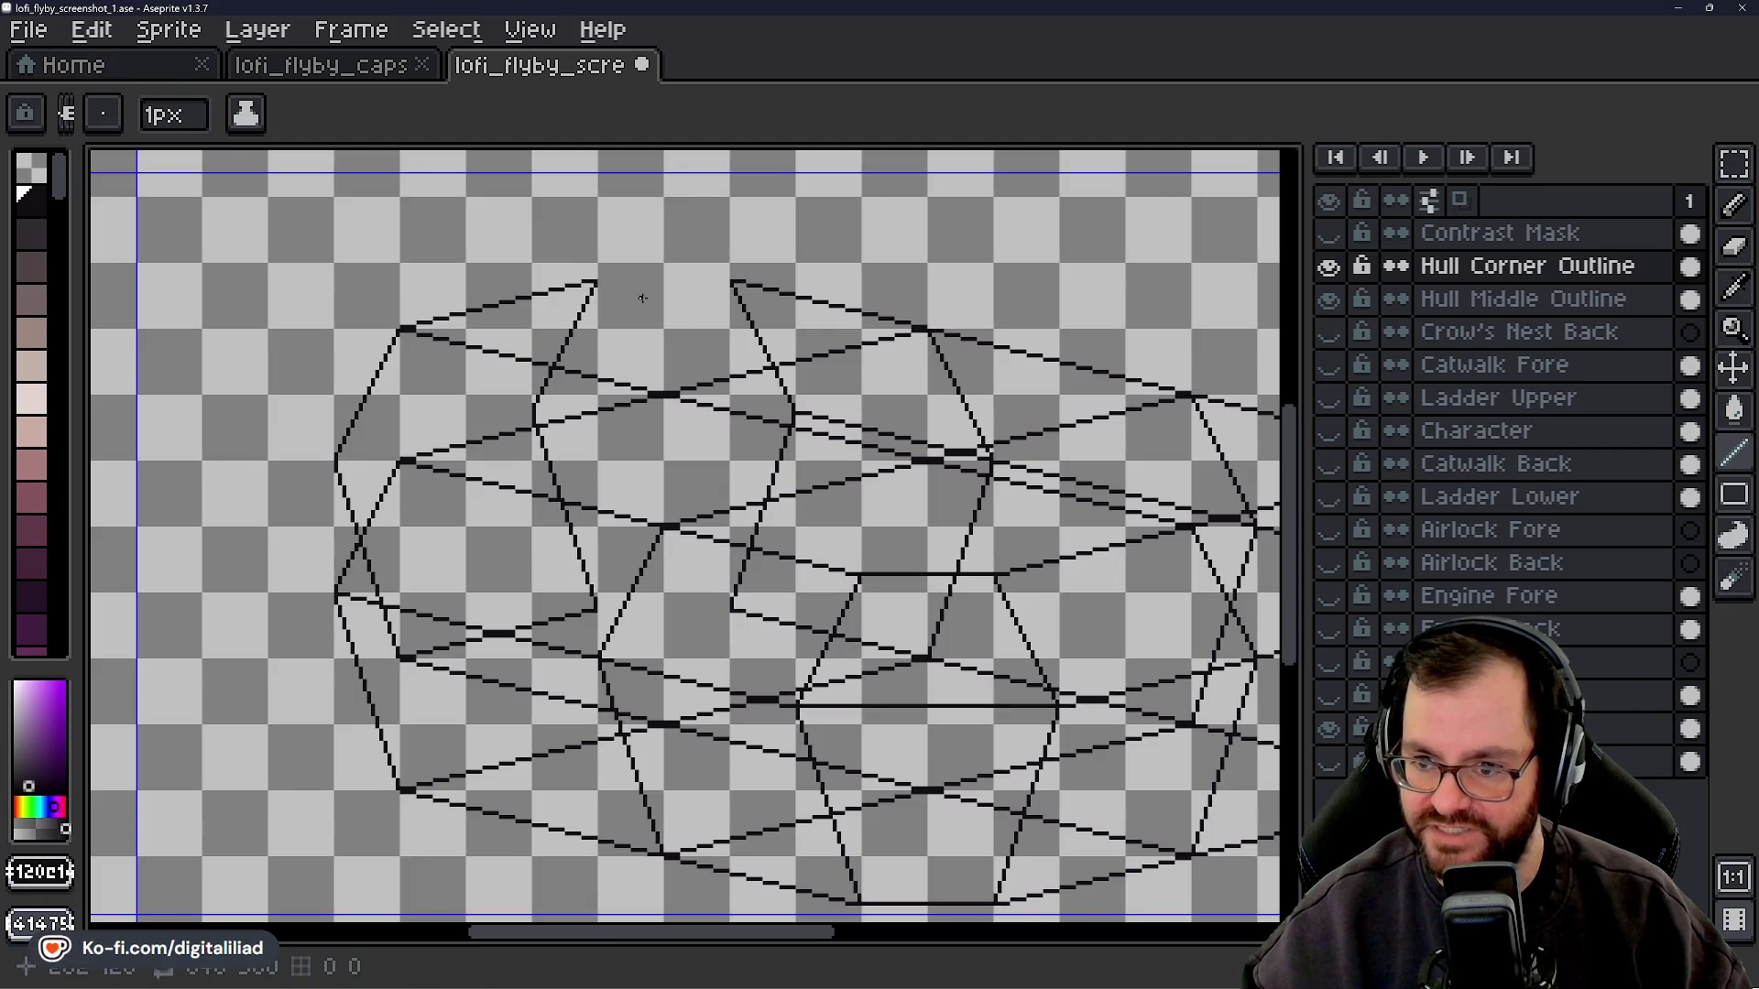
scroll(626, 570, up, 1)
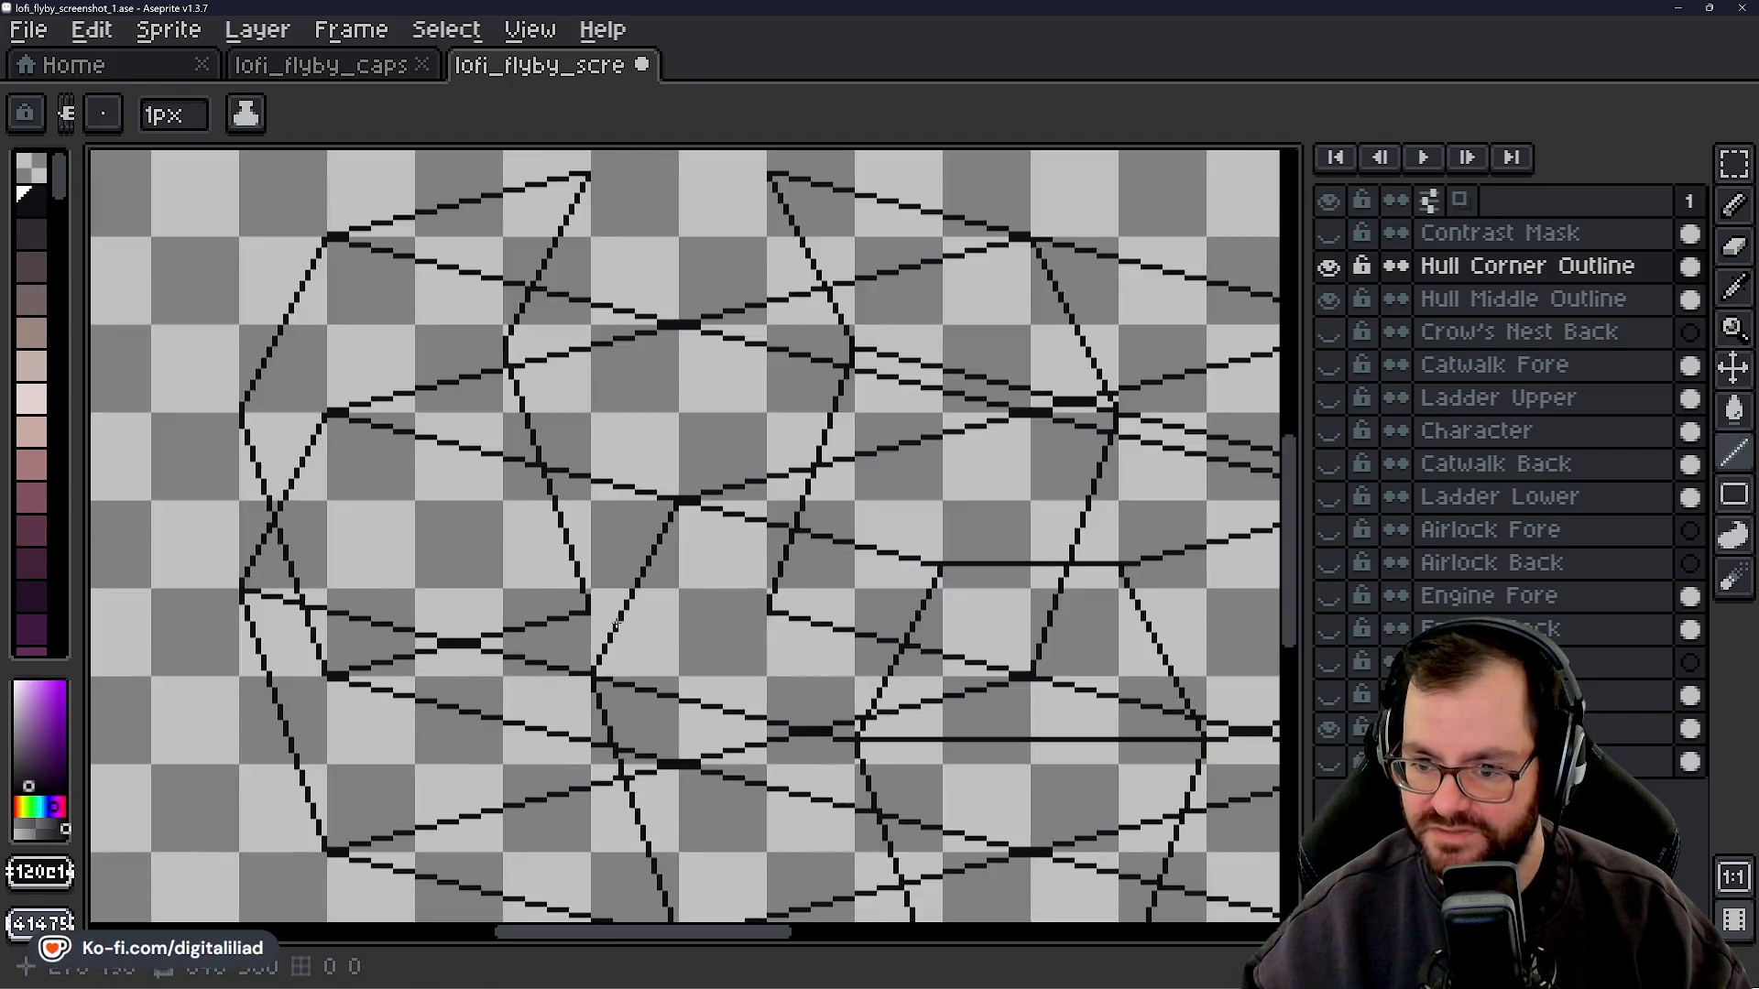
scroll(618, 625, up, 1)
scroll(570, 601, up, 2)
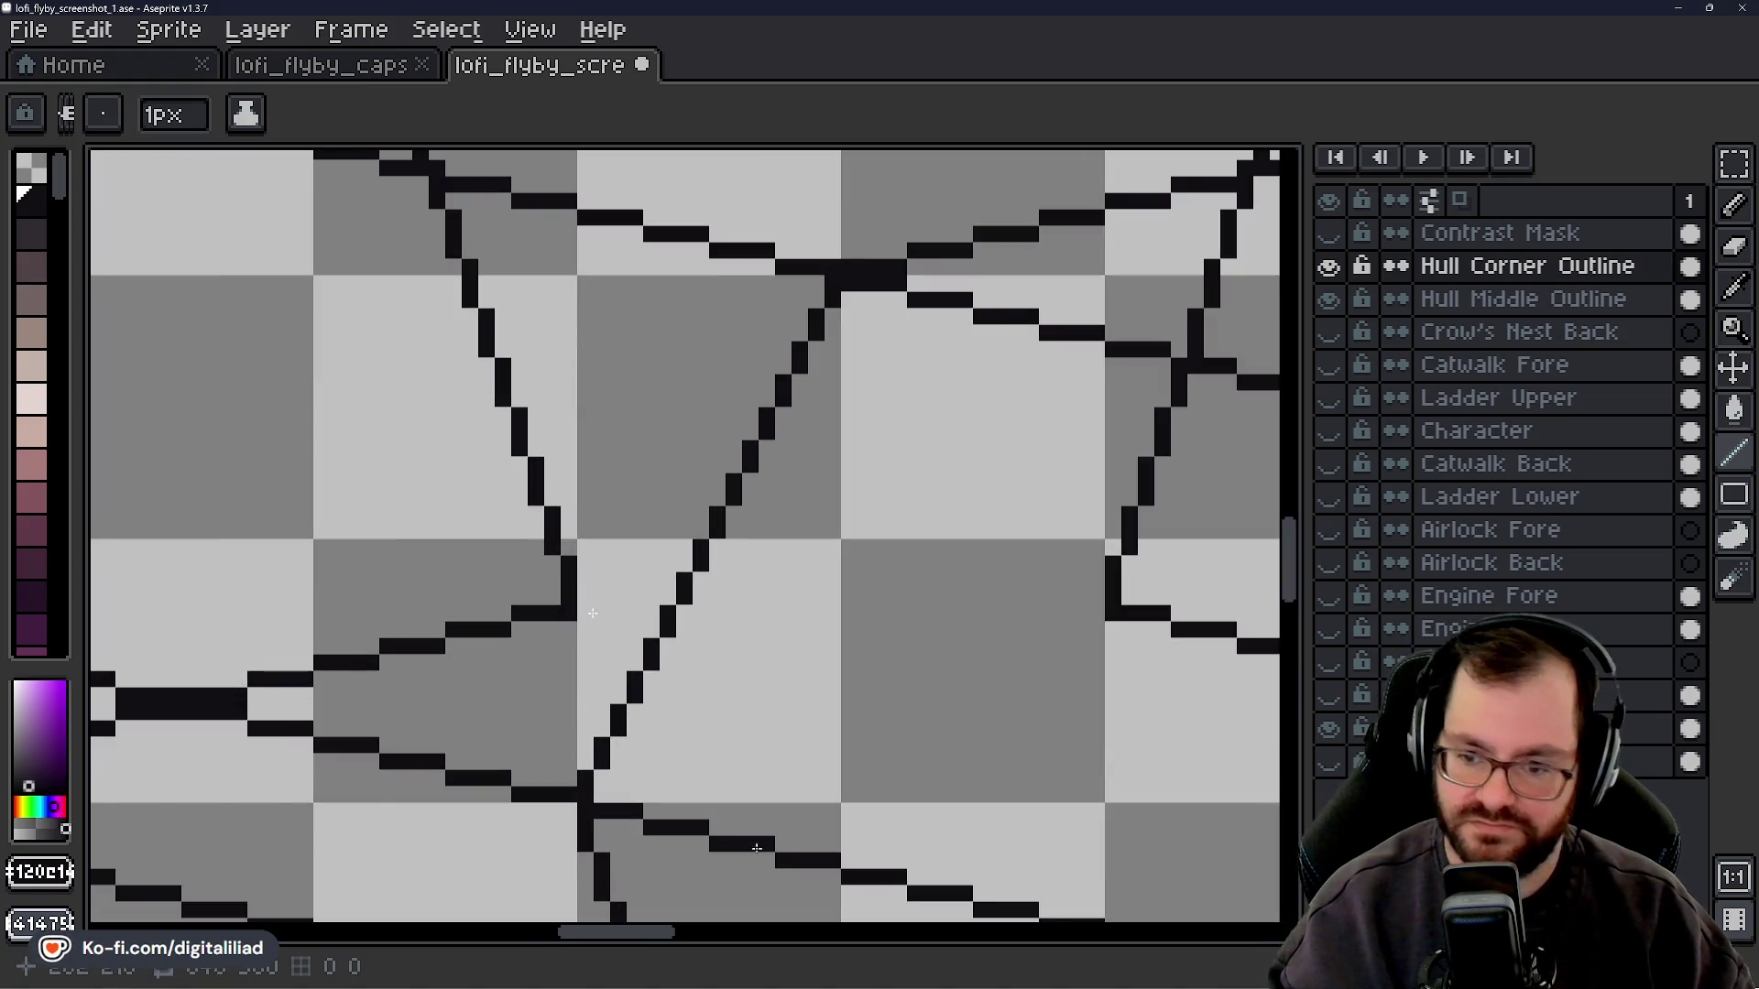
- Draw 1px black horizontal lines across the hull's middle and along its top edge
drag(593, 614, 1090, 612)
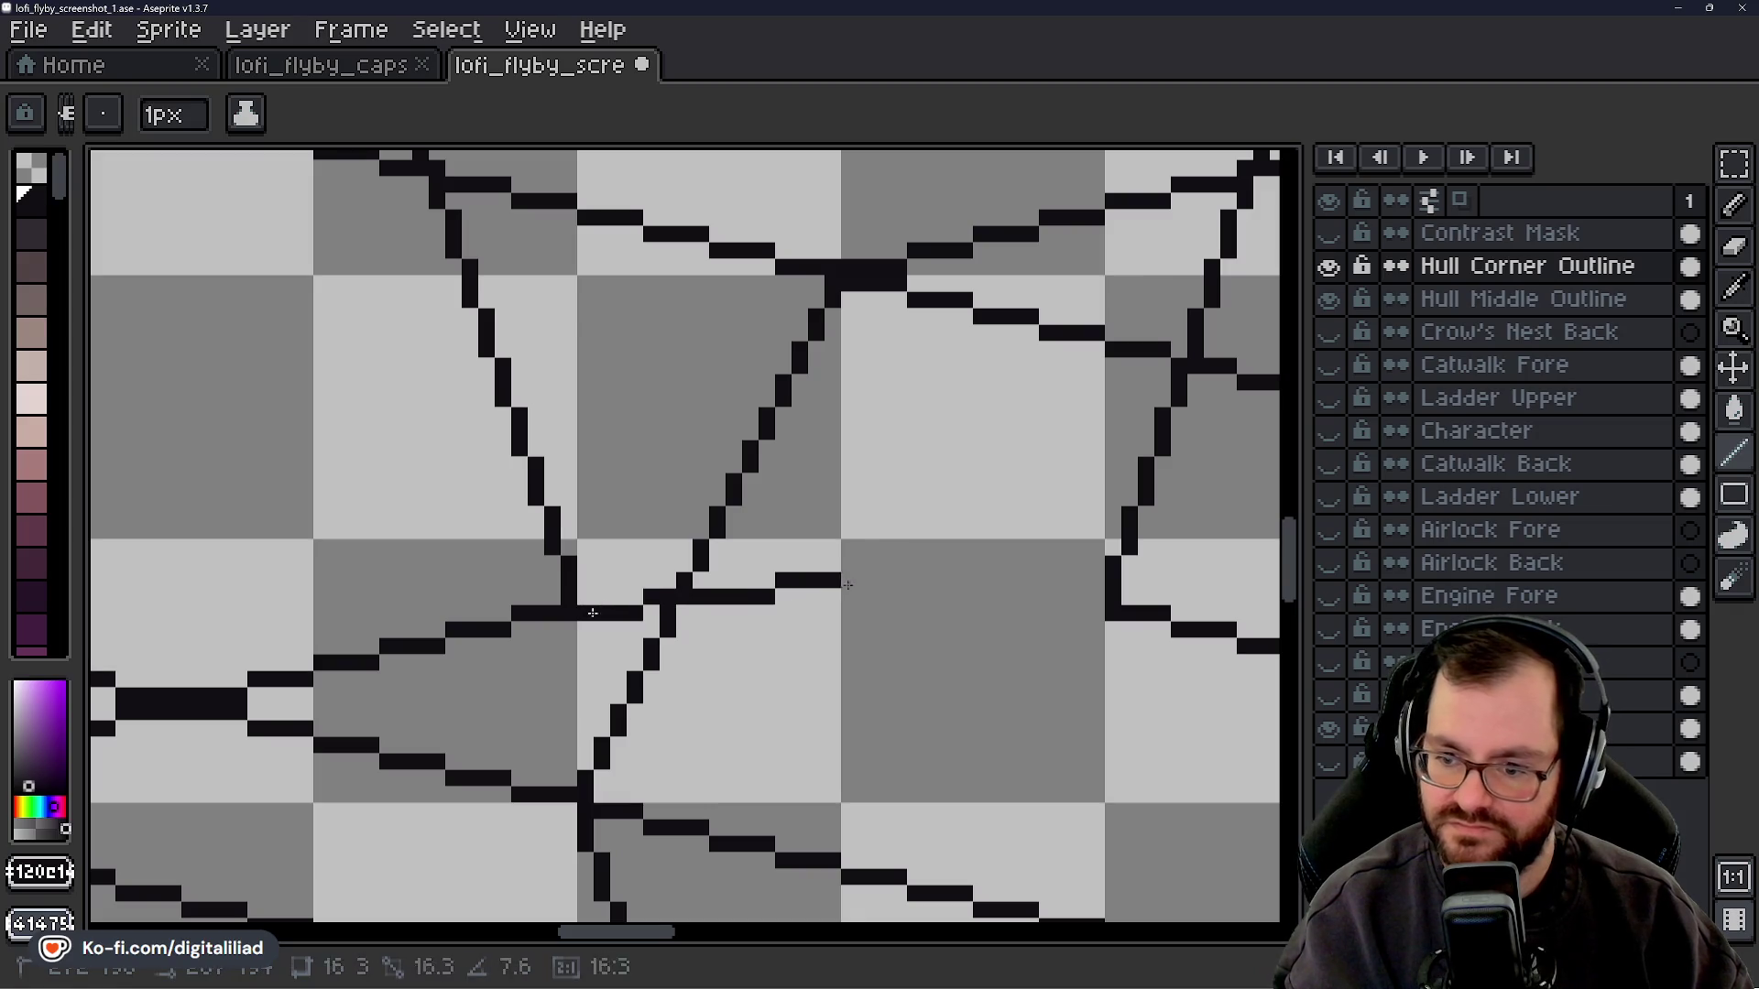
drag(1288, 557, 1288, 502)
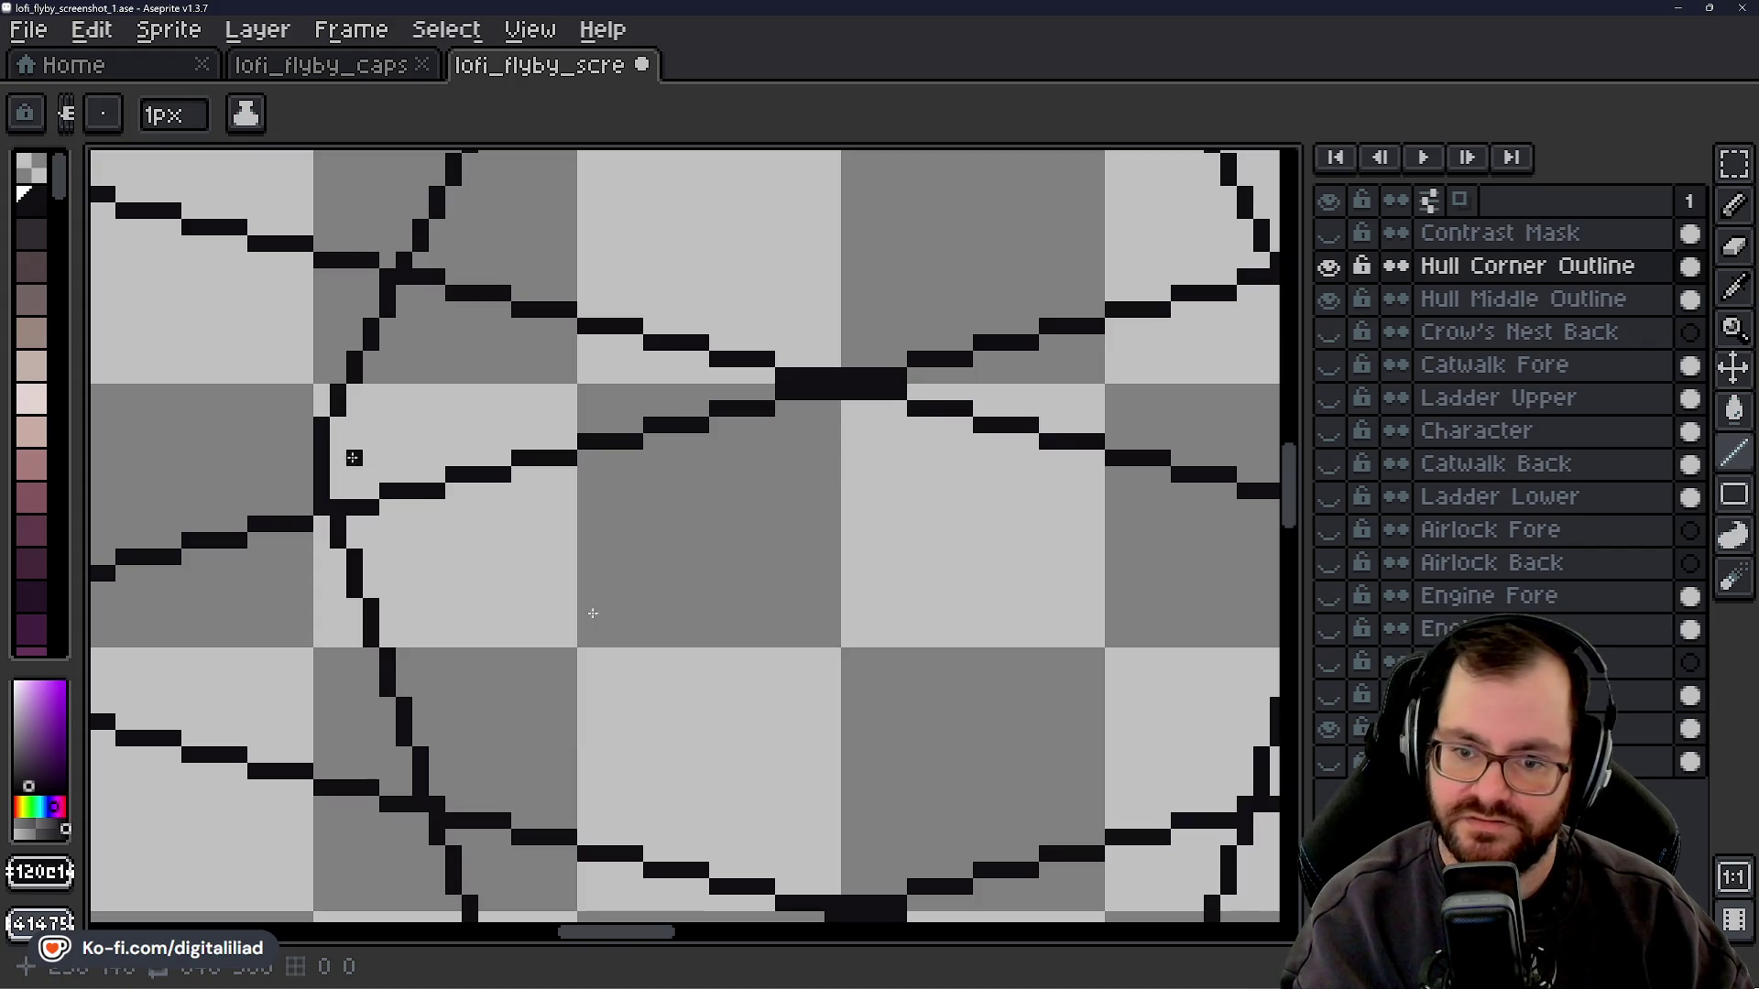
mouse_move(339, 455)
mouse_down()
mouse_move(1203, 468)
mouse_move(91, 492)
mouse_up()
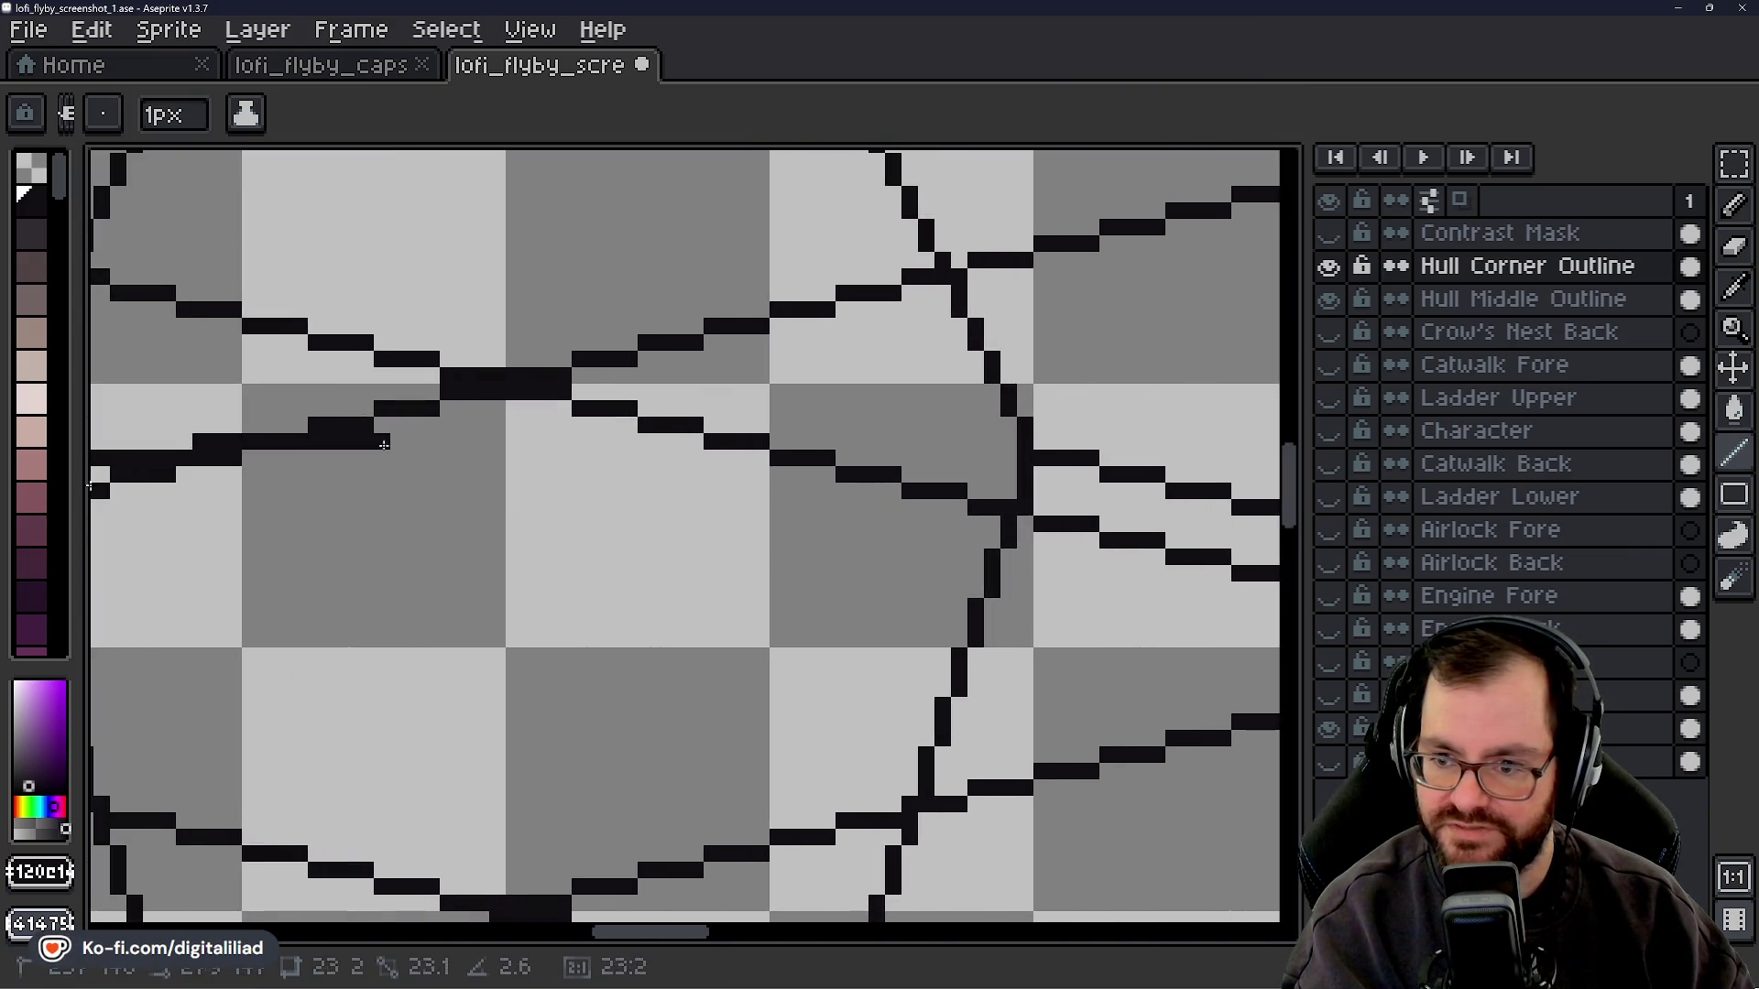
mouse_move(91, 492)
mouse_down()
mouse_move(752, 442)
mouse_move(1011, 456)
mouse_up()
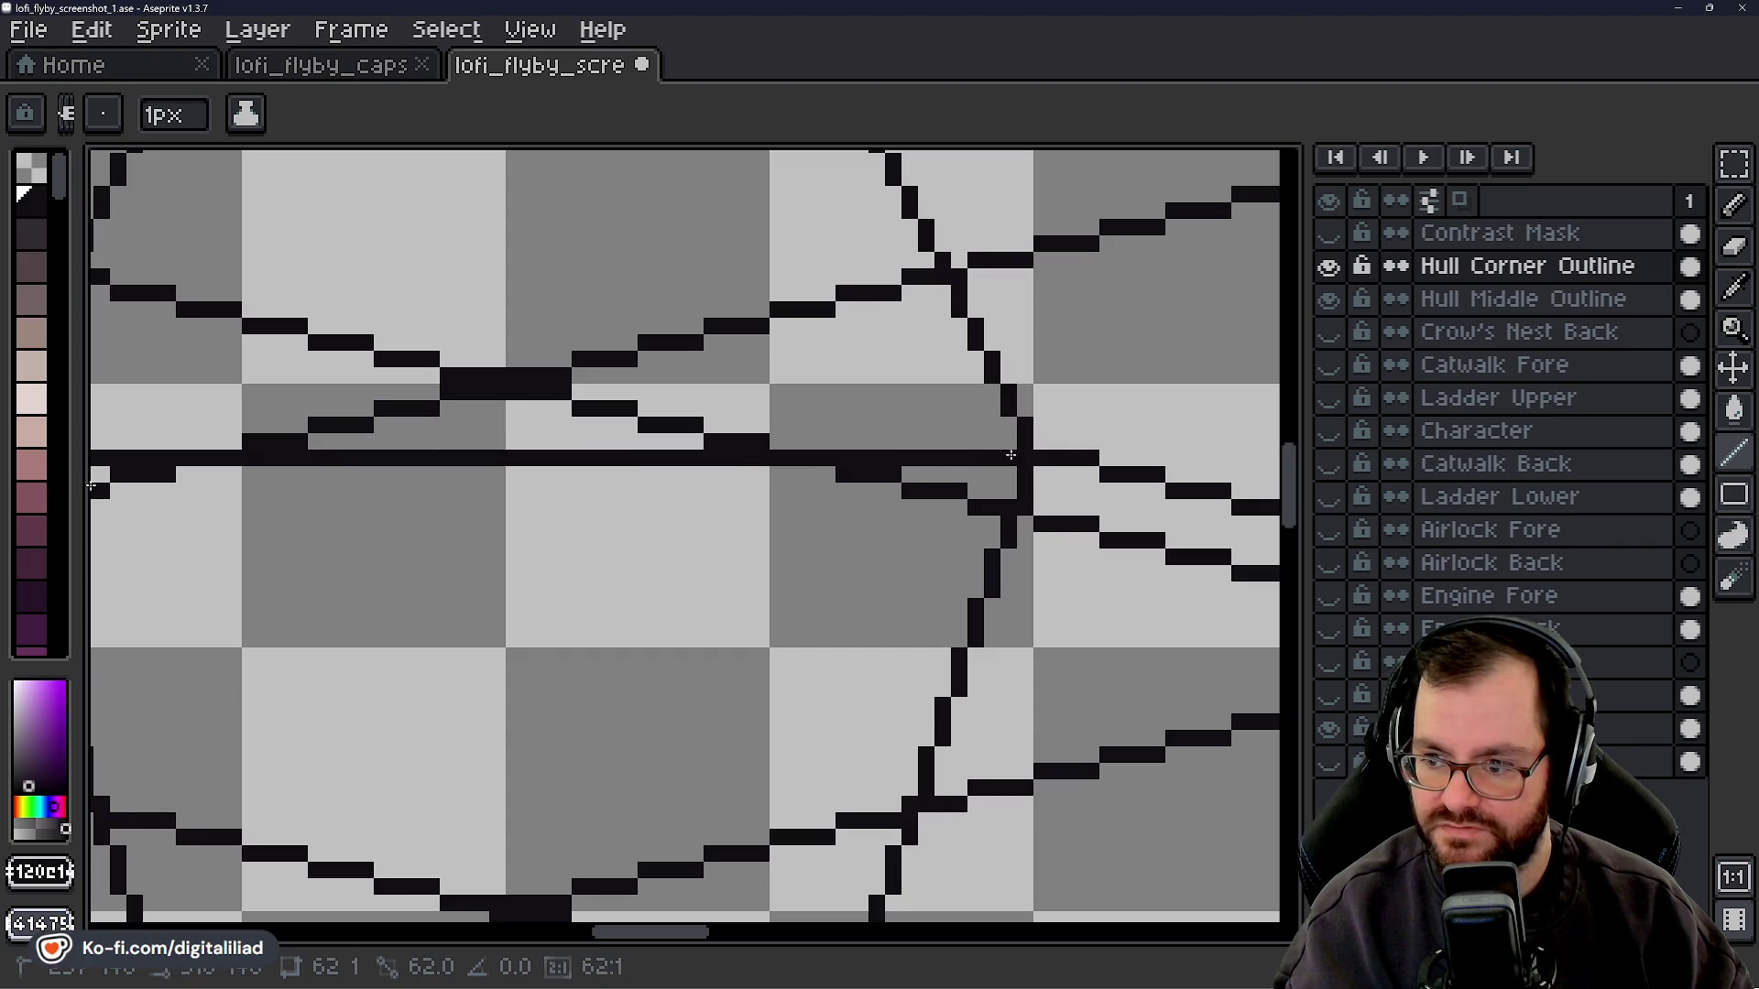
drag(1297, 472, 1301, 431)
drag(244, 347, 770, 345)
key(z)
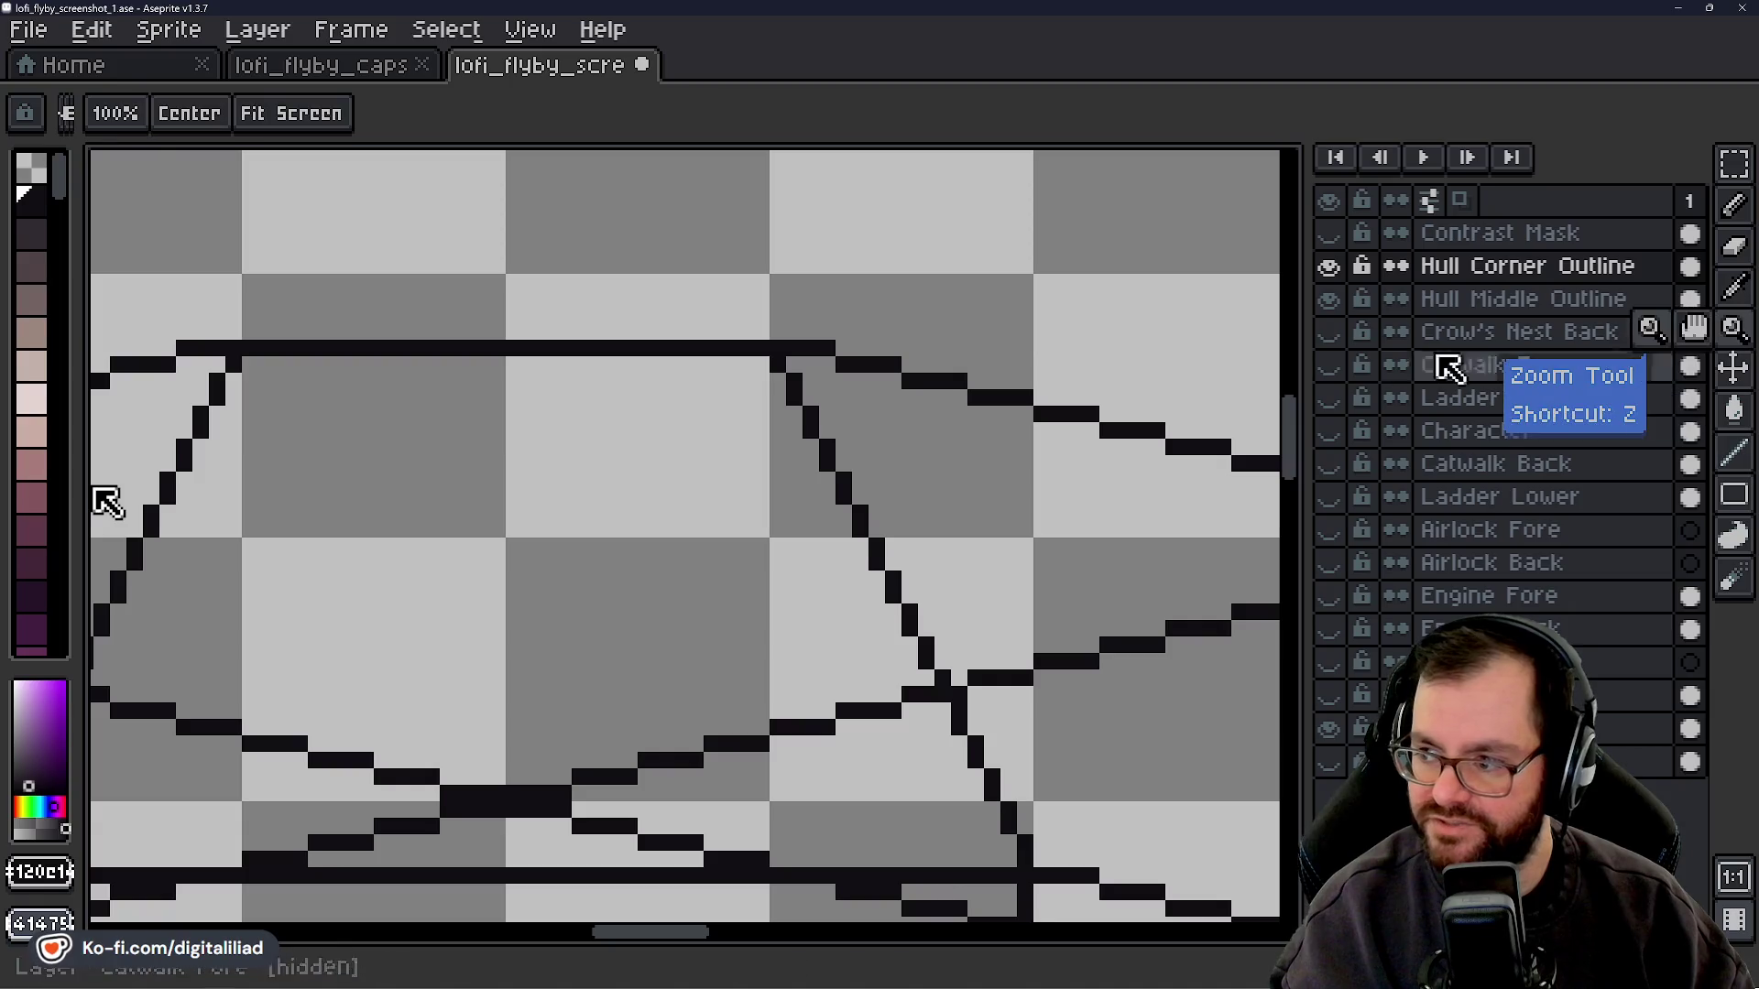
scroll(754, 417, down, 1)
scroll(589, 401, down, 1)
scroll(621, 417, down, 2)
scroll(623, 416, down, 2)
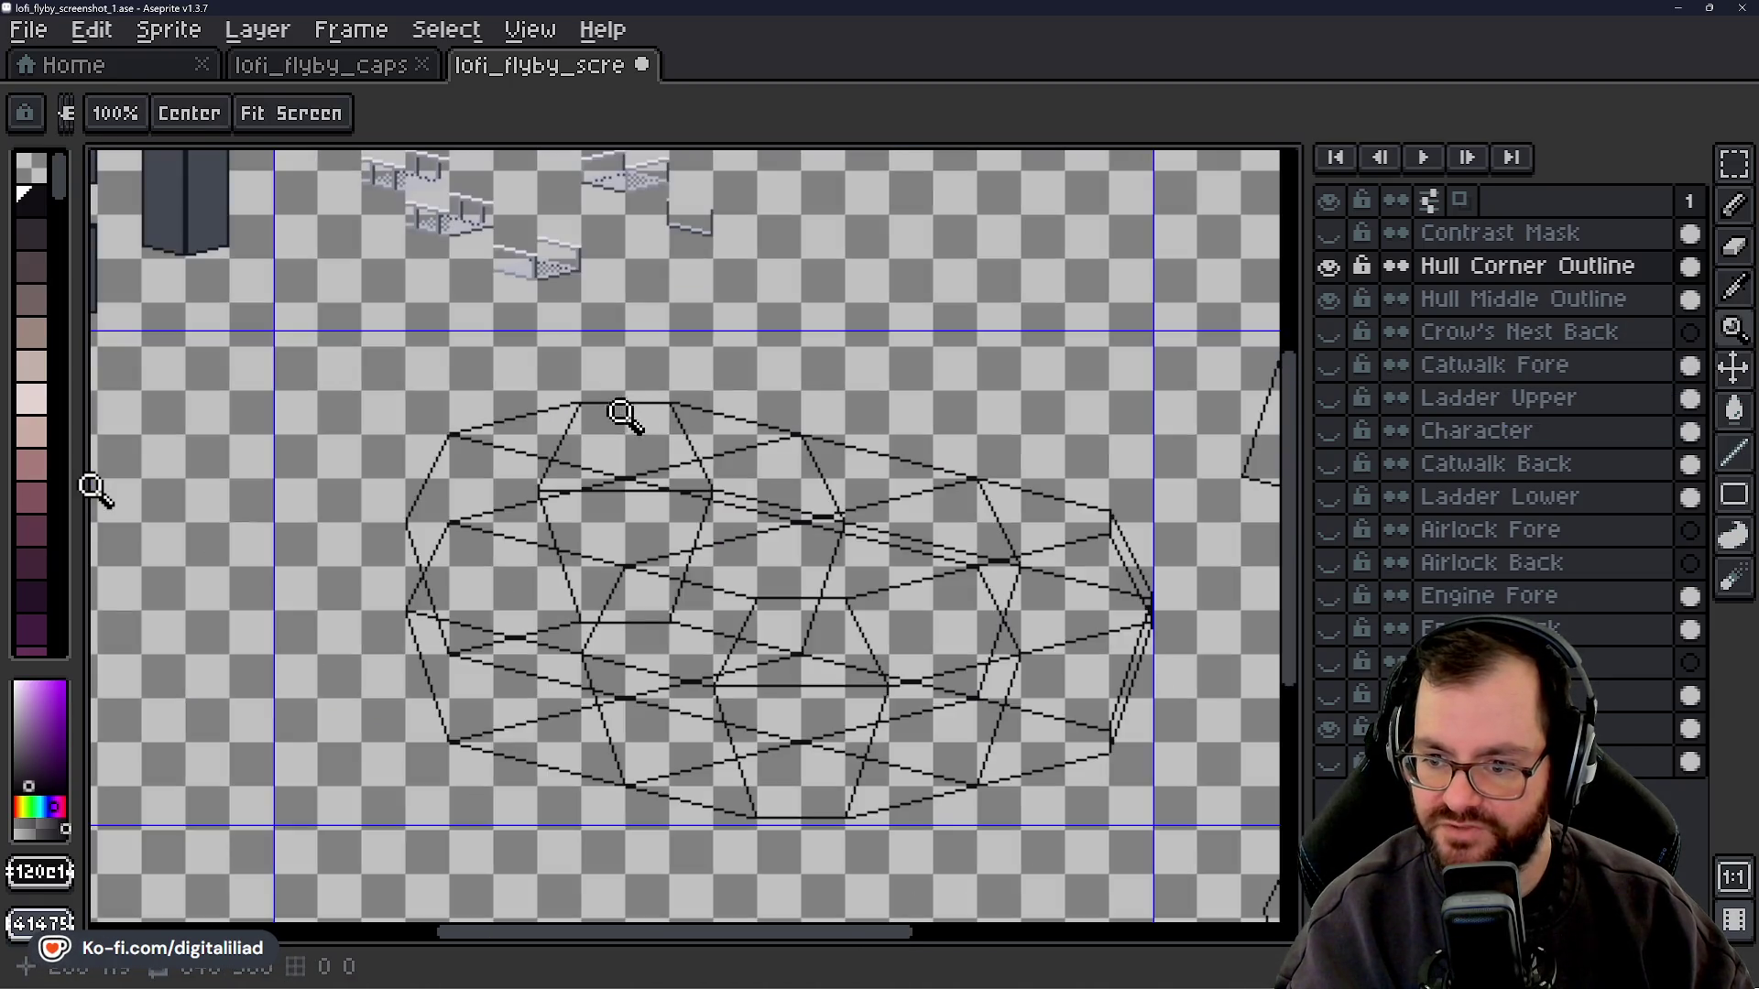
scroll(830, 719, up, 1)
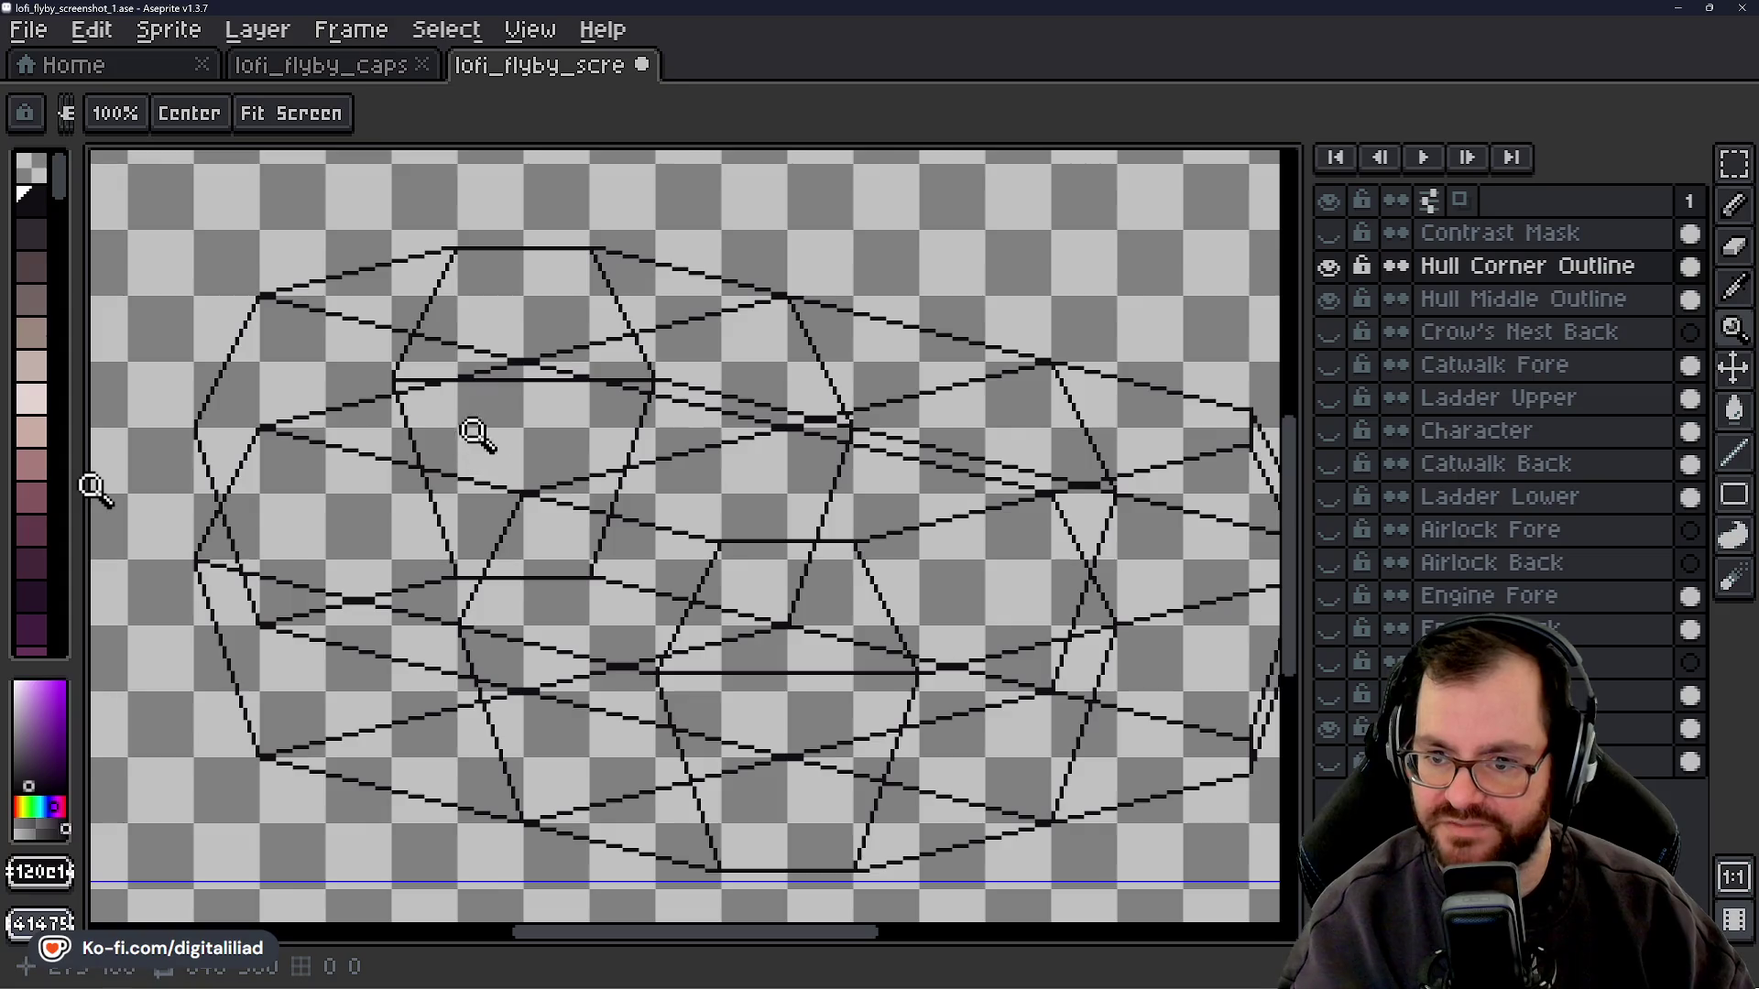
scroll(476, 436, down, 1)
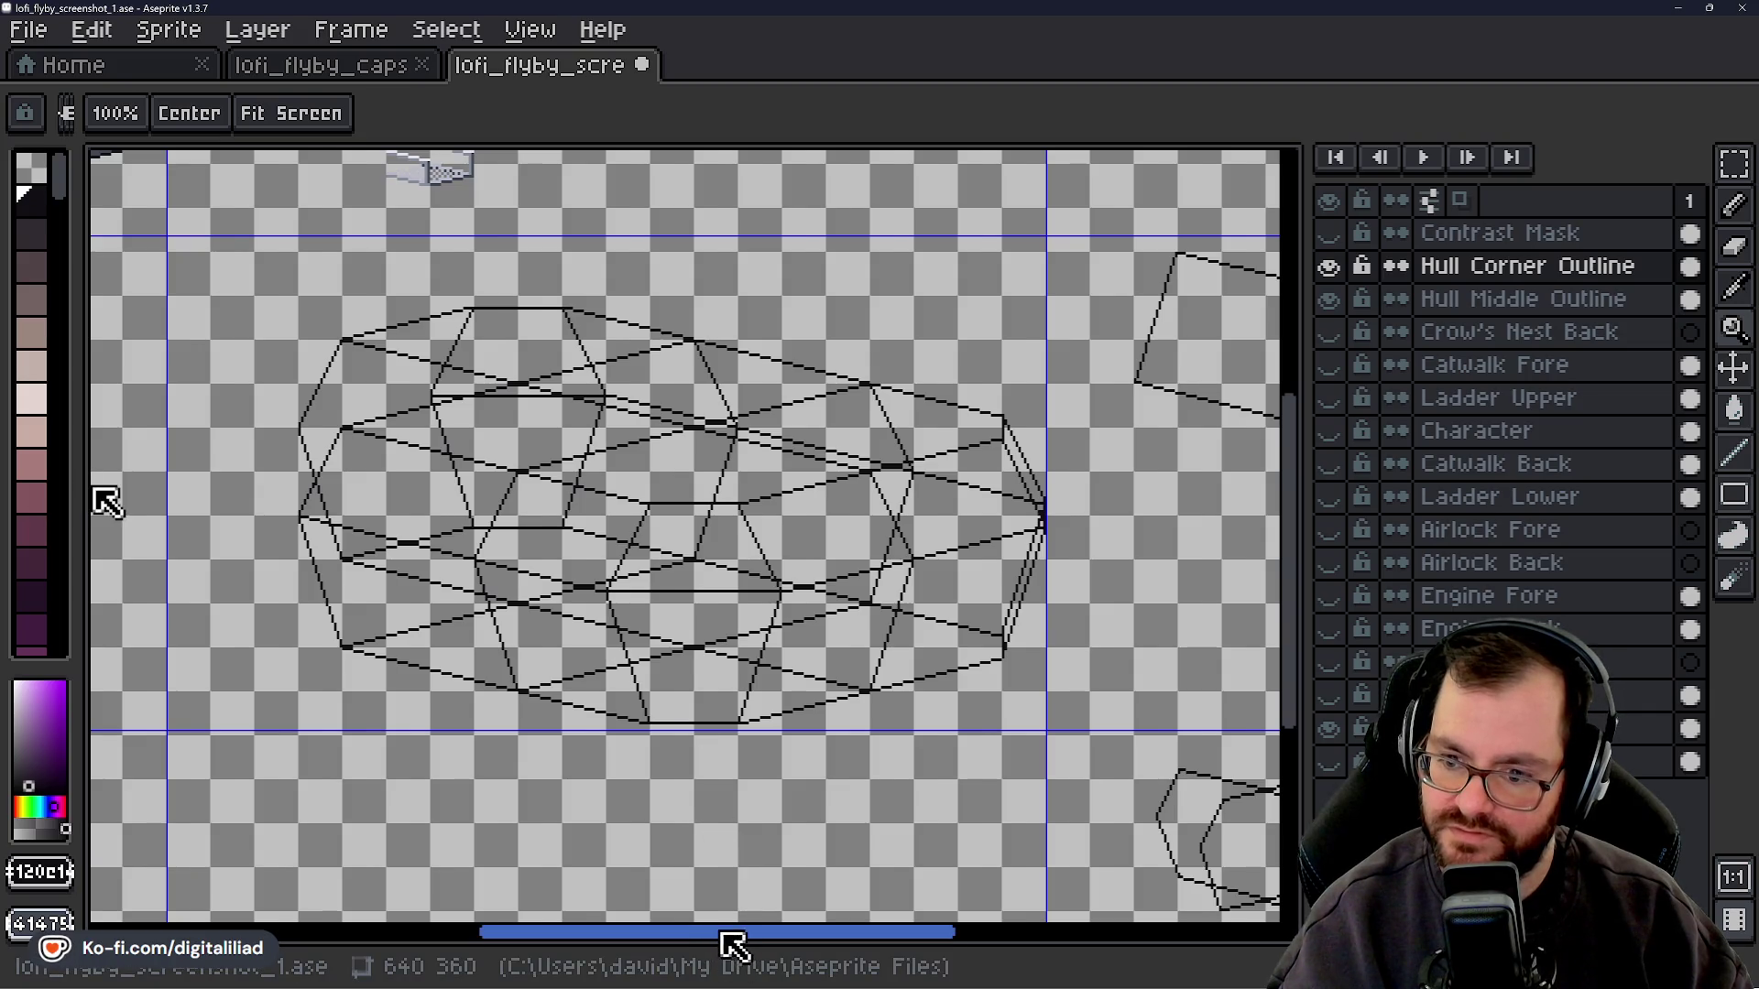
drag(733, 945, 712, 948)
click(1339, 333)
drag(1338, 334, 1341, 719)
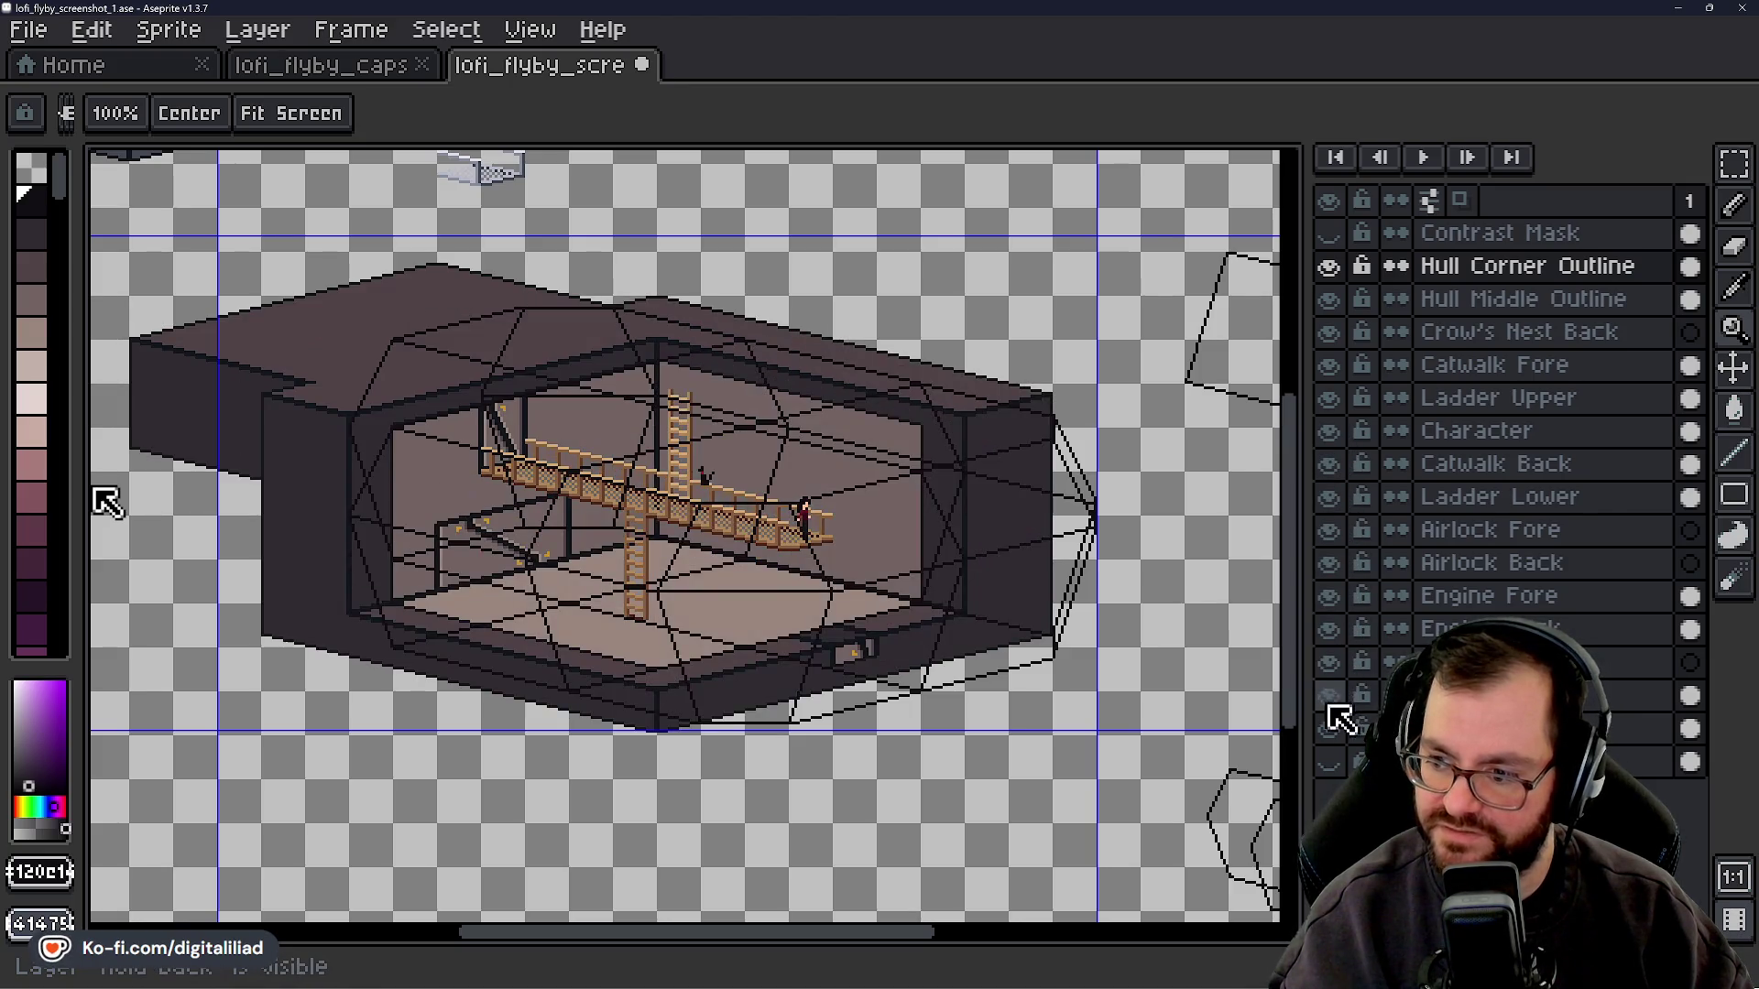
drag(1329, 266, 1329, 299)
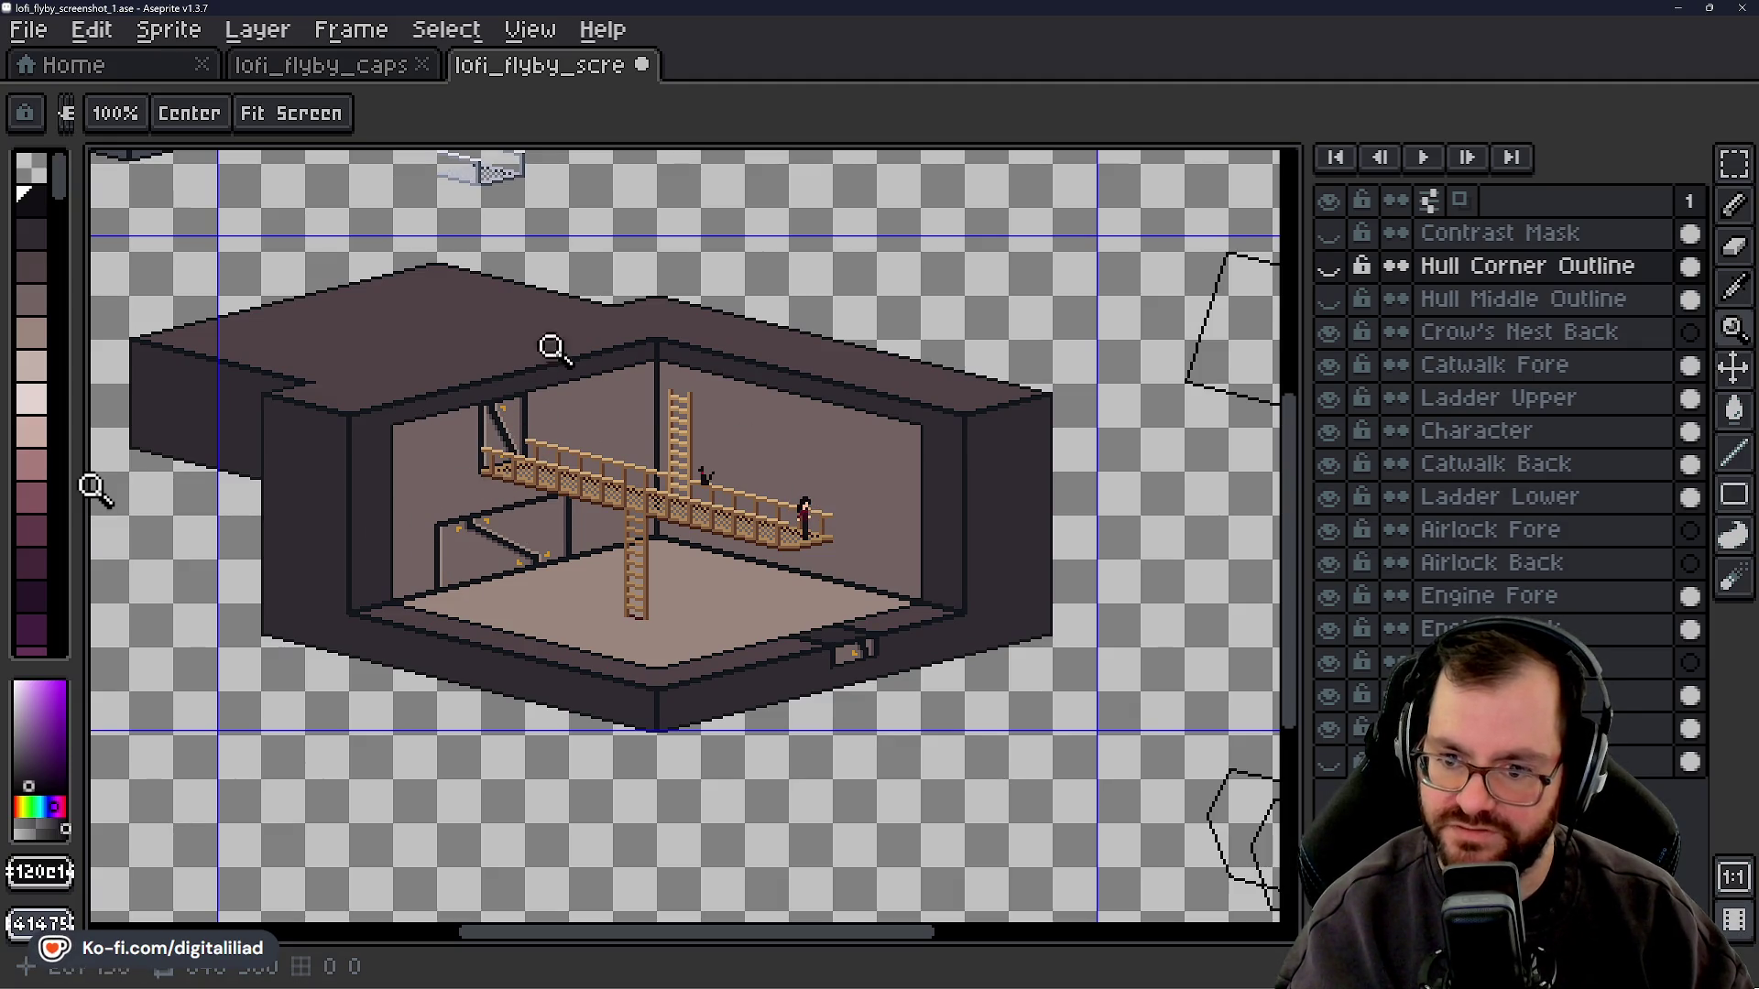
drag(1328, 331, 1355, 729)
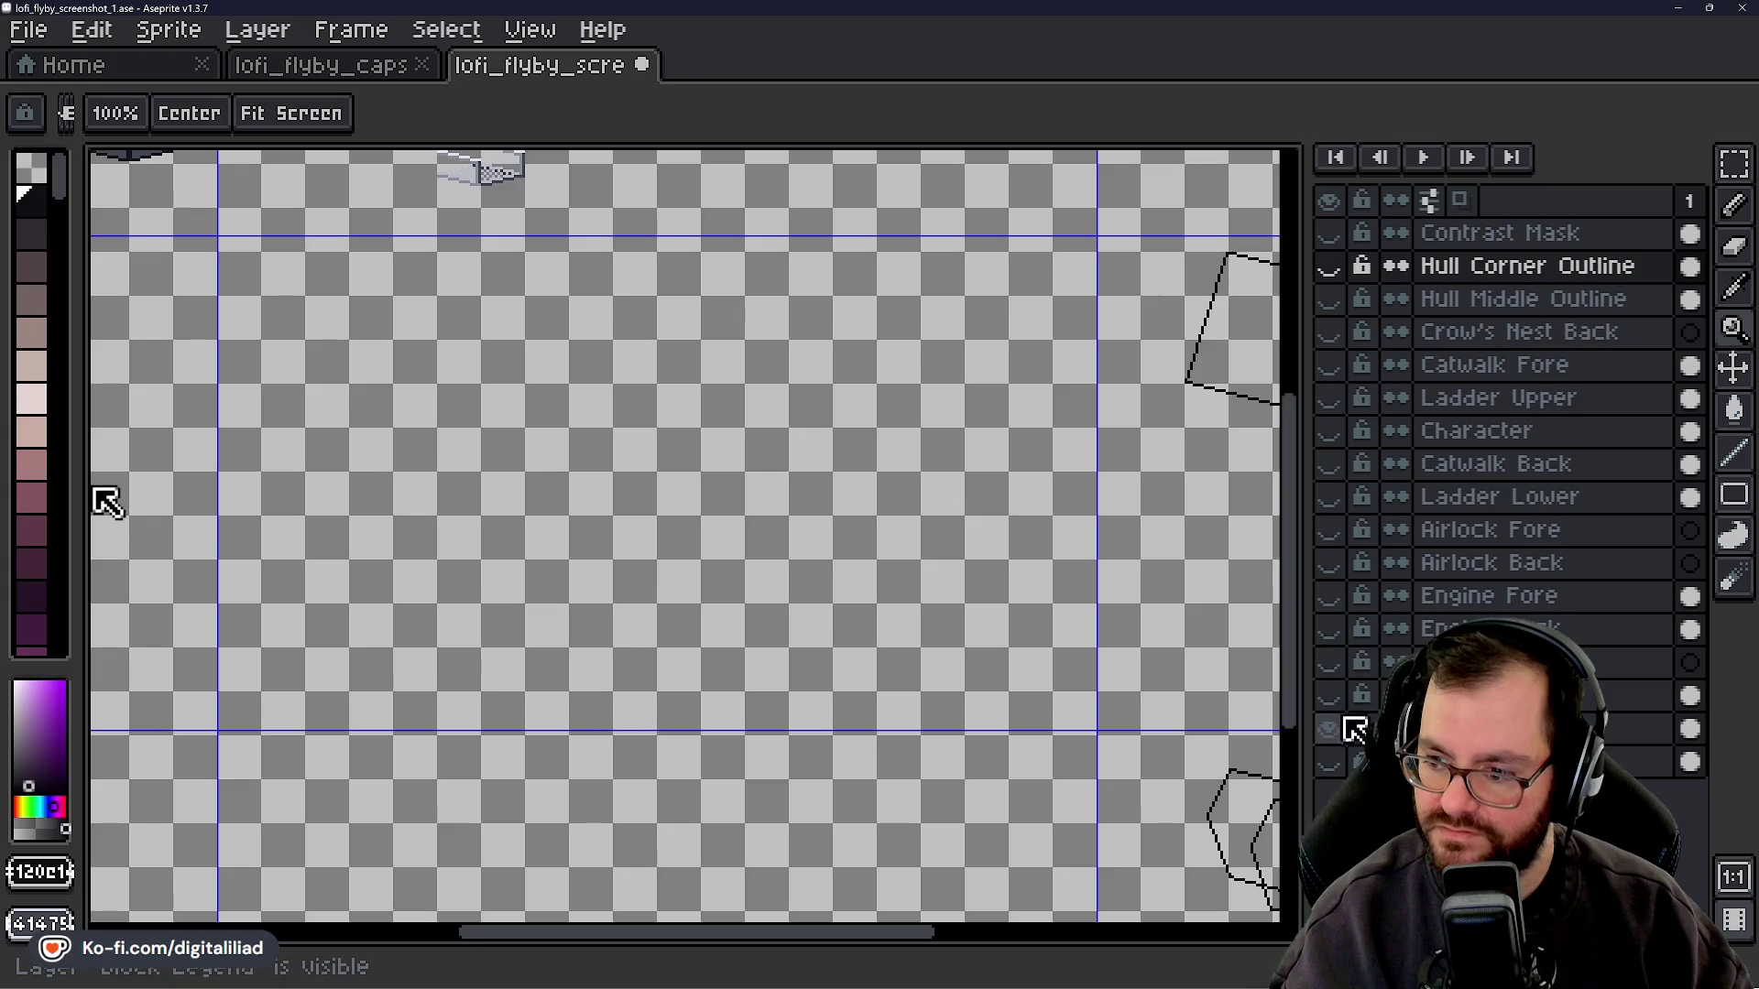
click(1330, 266)
click(1335, 299)
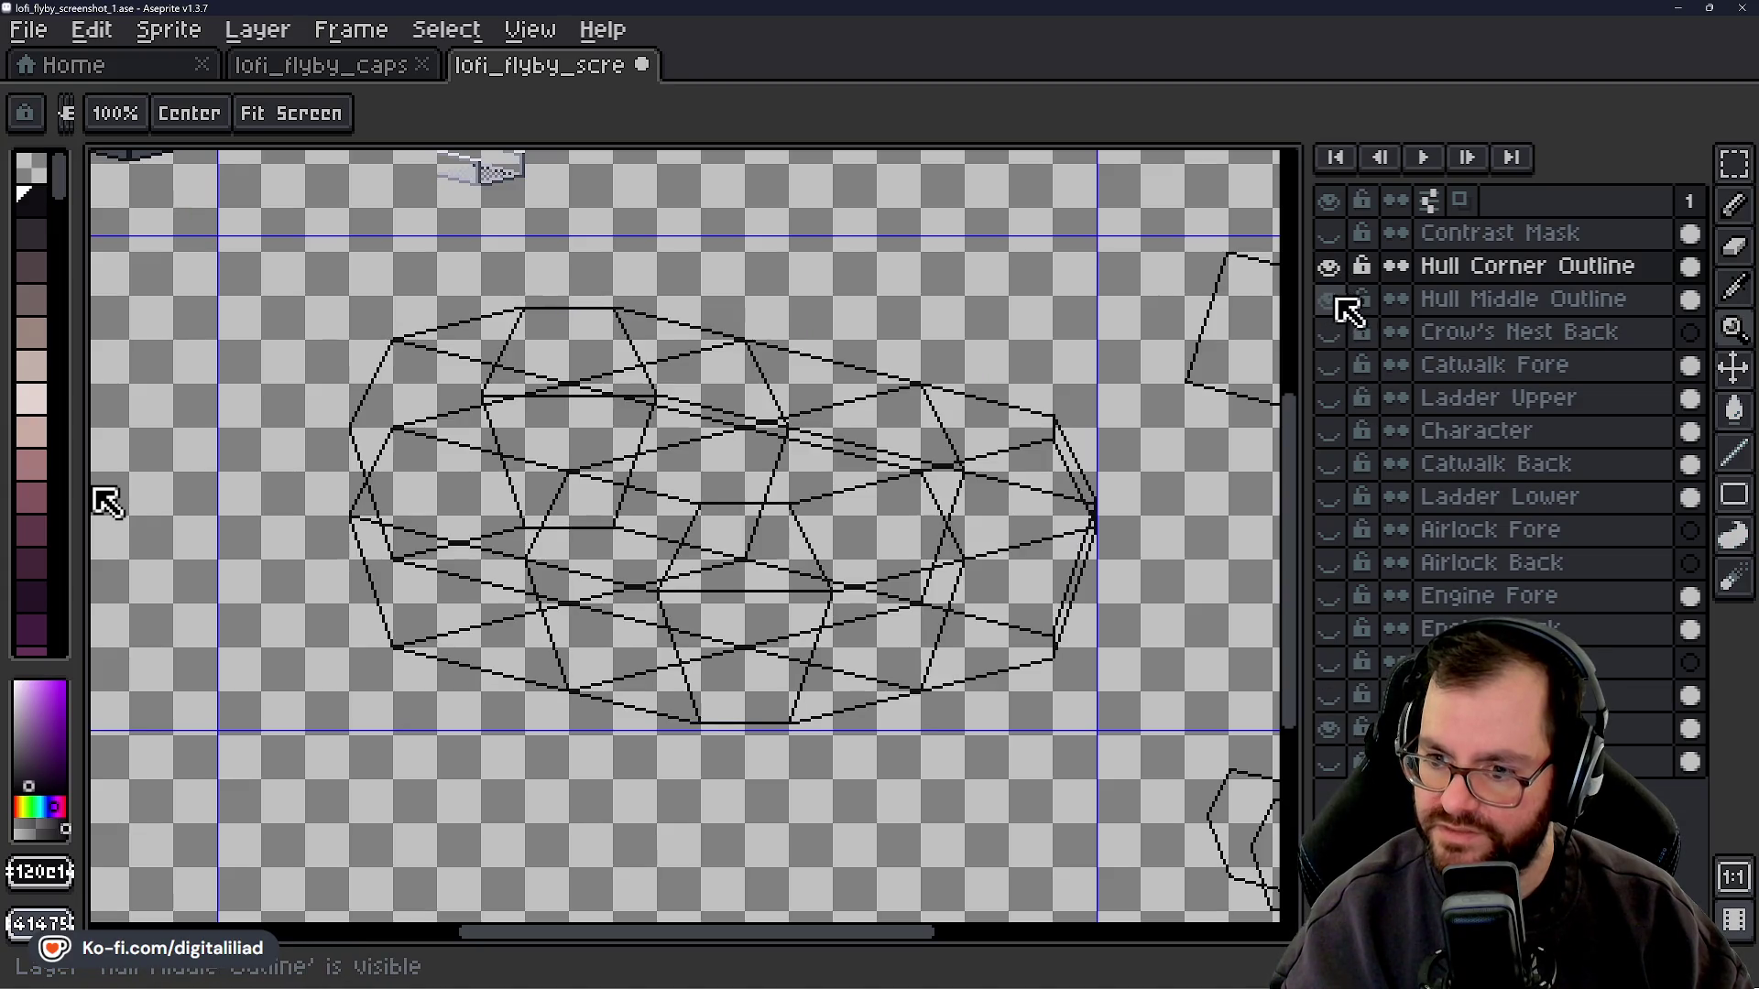
- Toggle the Hull Middle and Hull Corner Outline layers to compare them, then zoom into the hull's left side
click(1335, 299)
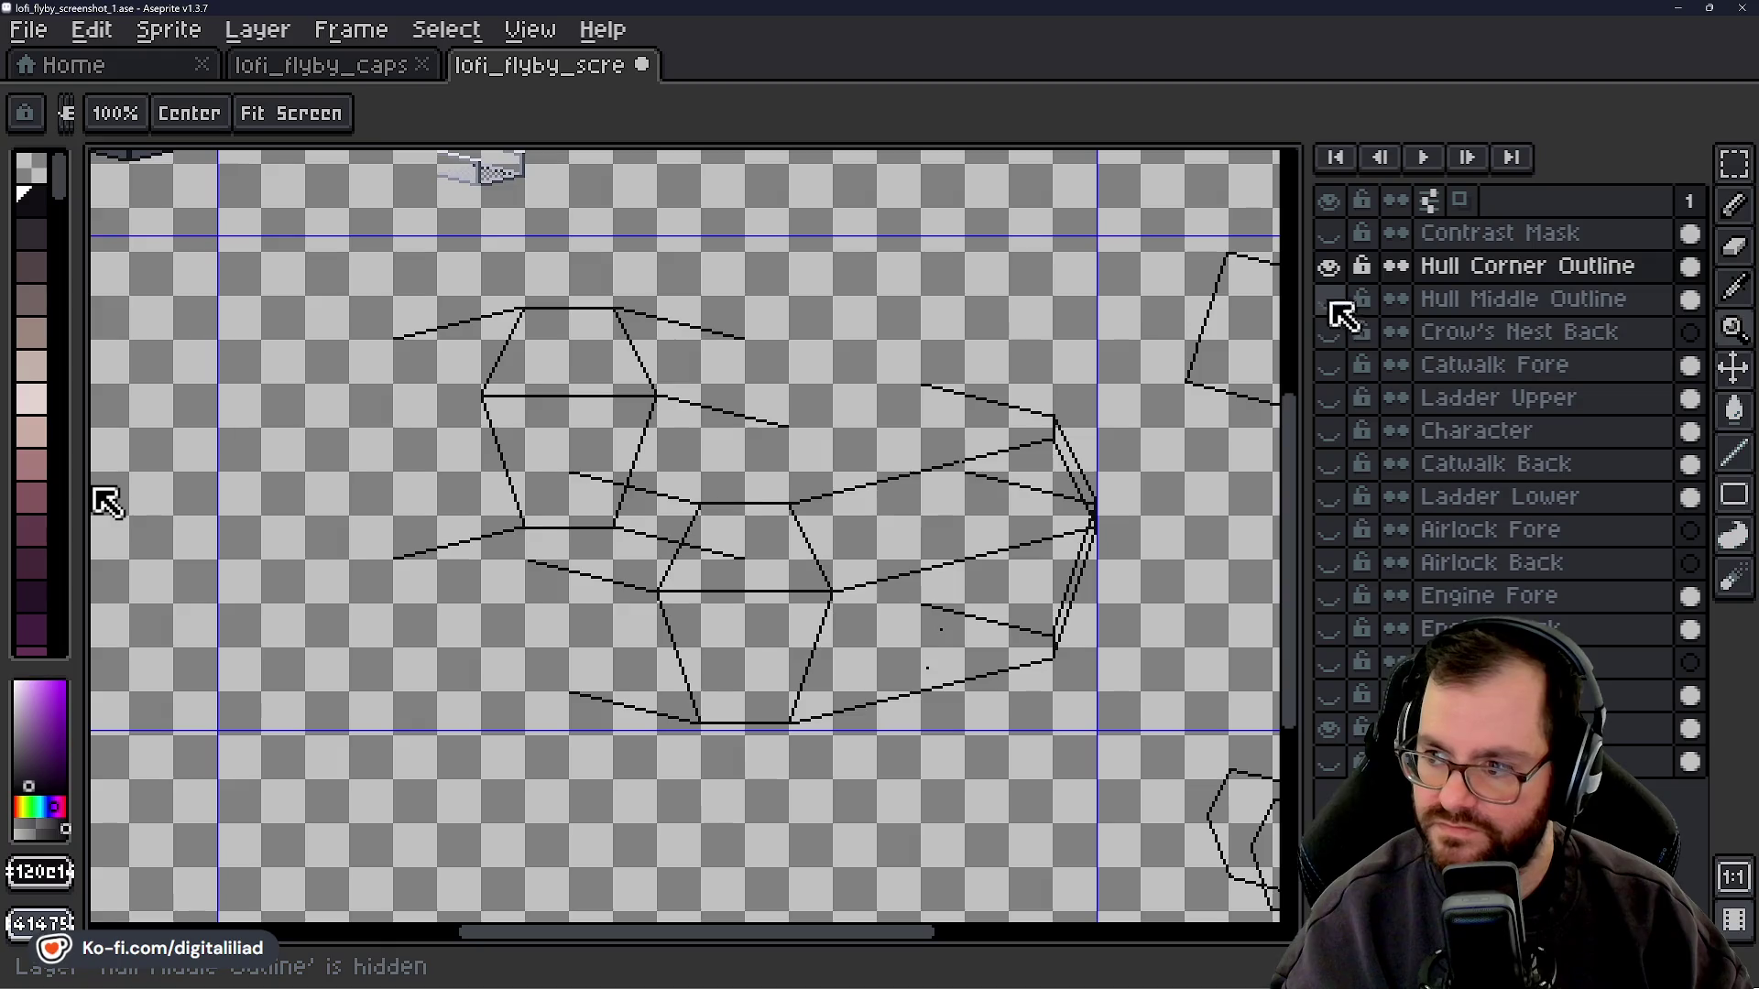
click(1330, 299)
click(1329, 267)
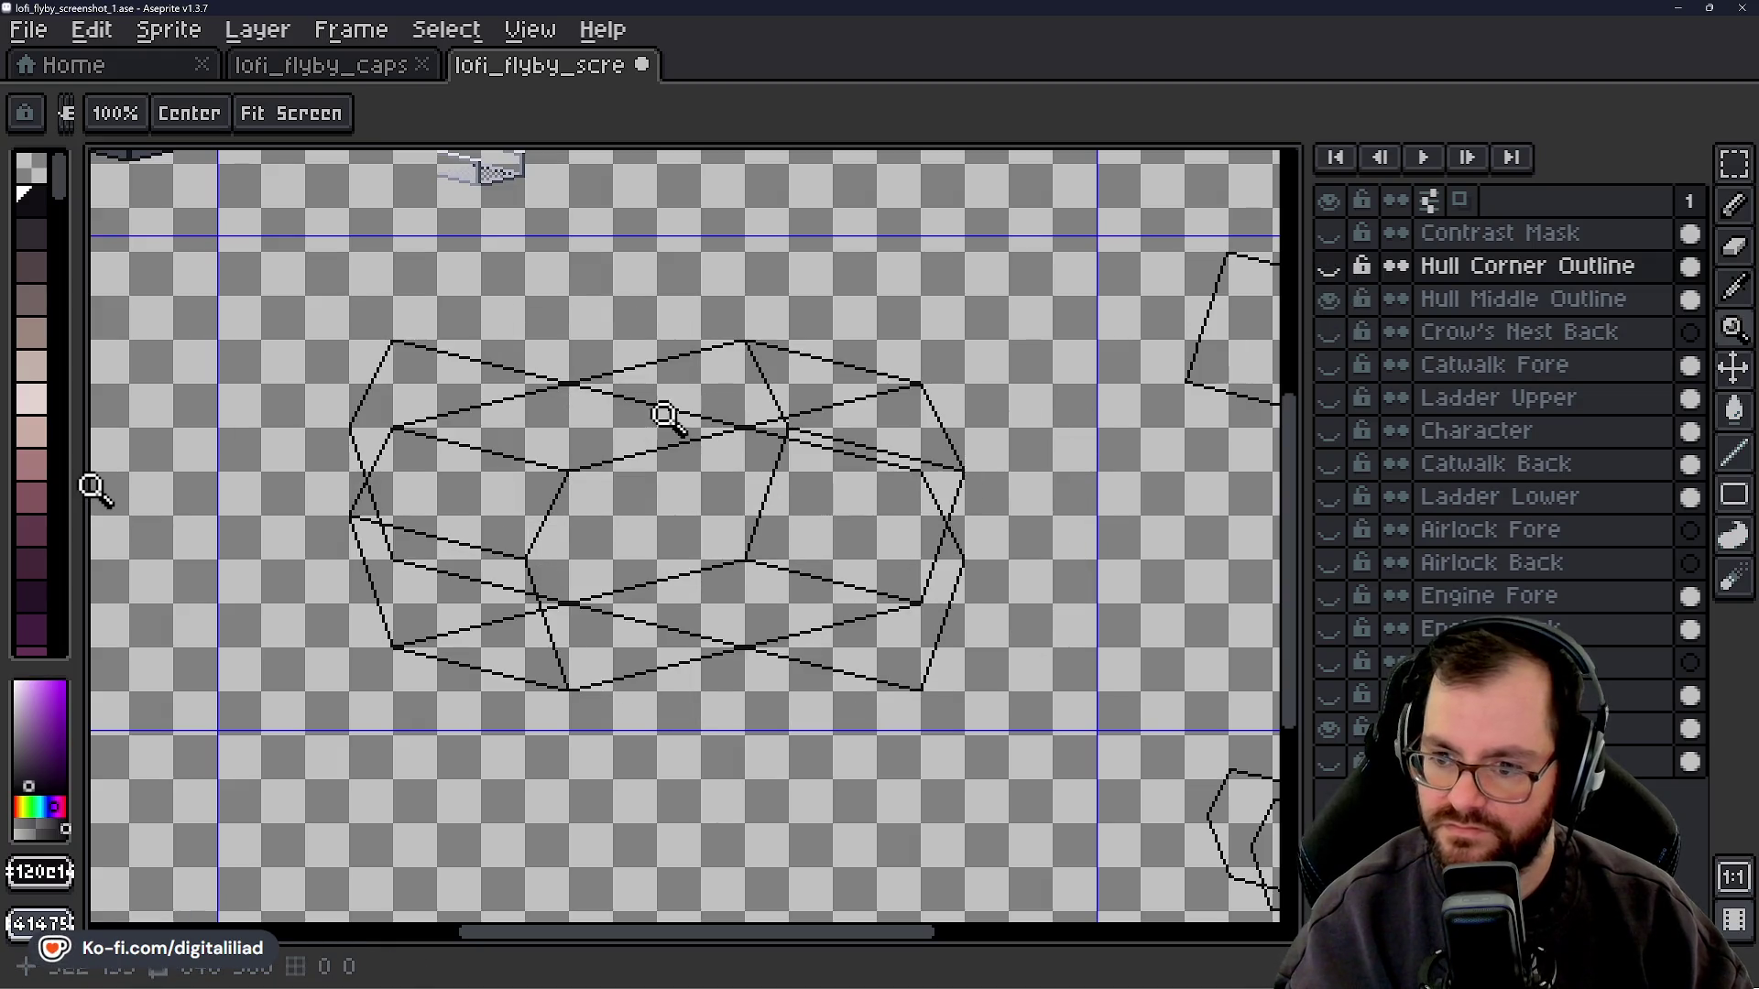
click(1330, 267)
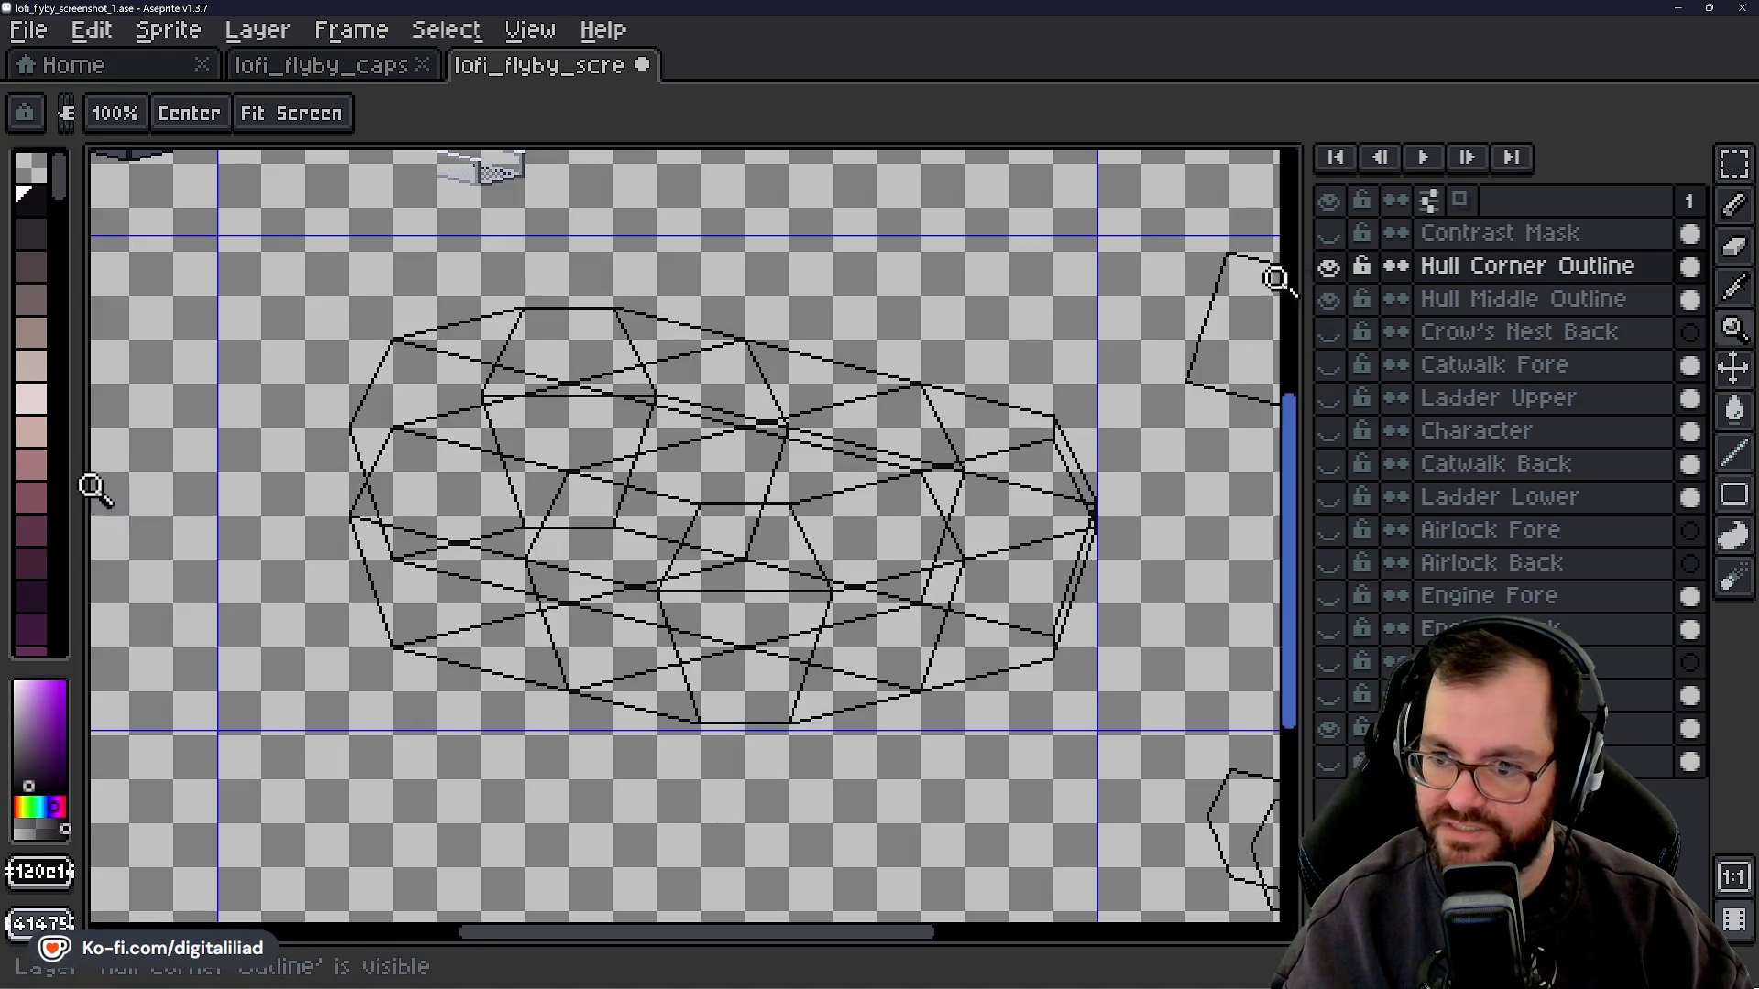
click(314, 439)
click(294, 404)
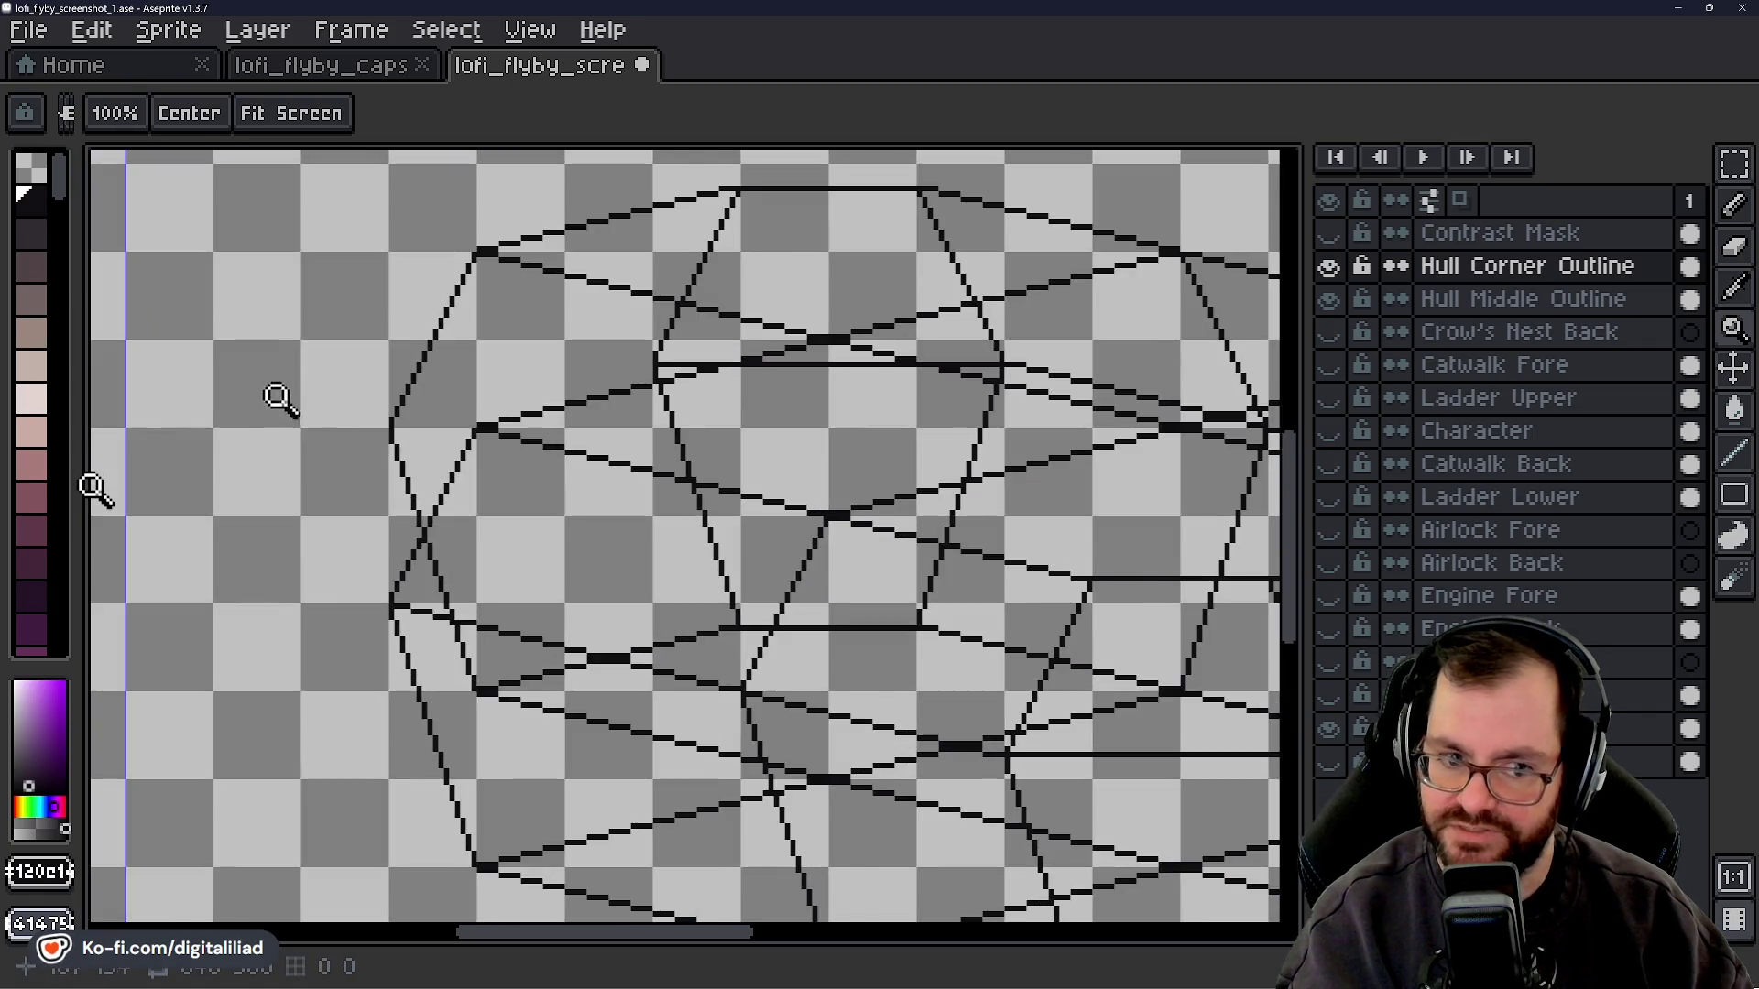
click(279, 400)
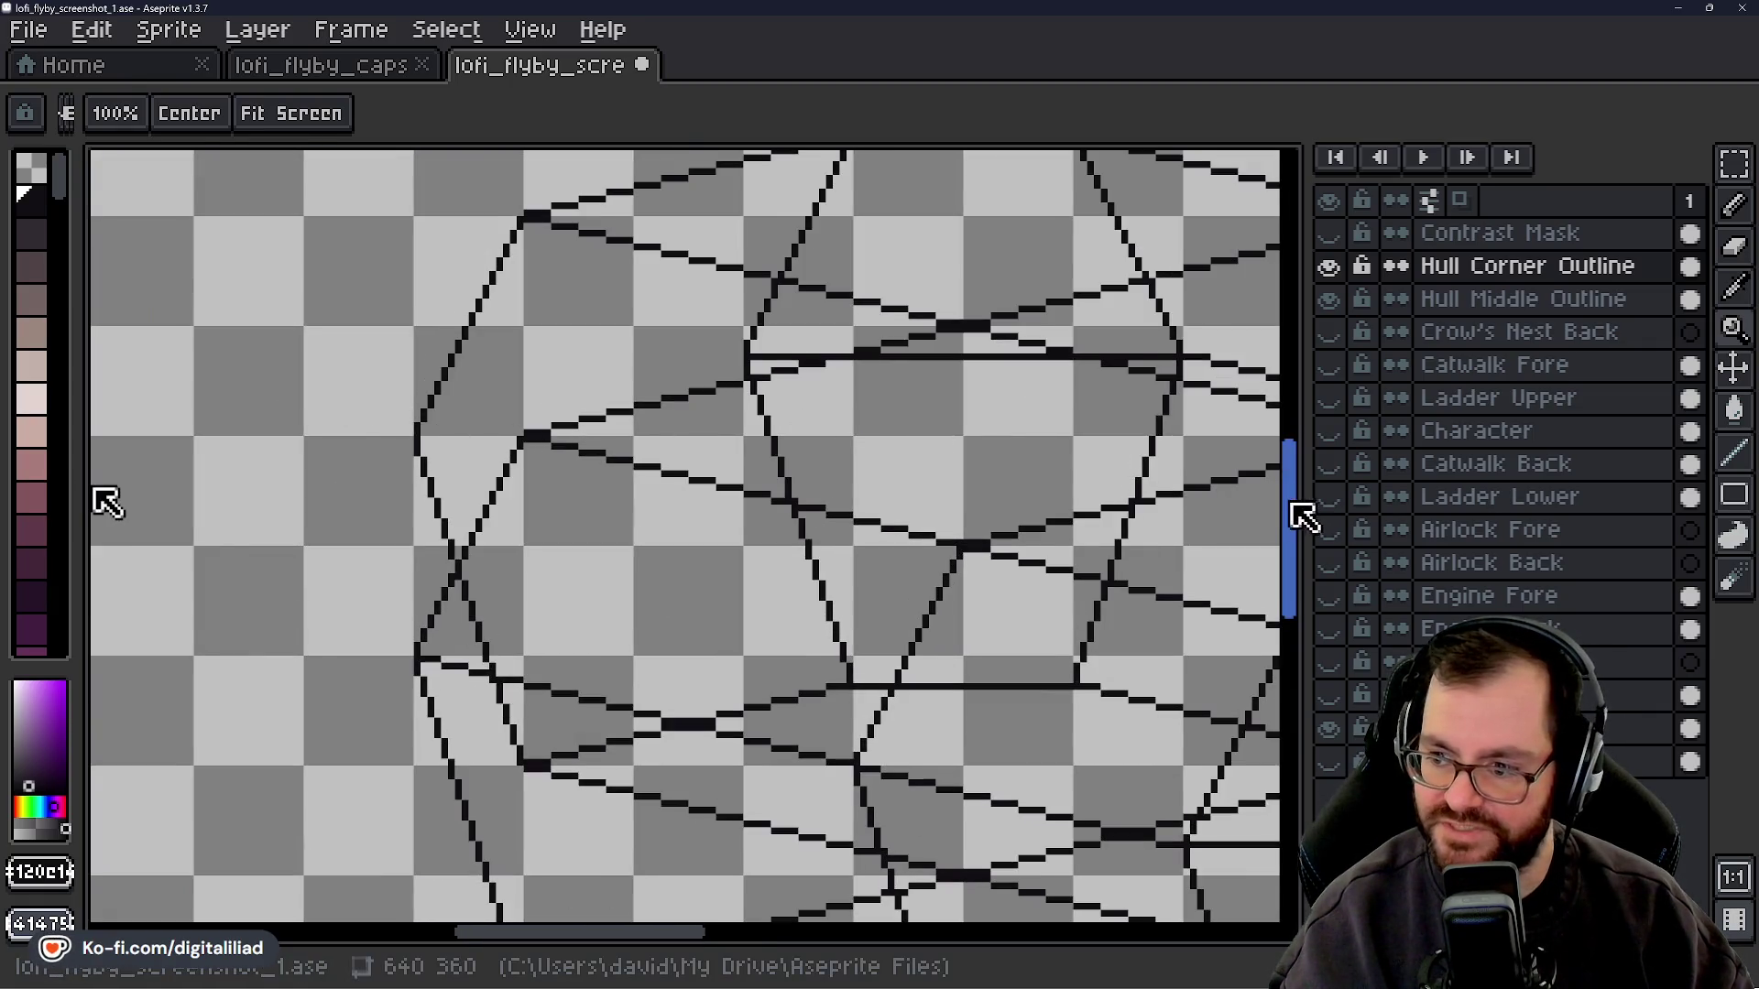
drag(1303, 518, 1307, 491)
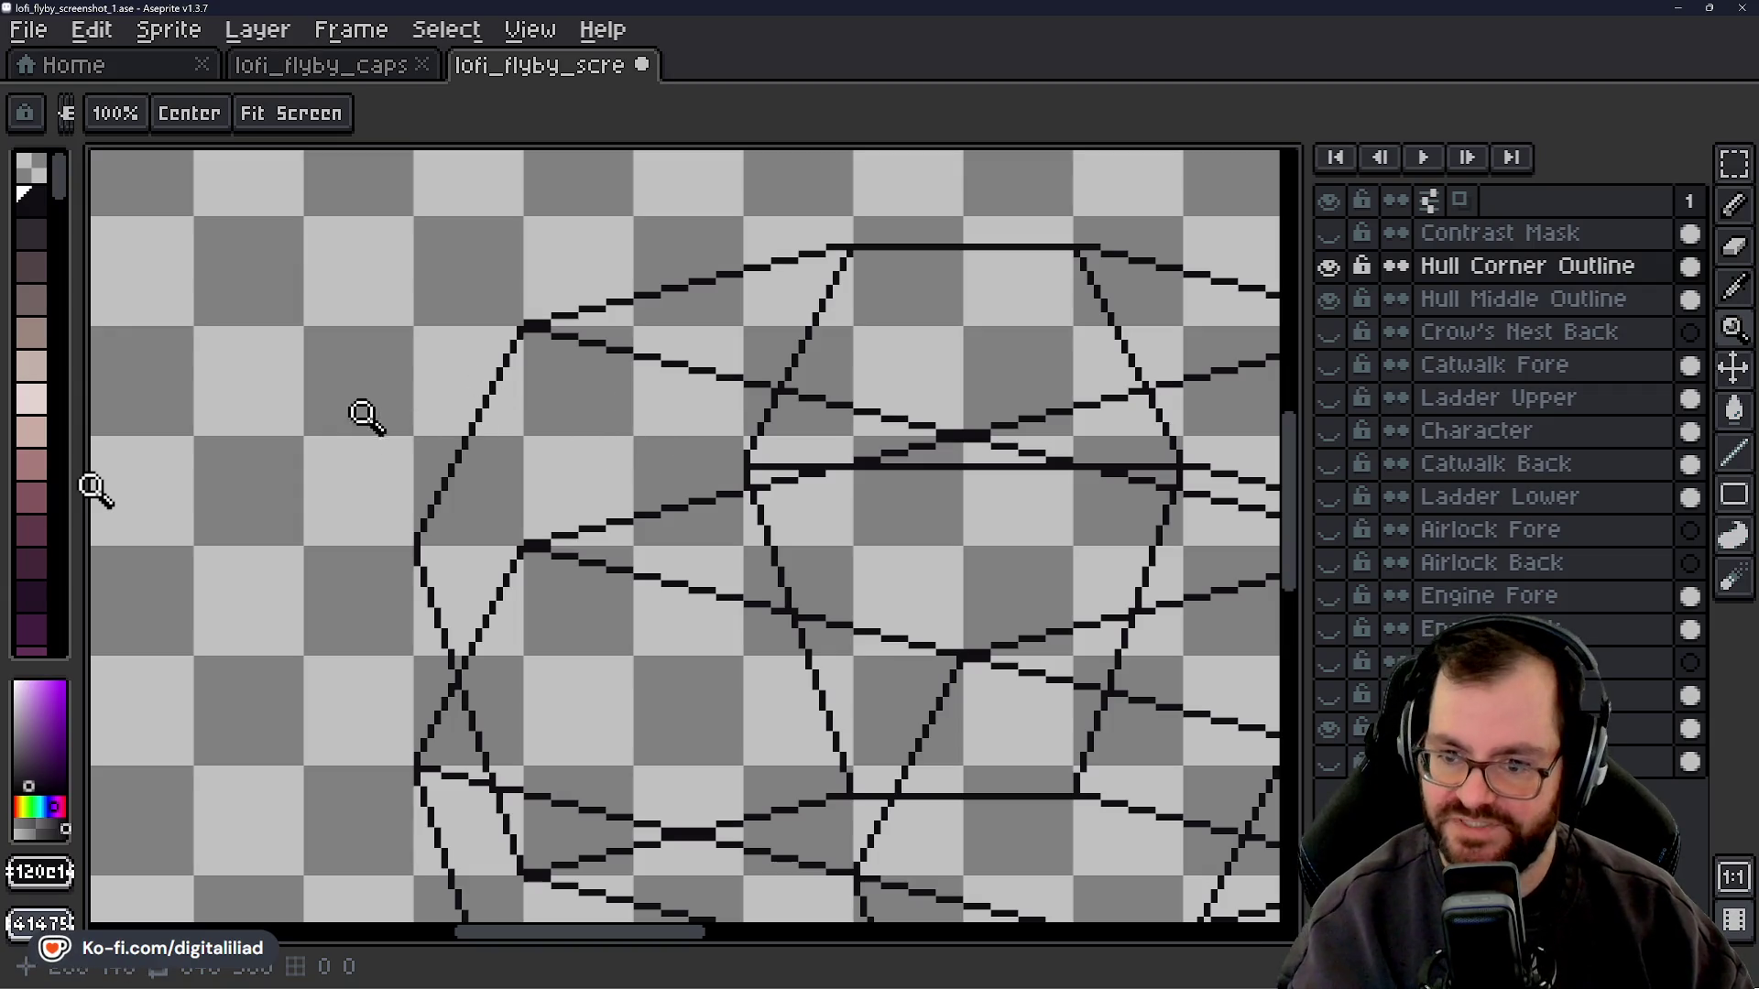
drag(634, 939, 591, 939)
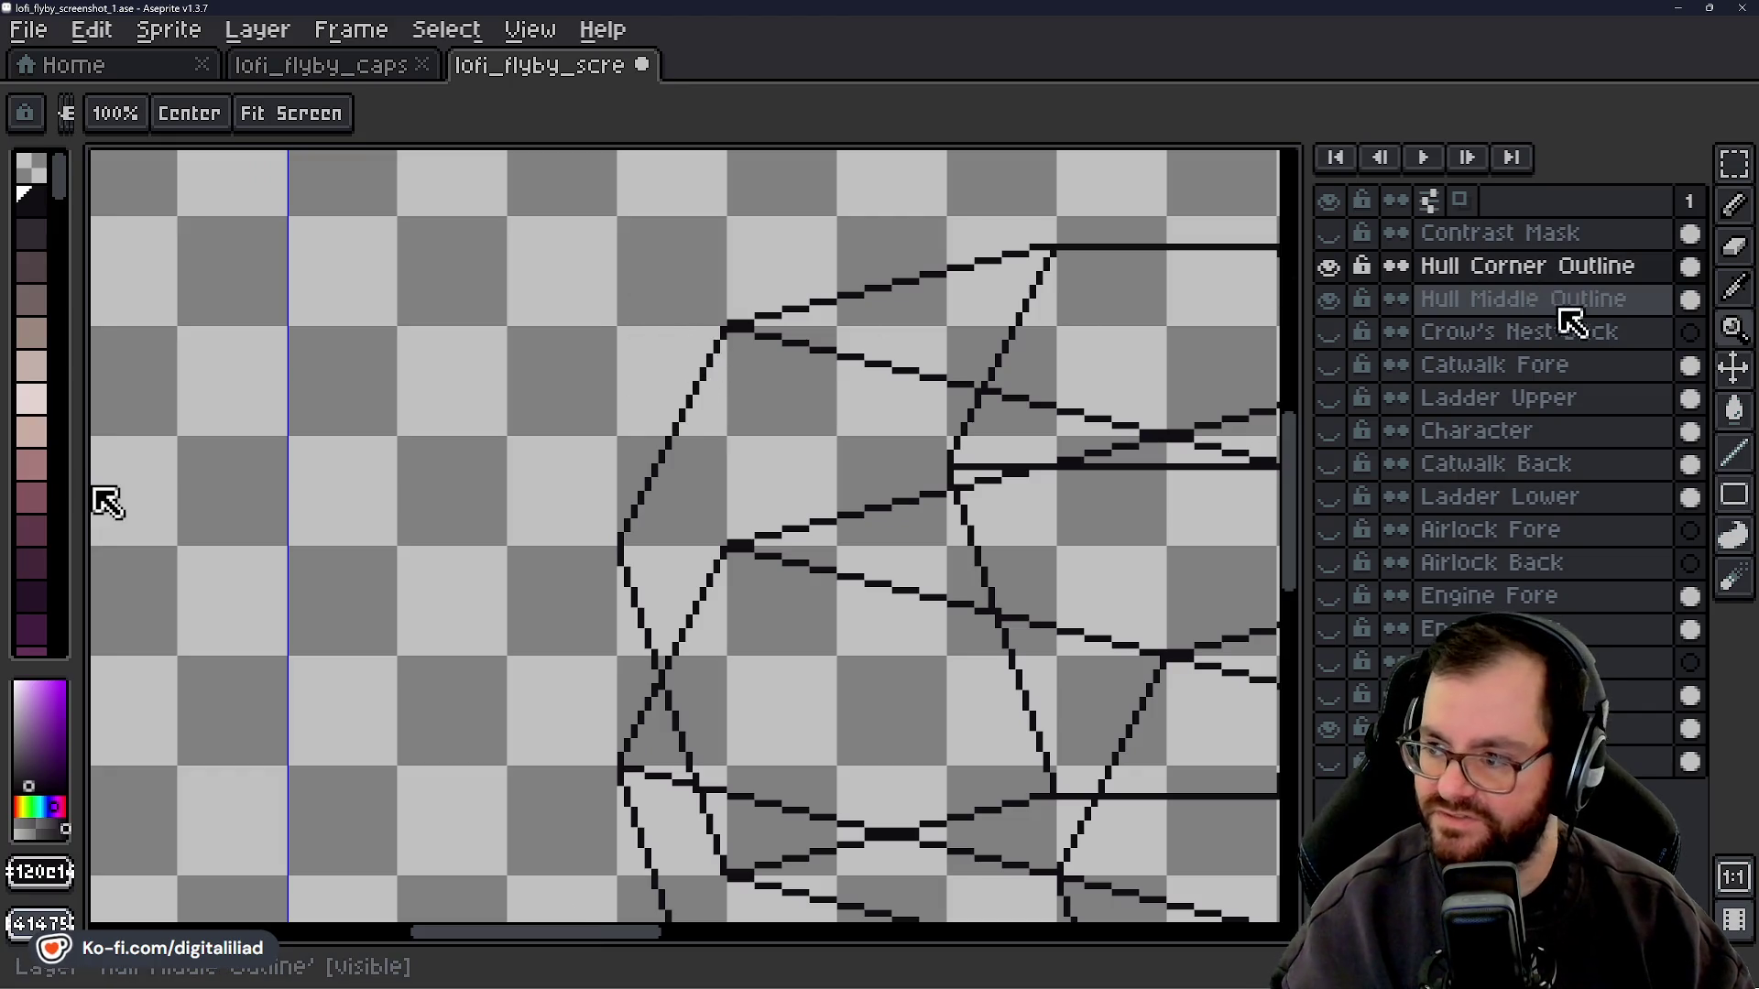
- On the Hull Corner Outline layer, draw a short straight line at the hull corner
click(1507, 266)
click(1741, 463)
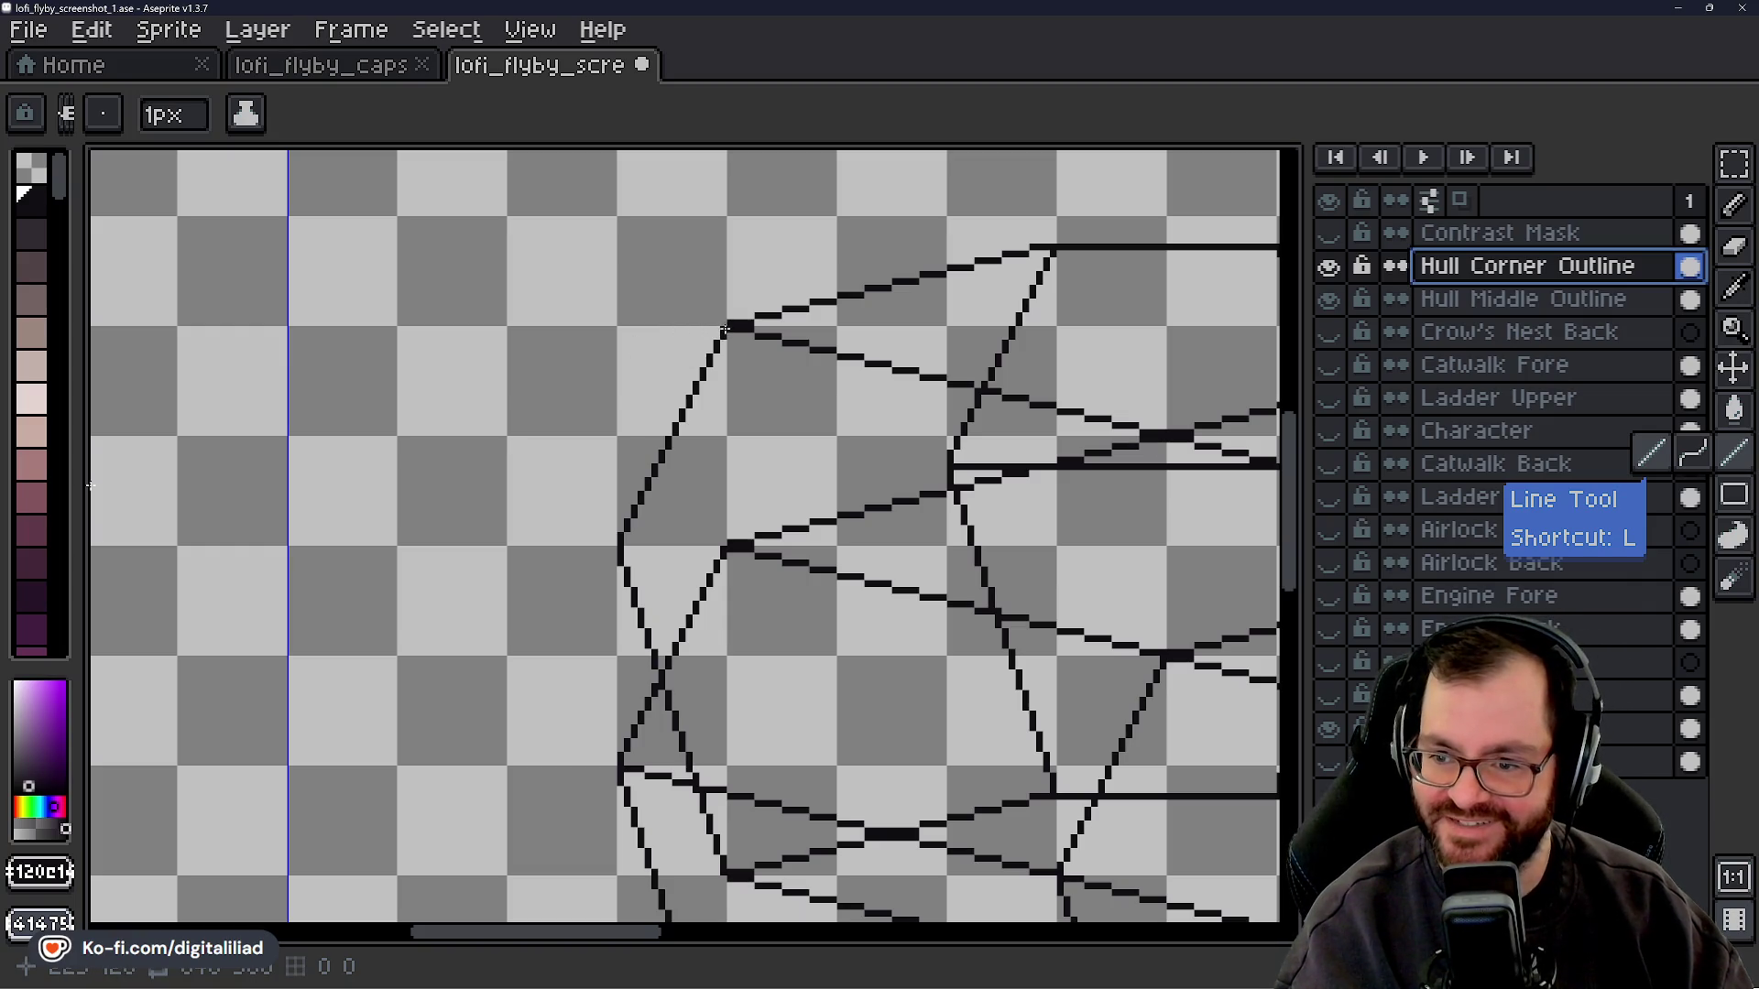
drag(724, 328, 699, 330)
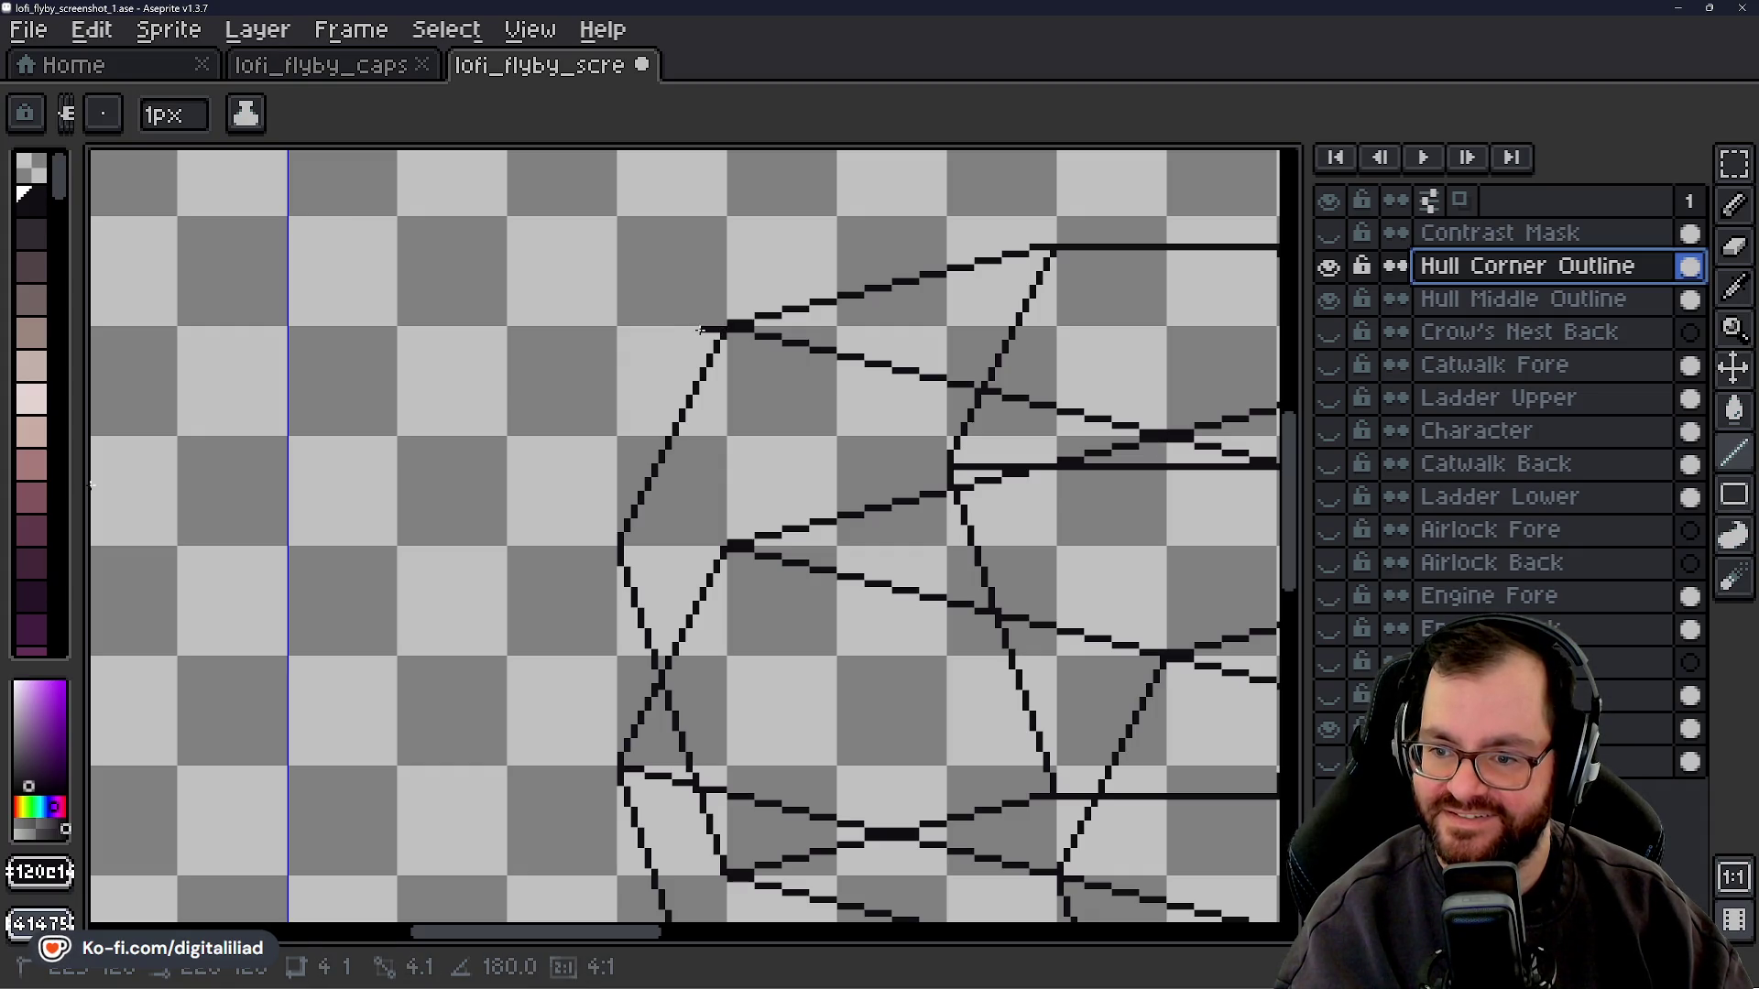
drag(700, 330, 702, 325)
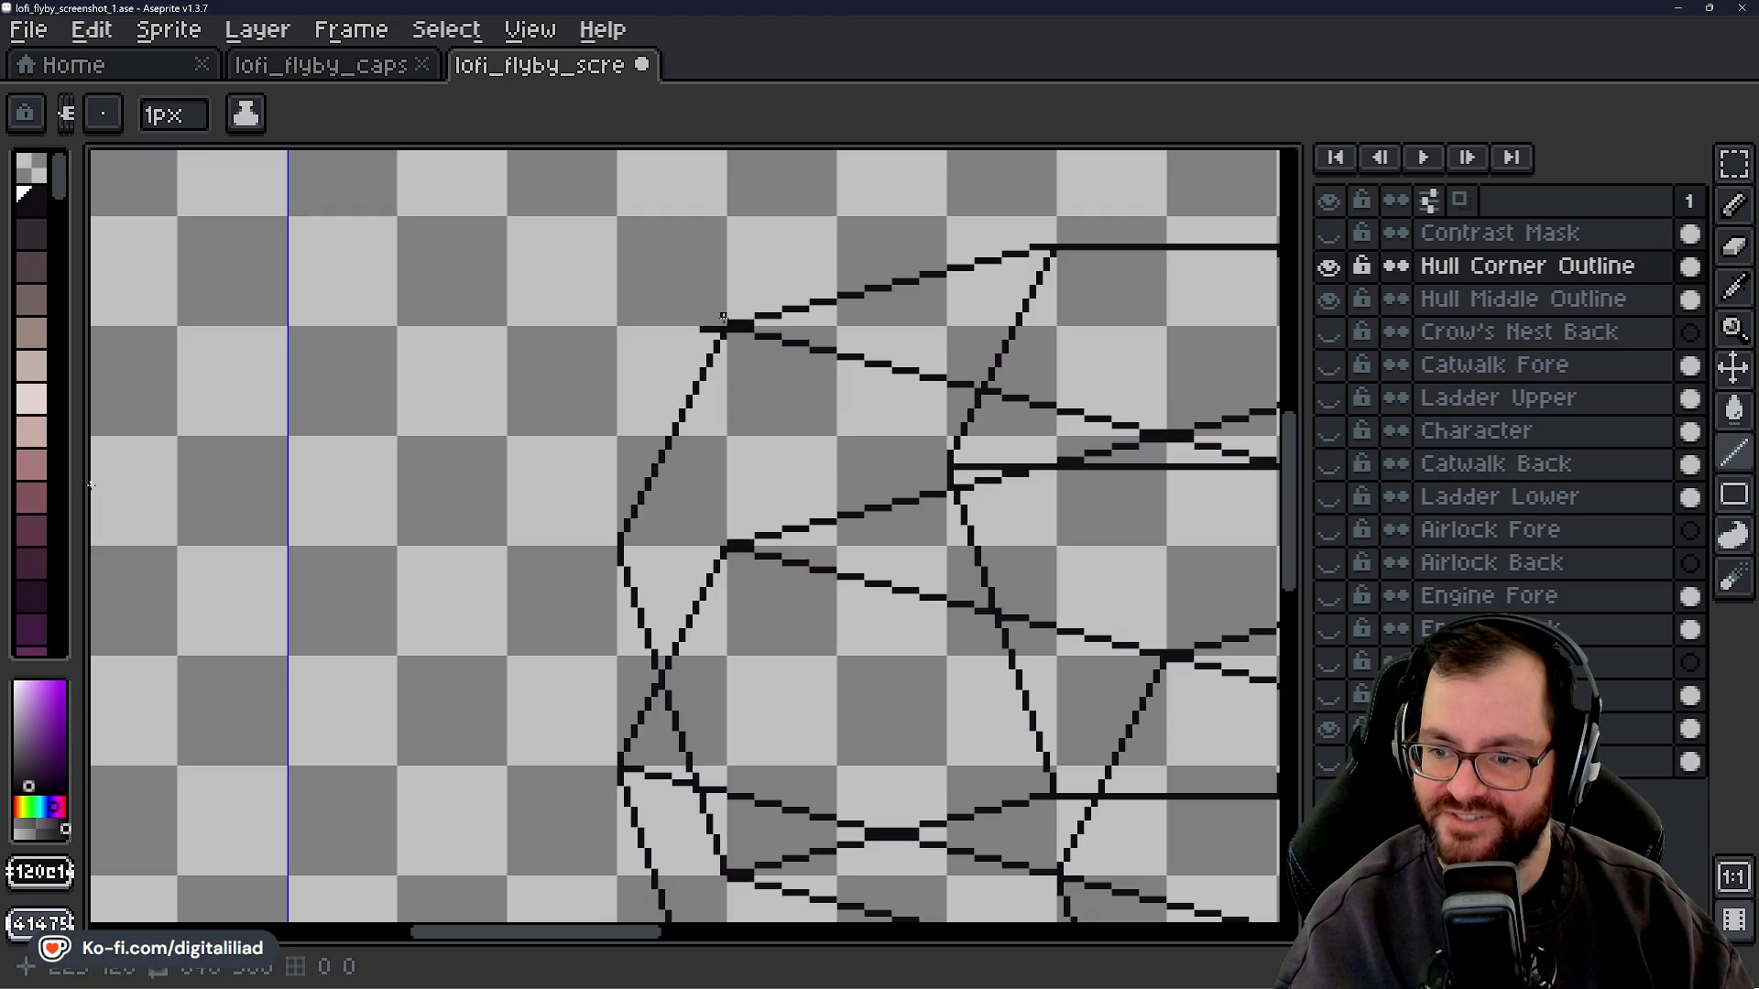
- Extend the upper-left hull edge line leftward in successive short straight segments
drag(696, 334, 618, 357)
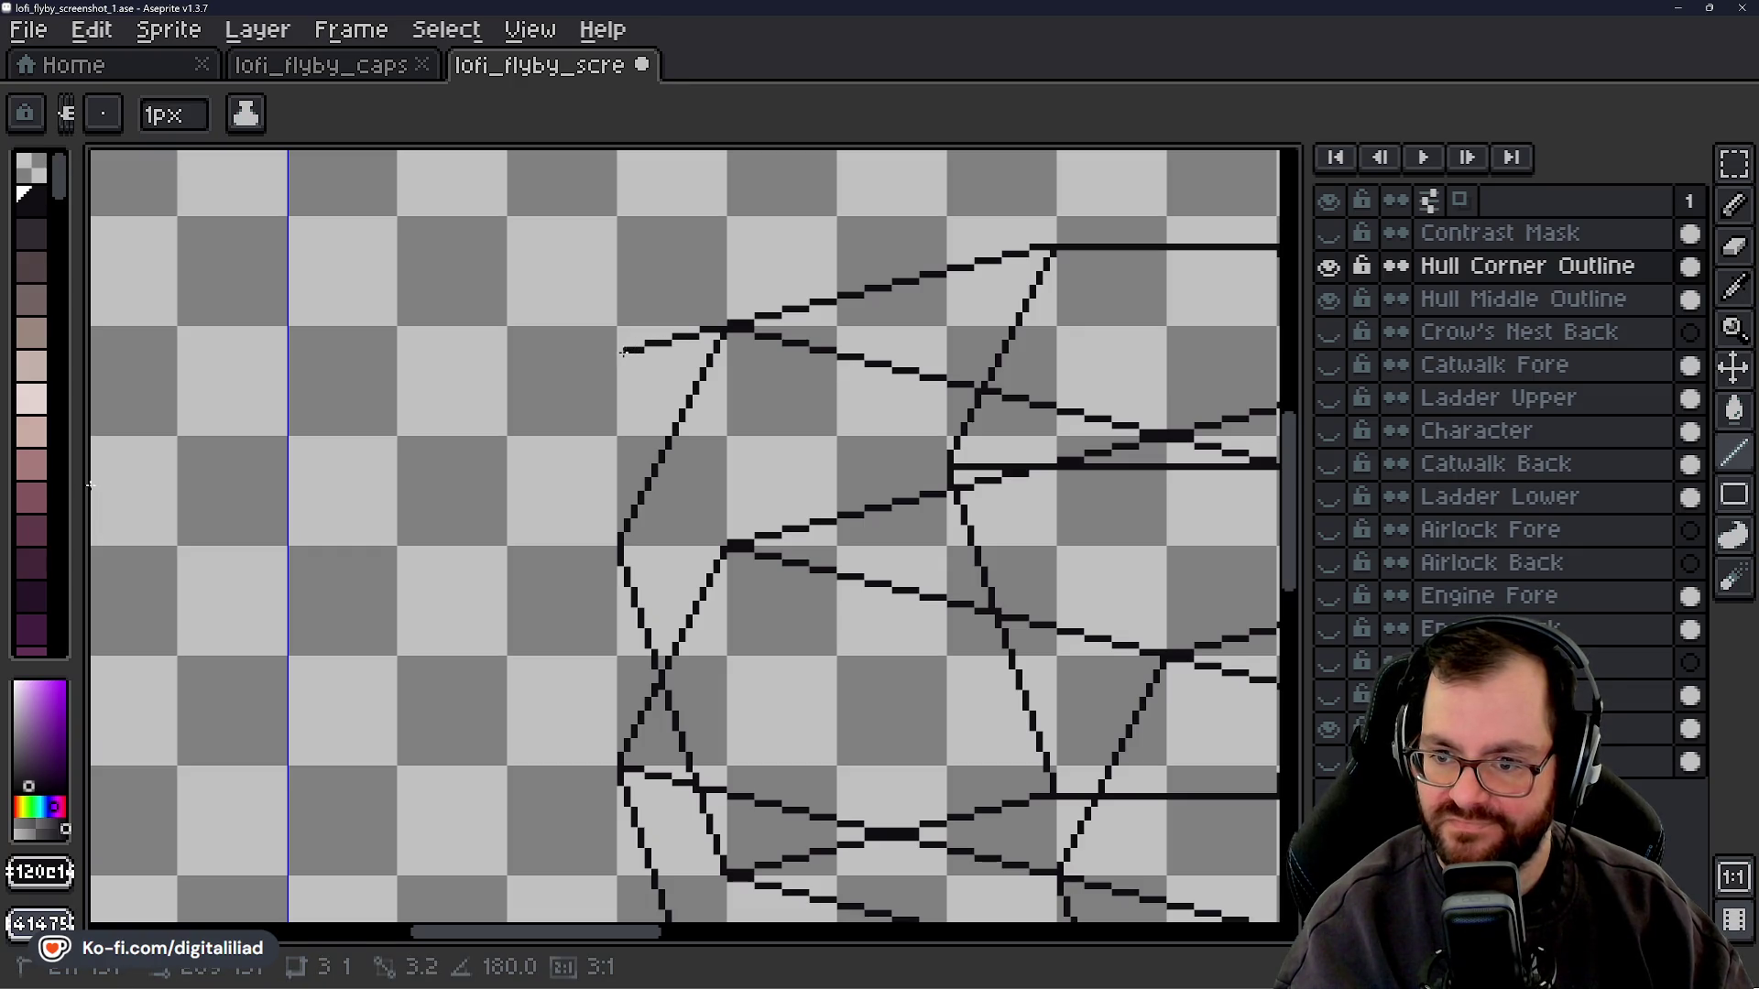
drag(613, 355, 591, 357)
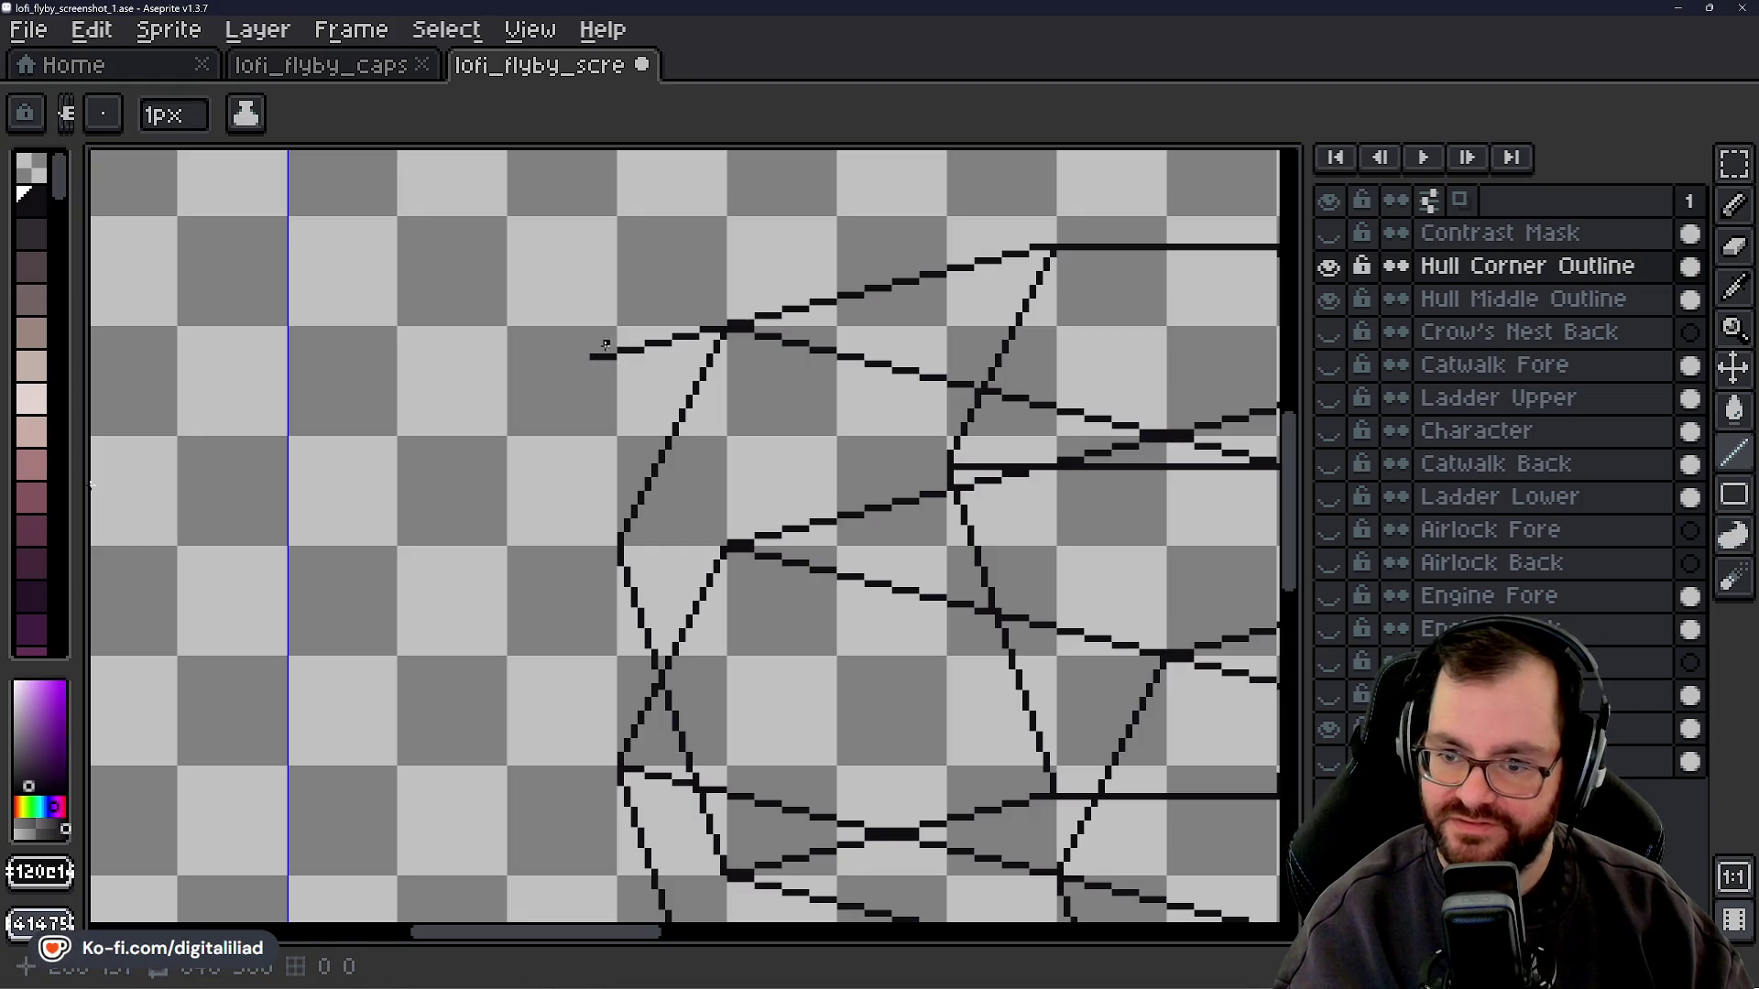
drag(586, 364, 509, 377)
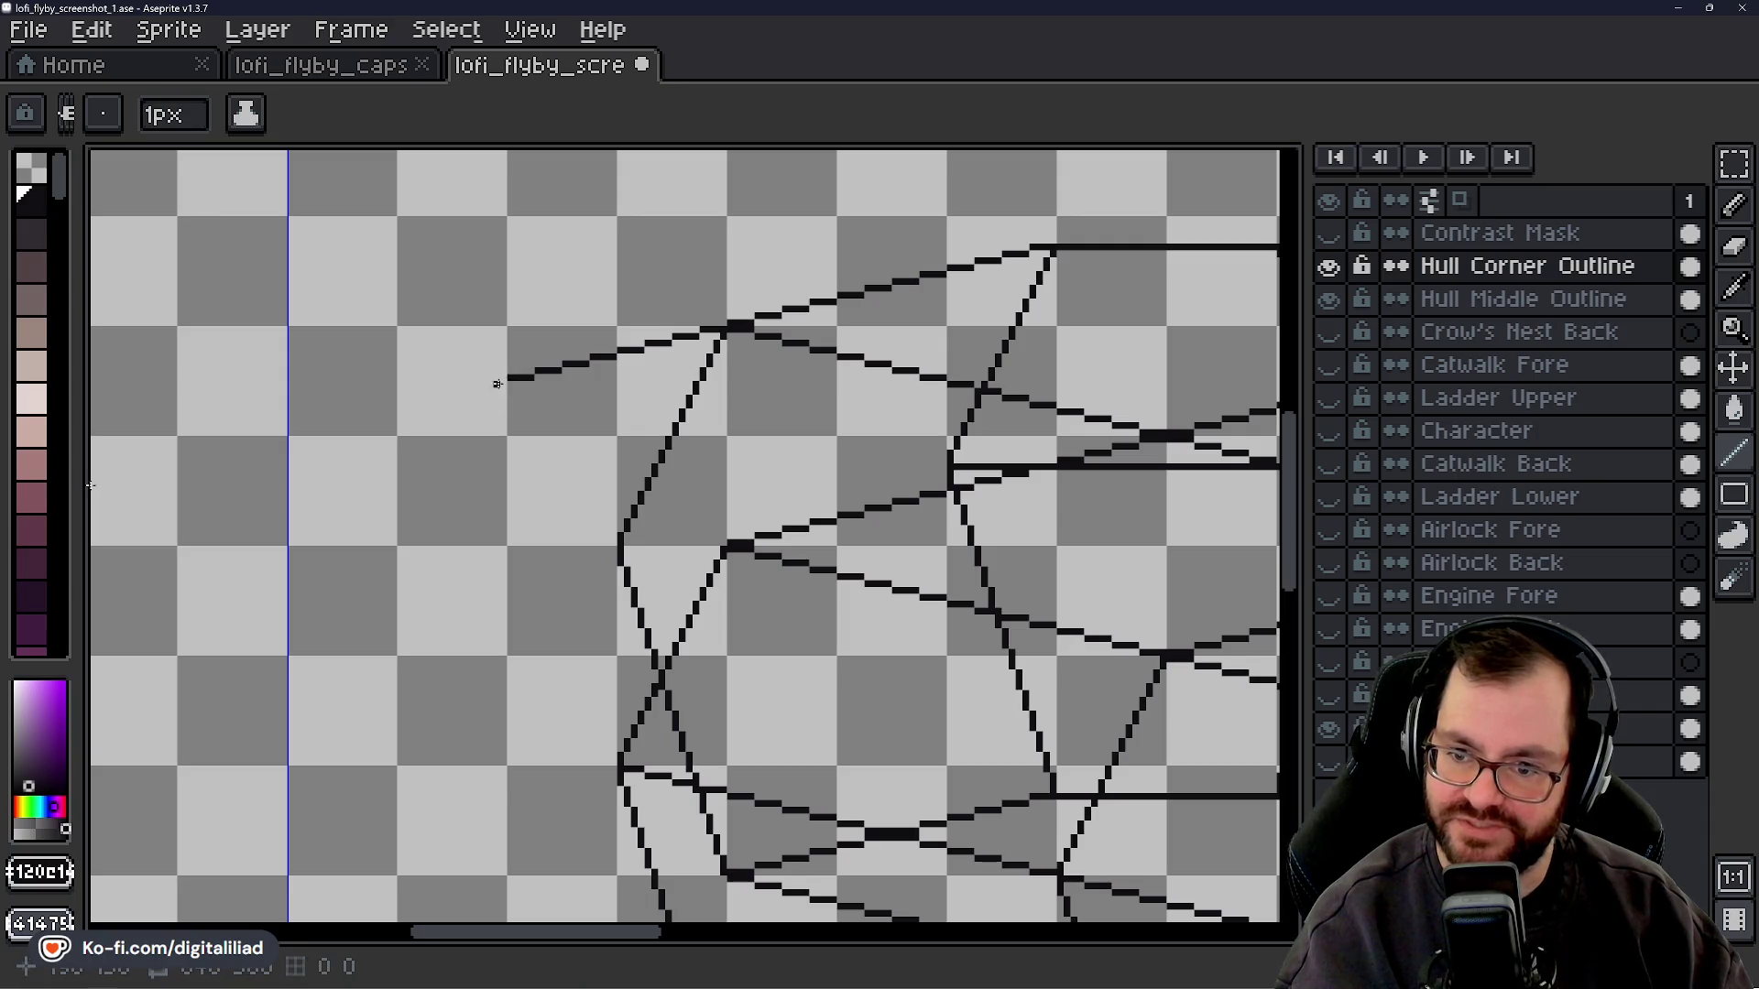
drag(503, 384, 427, 397)
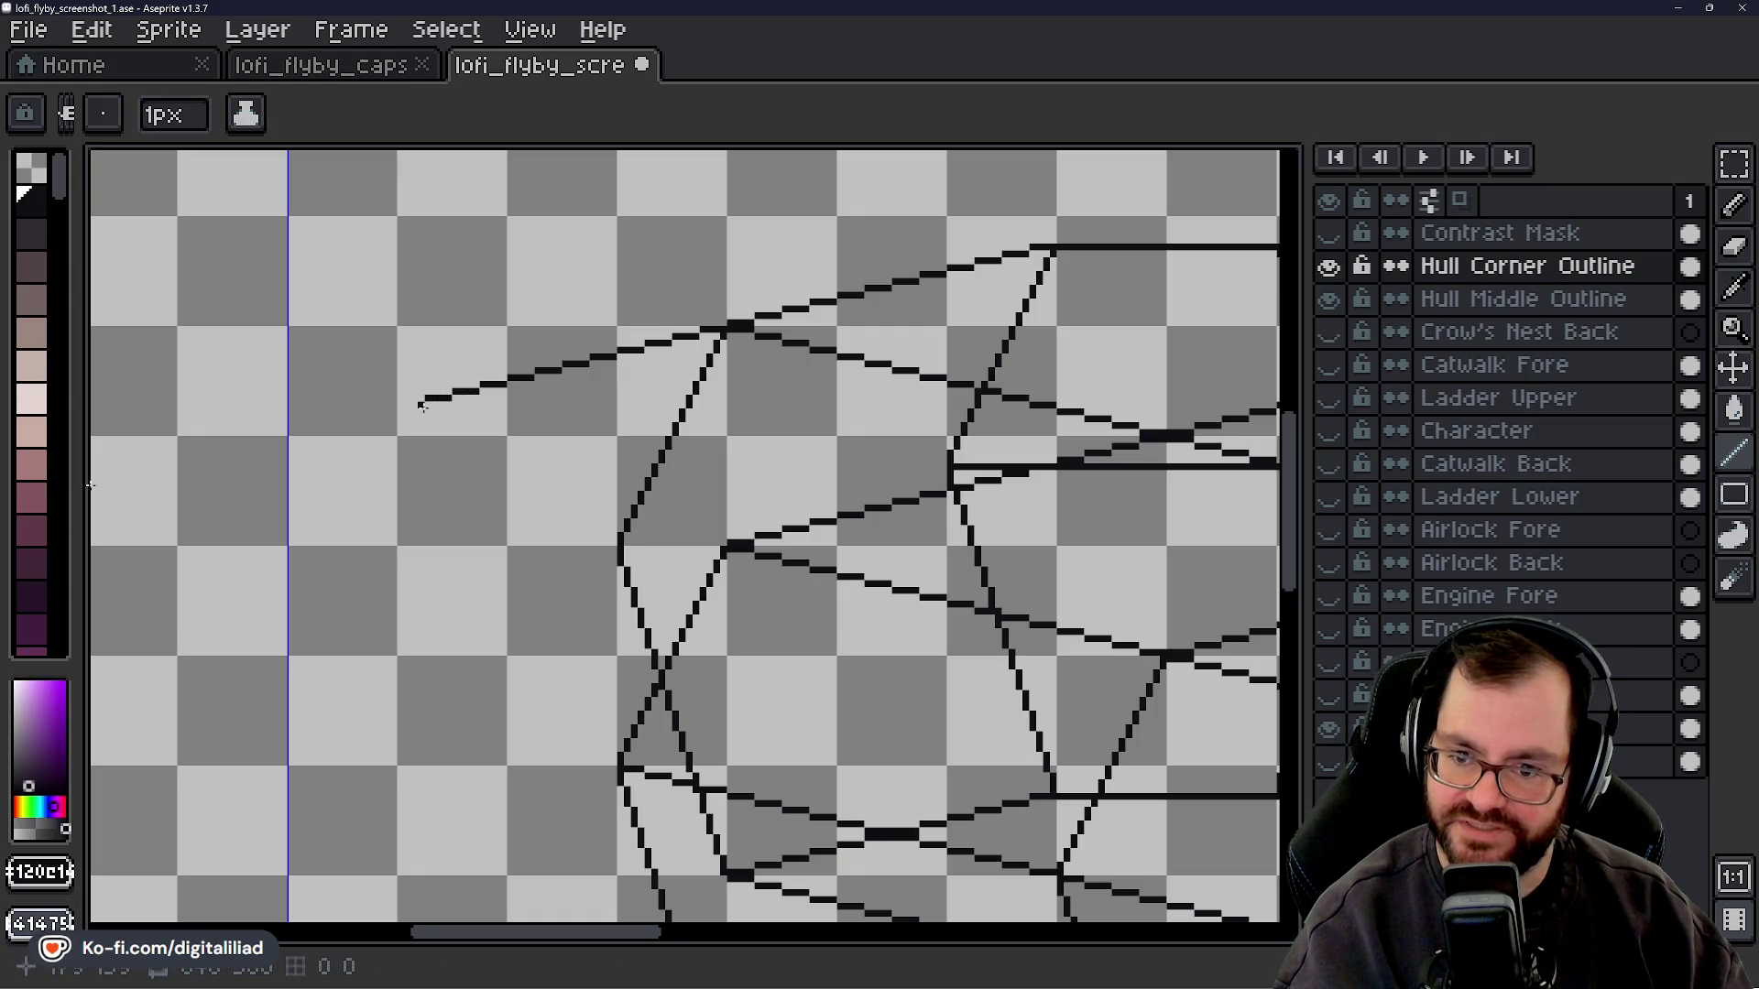
key(v)
key(b)
drag(420, 405, 398, 406)
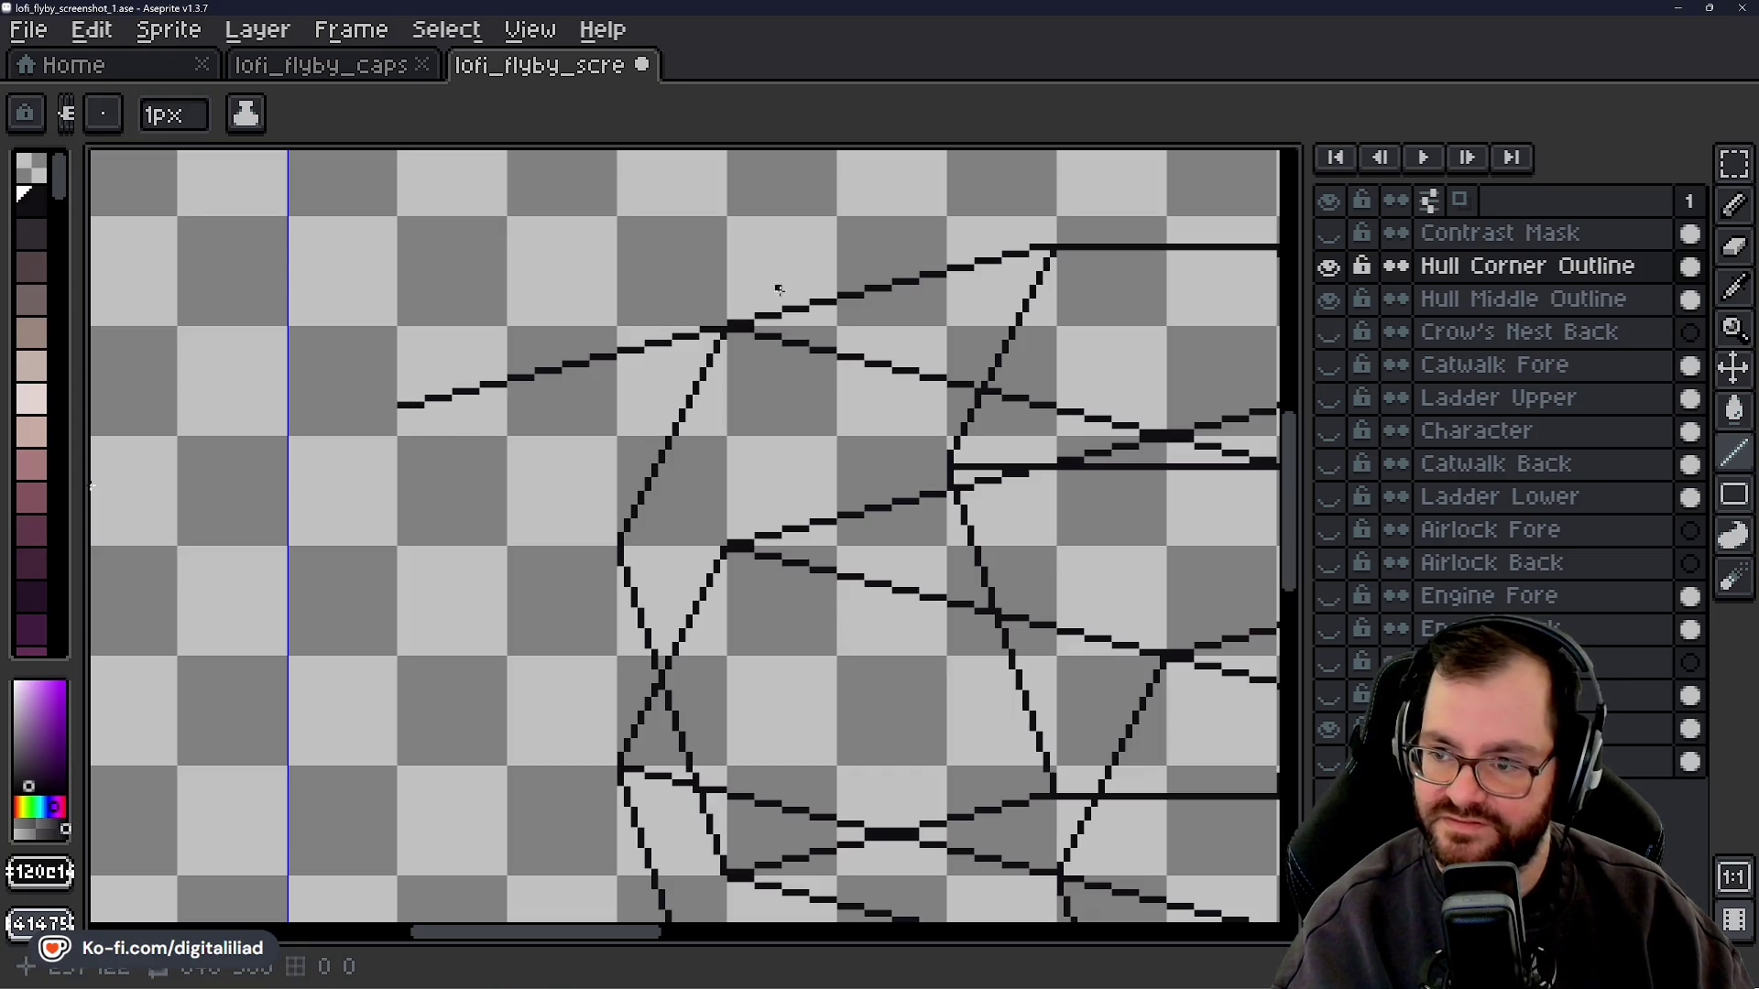
mouse_move(645, 953)
mouse_down()
mouse_move(686, 945)
mouse_move(634, 953)
mouse_up()
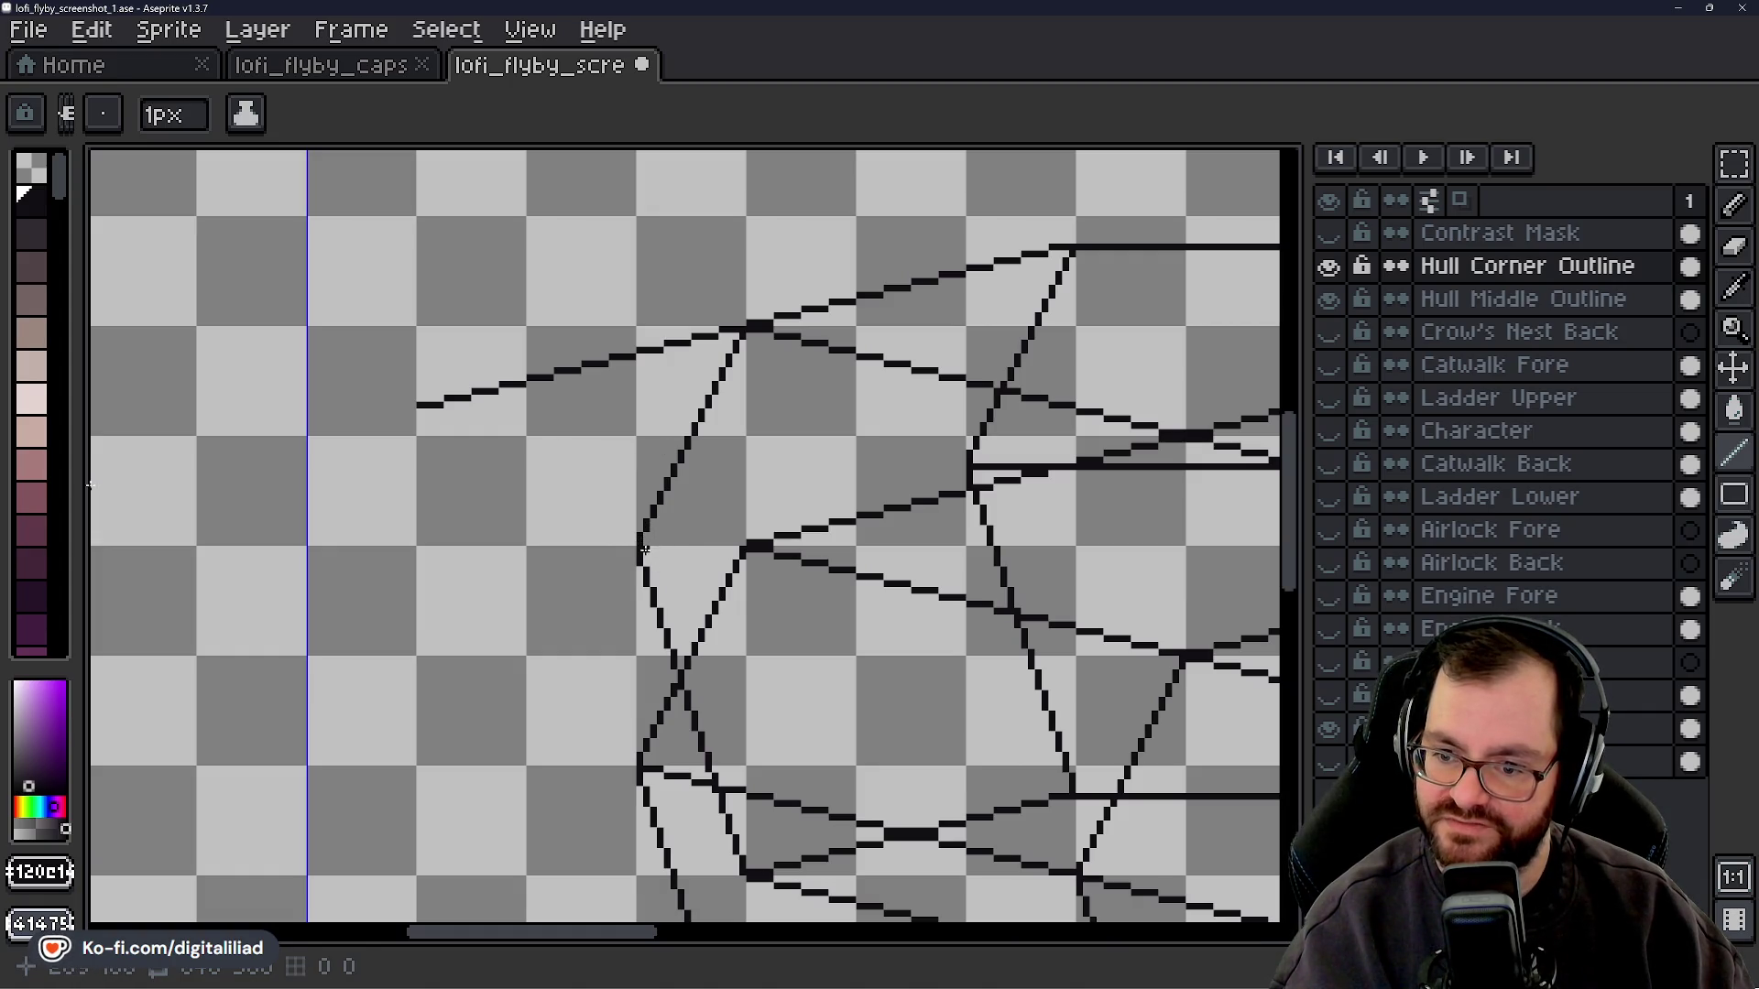
- Pan to the hull's left end and draw a short line joining the left corner vertex
drag(619, 933, 921, 933)
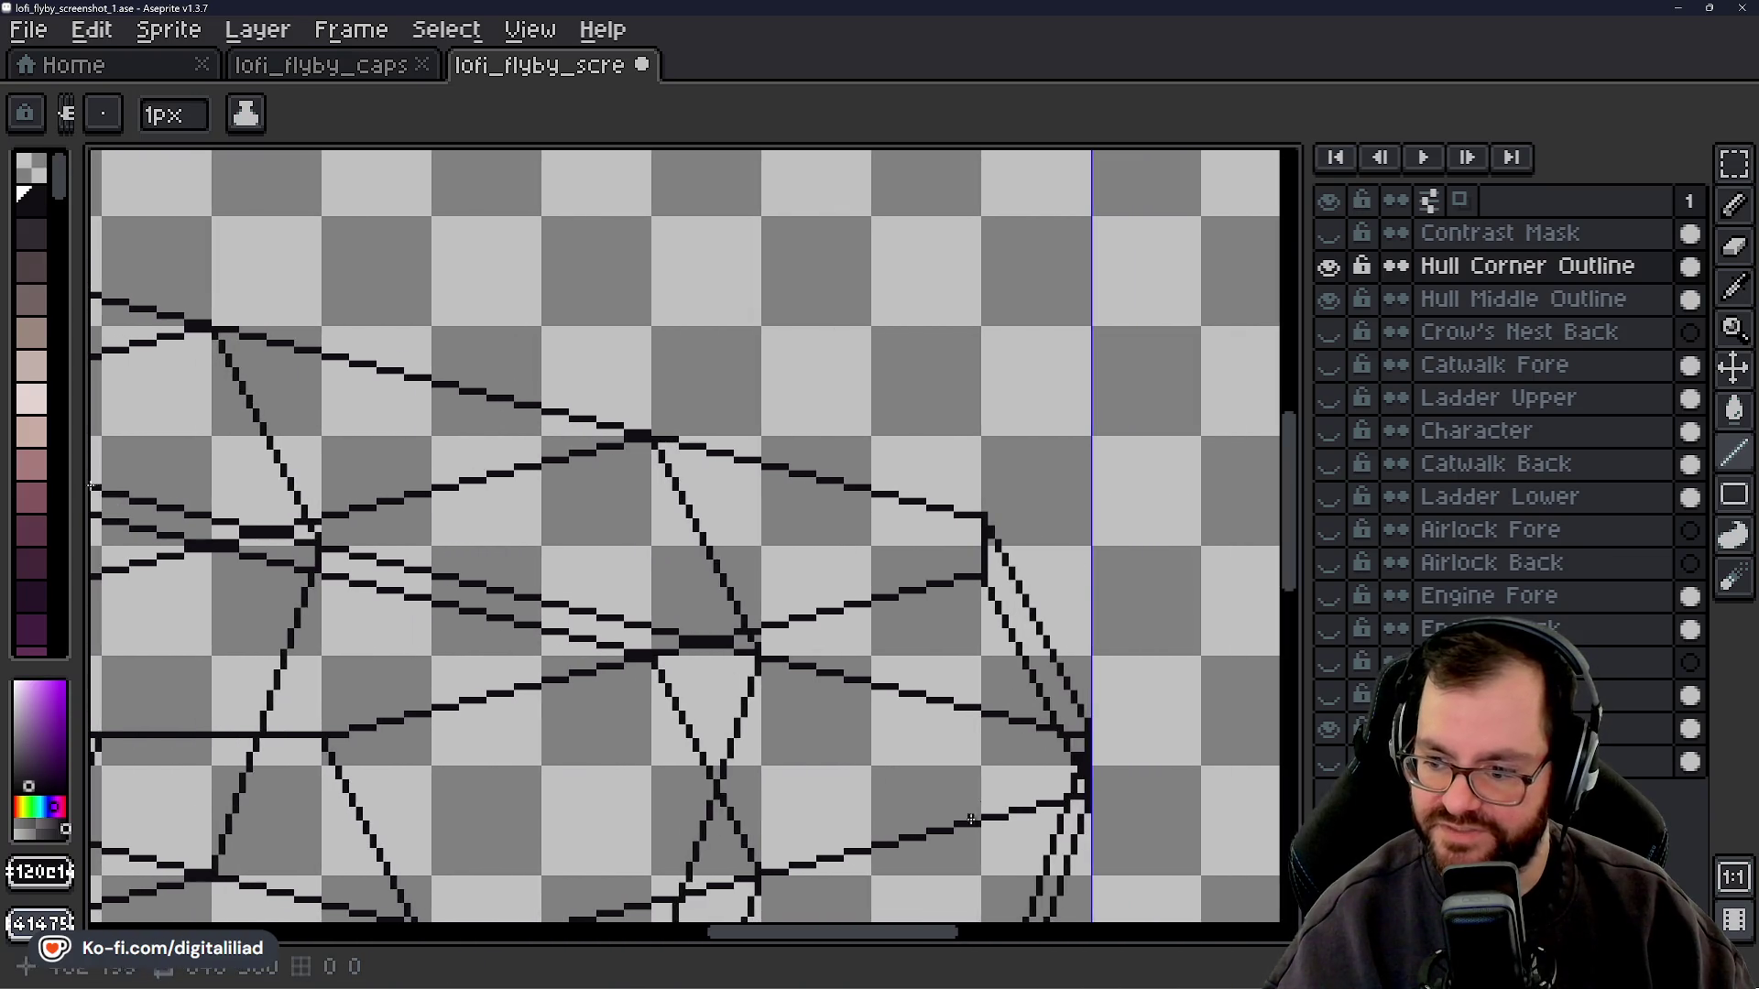
drag(1295, 538, 1299, 608)
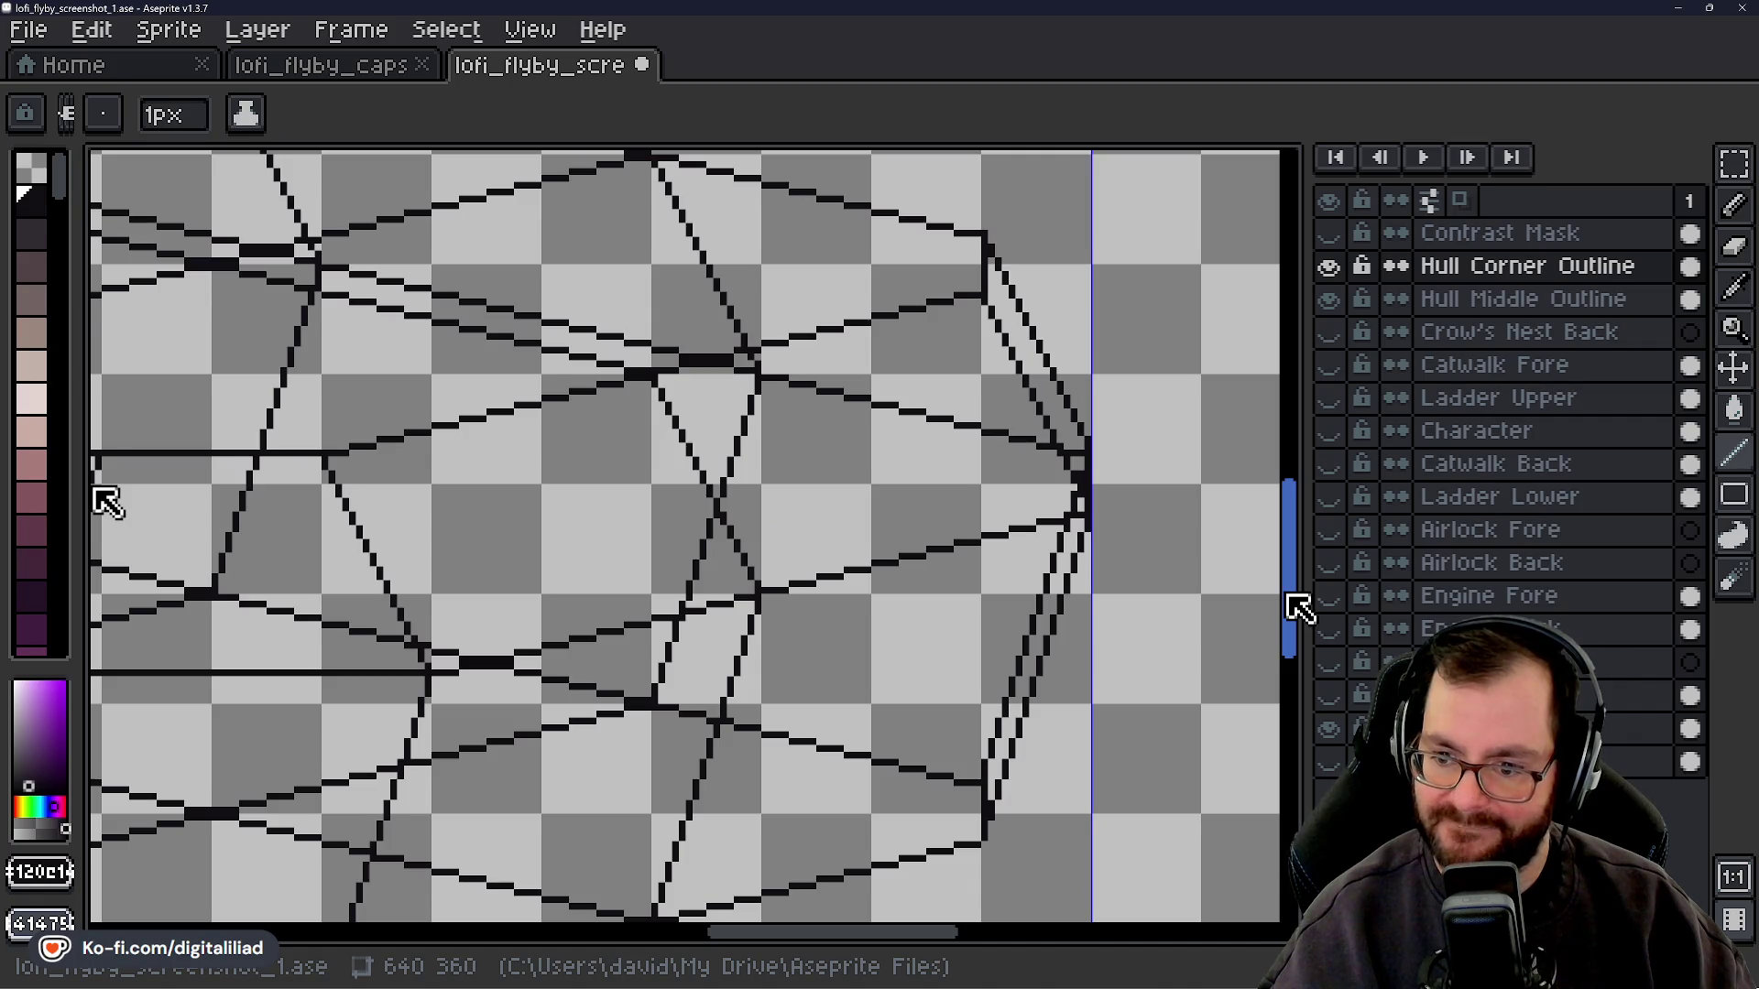
drag(1300, 608, 1298, 609)
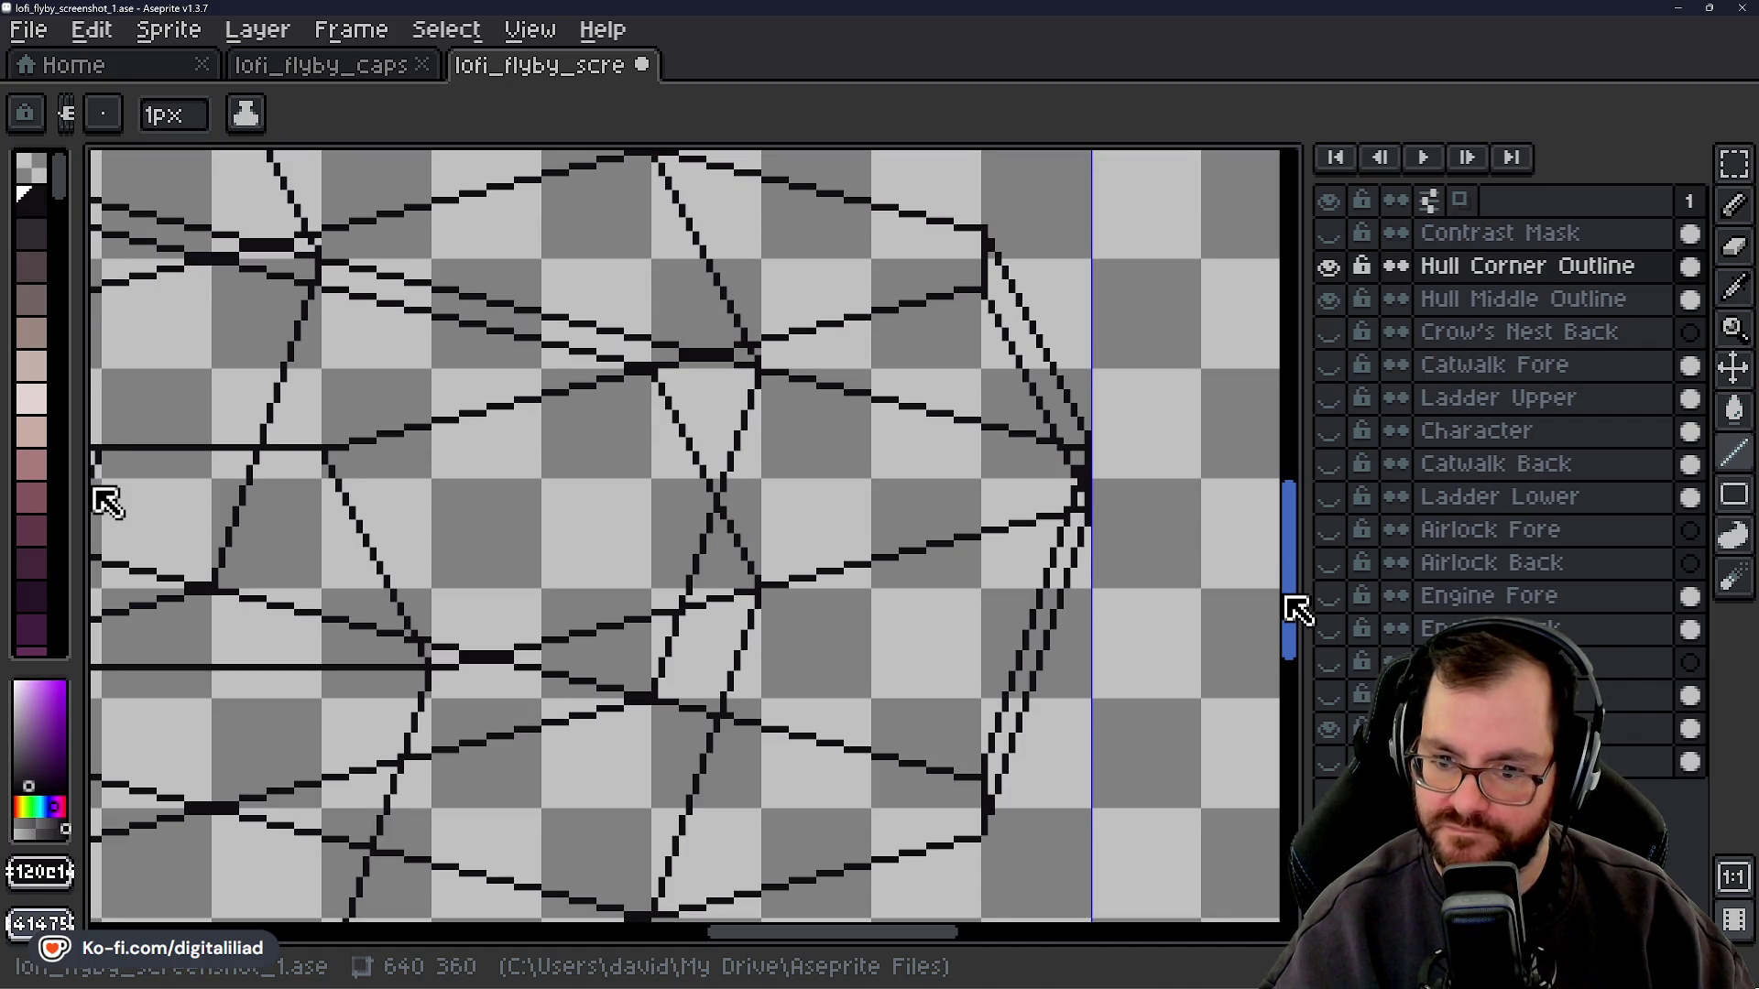
drag(1299, 609, 1216, 596)
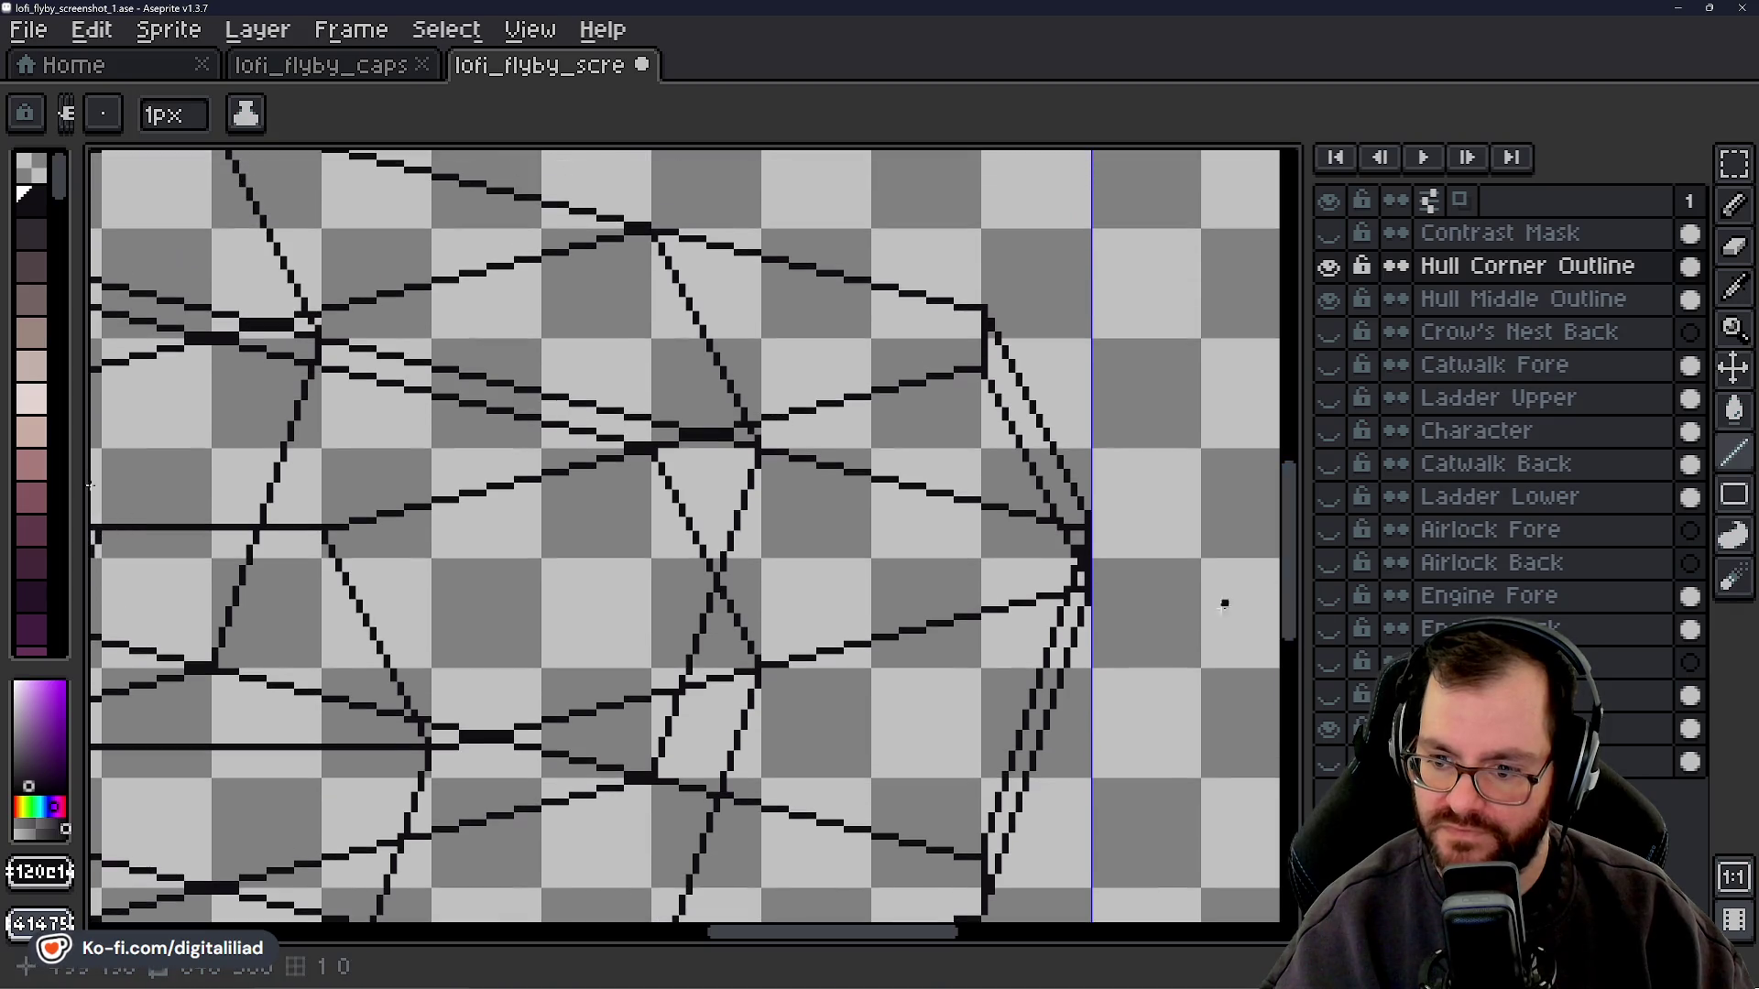
drag(837, 933, 574, 931)
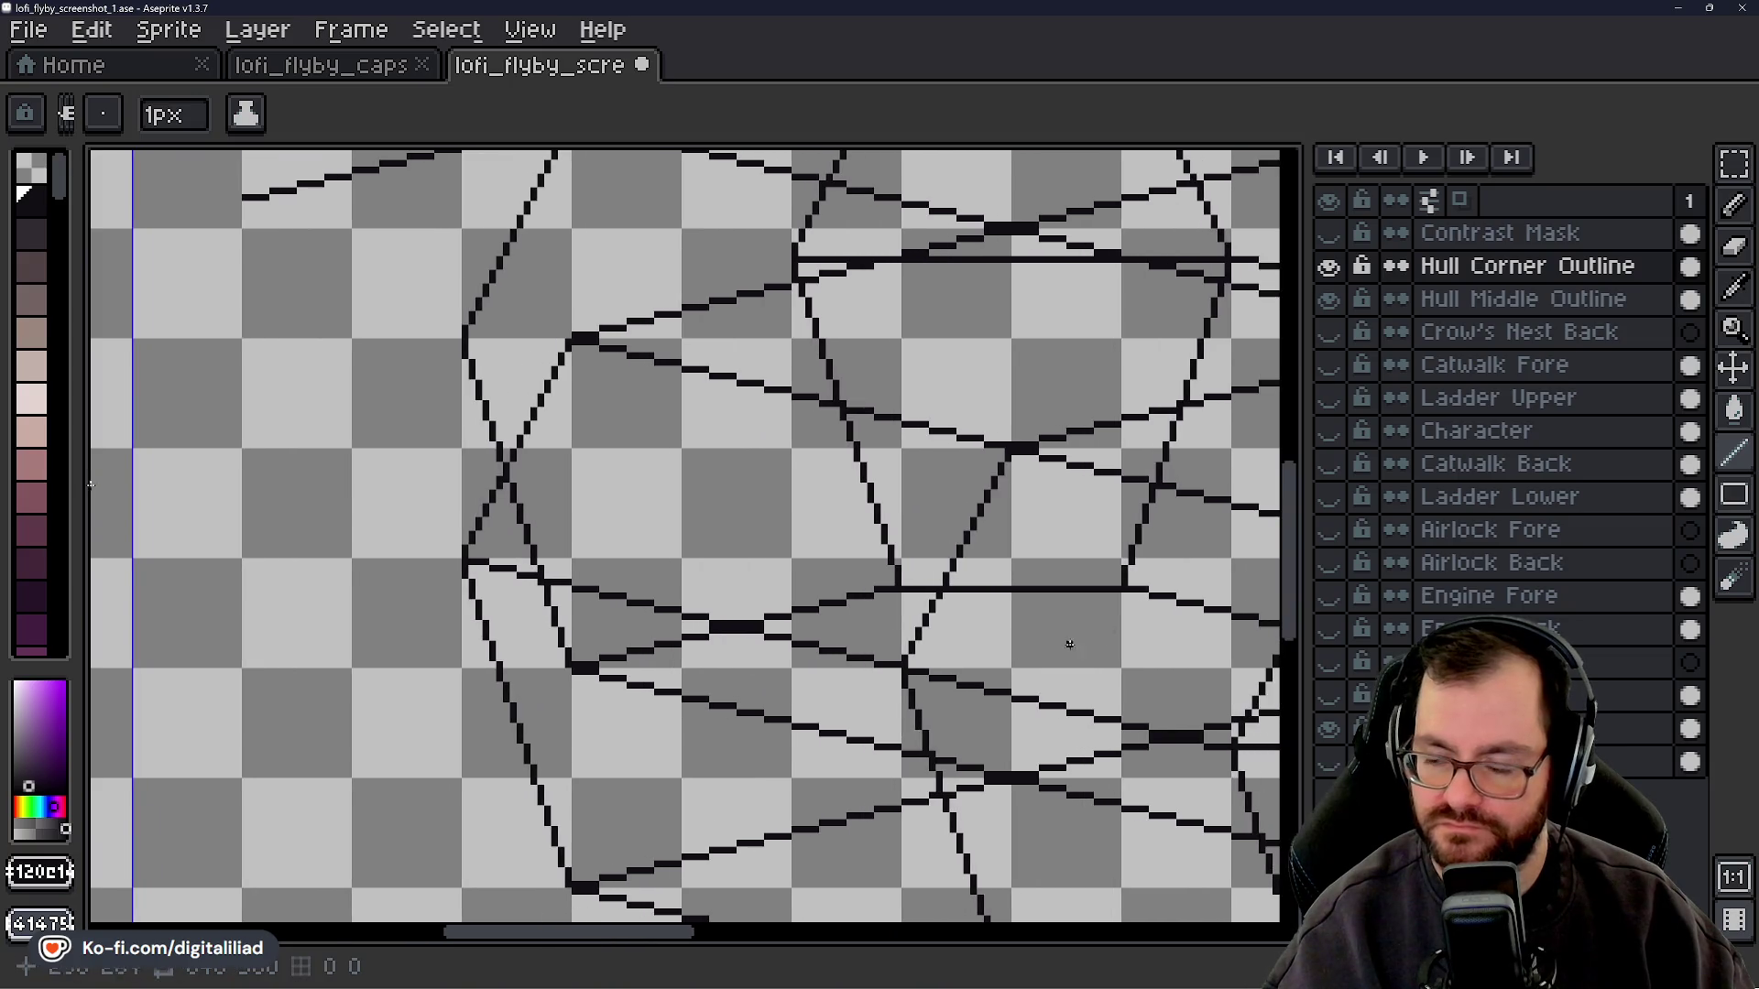
drag(1289, 559, 1292, 499)
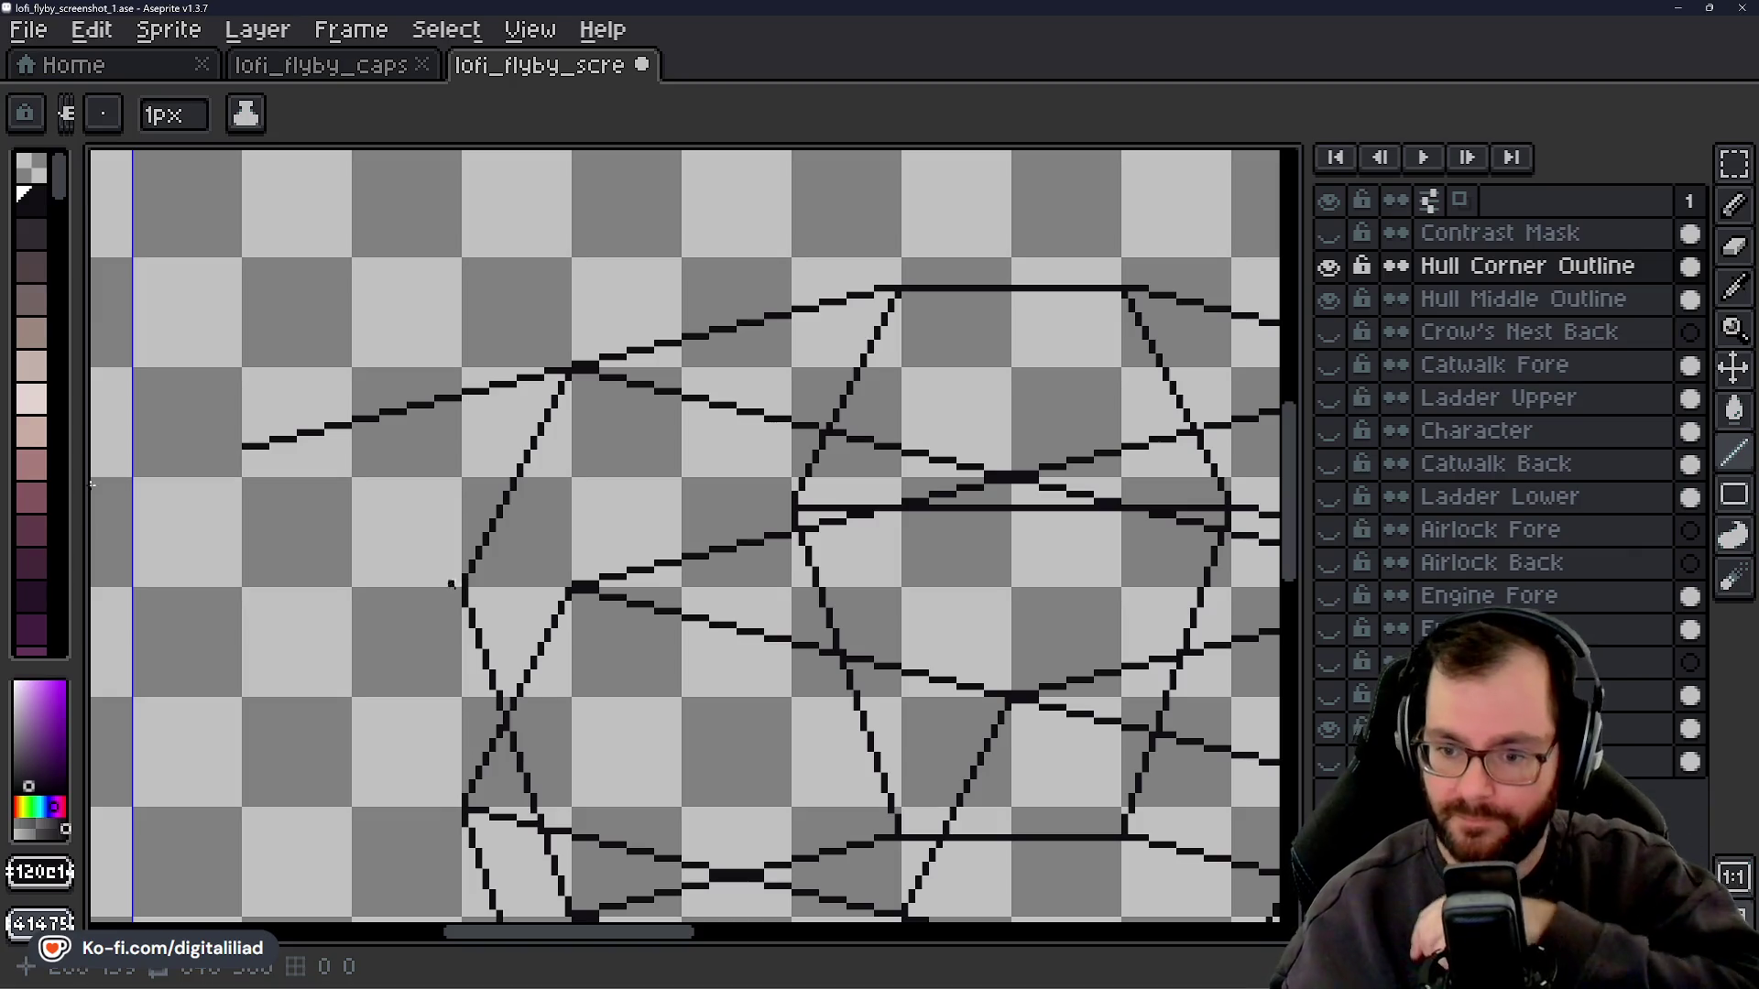
drag(477, 591, 600, 563)
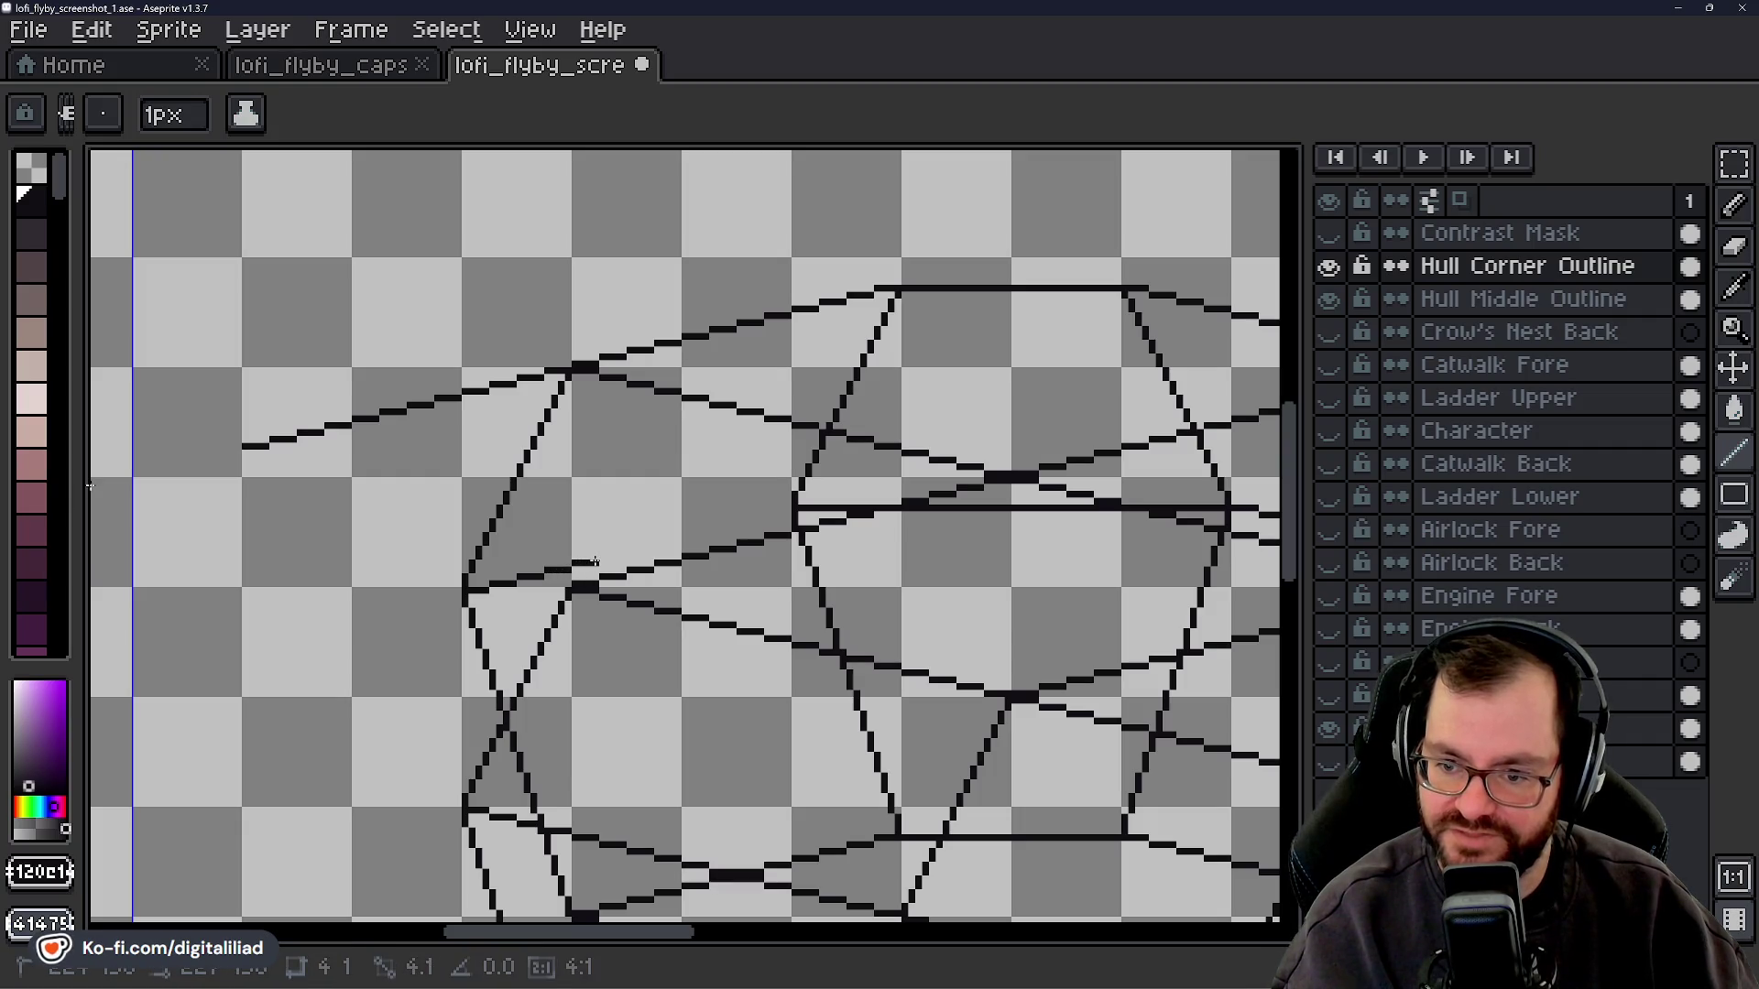
- Scroll around the canvas to inspect the hull wireframe
drag(640, 933, 880, 933)
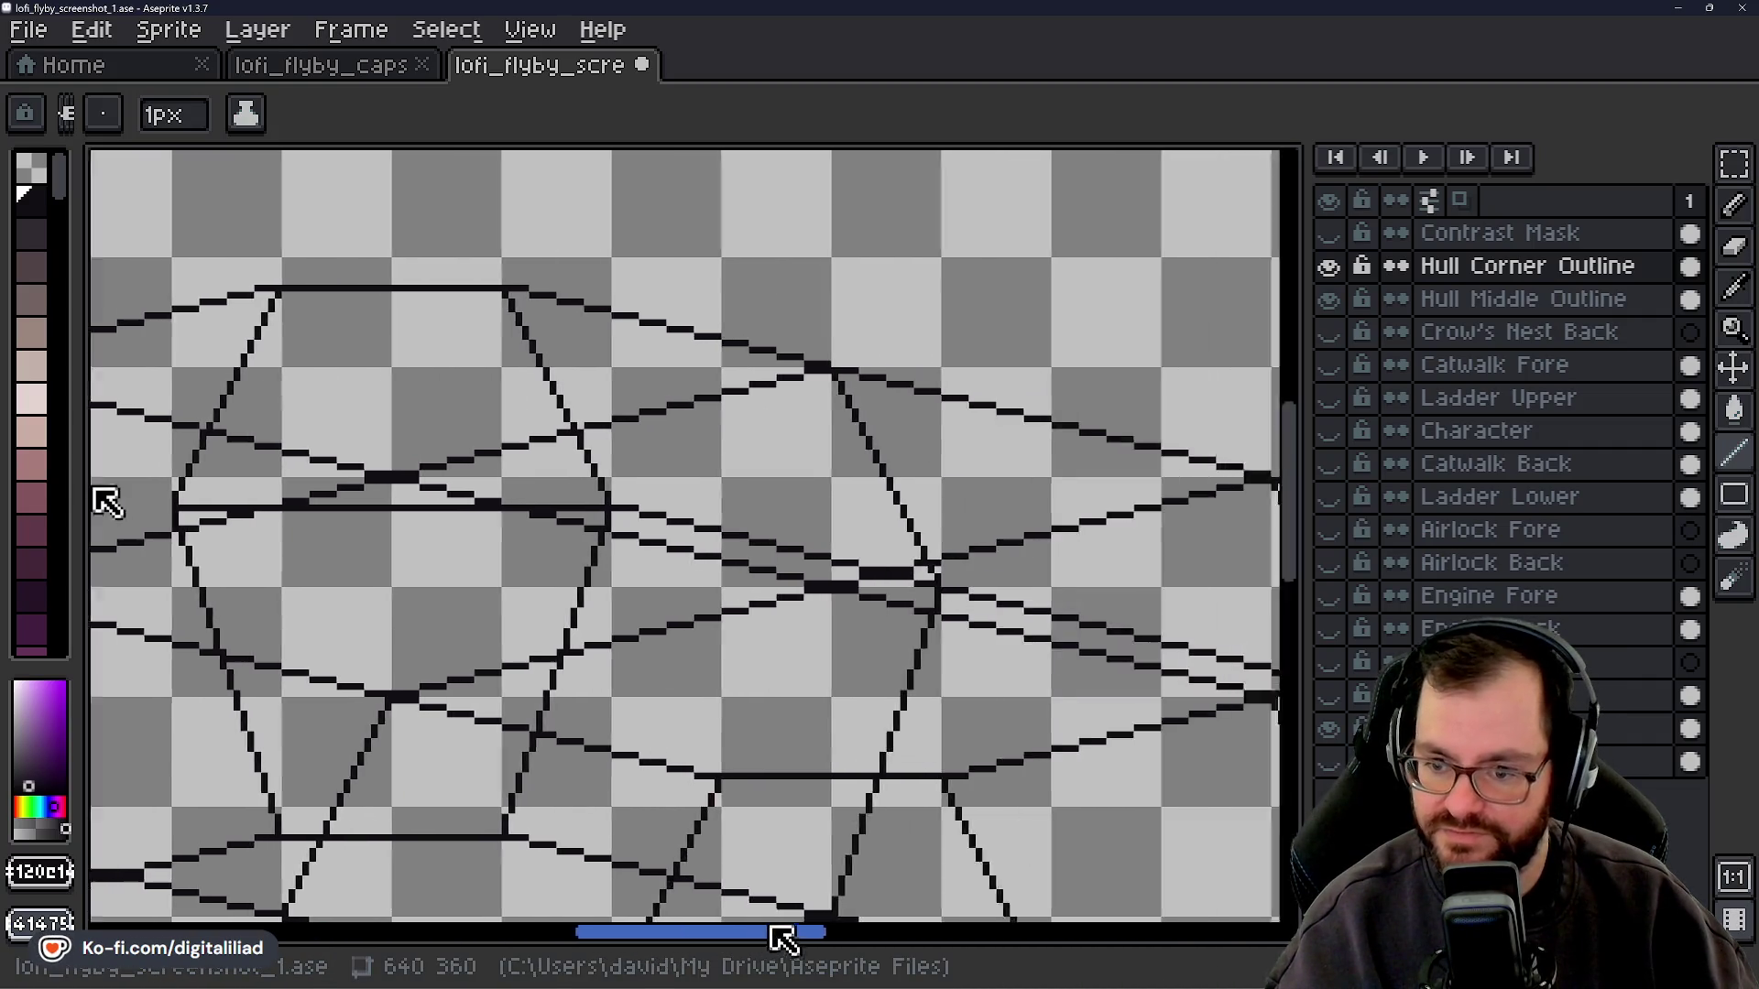
drag(1290, 484, 1286, 593)
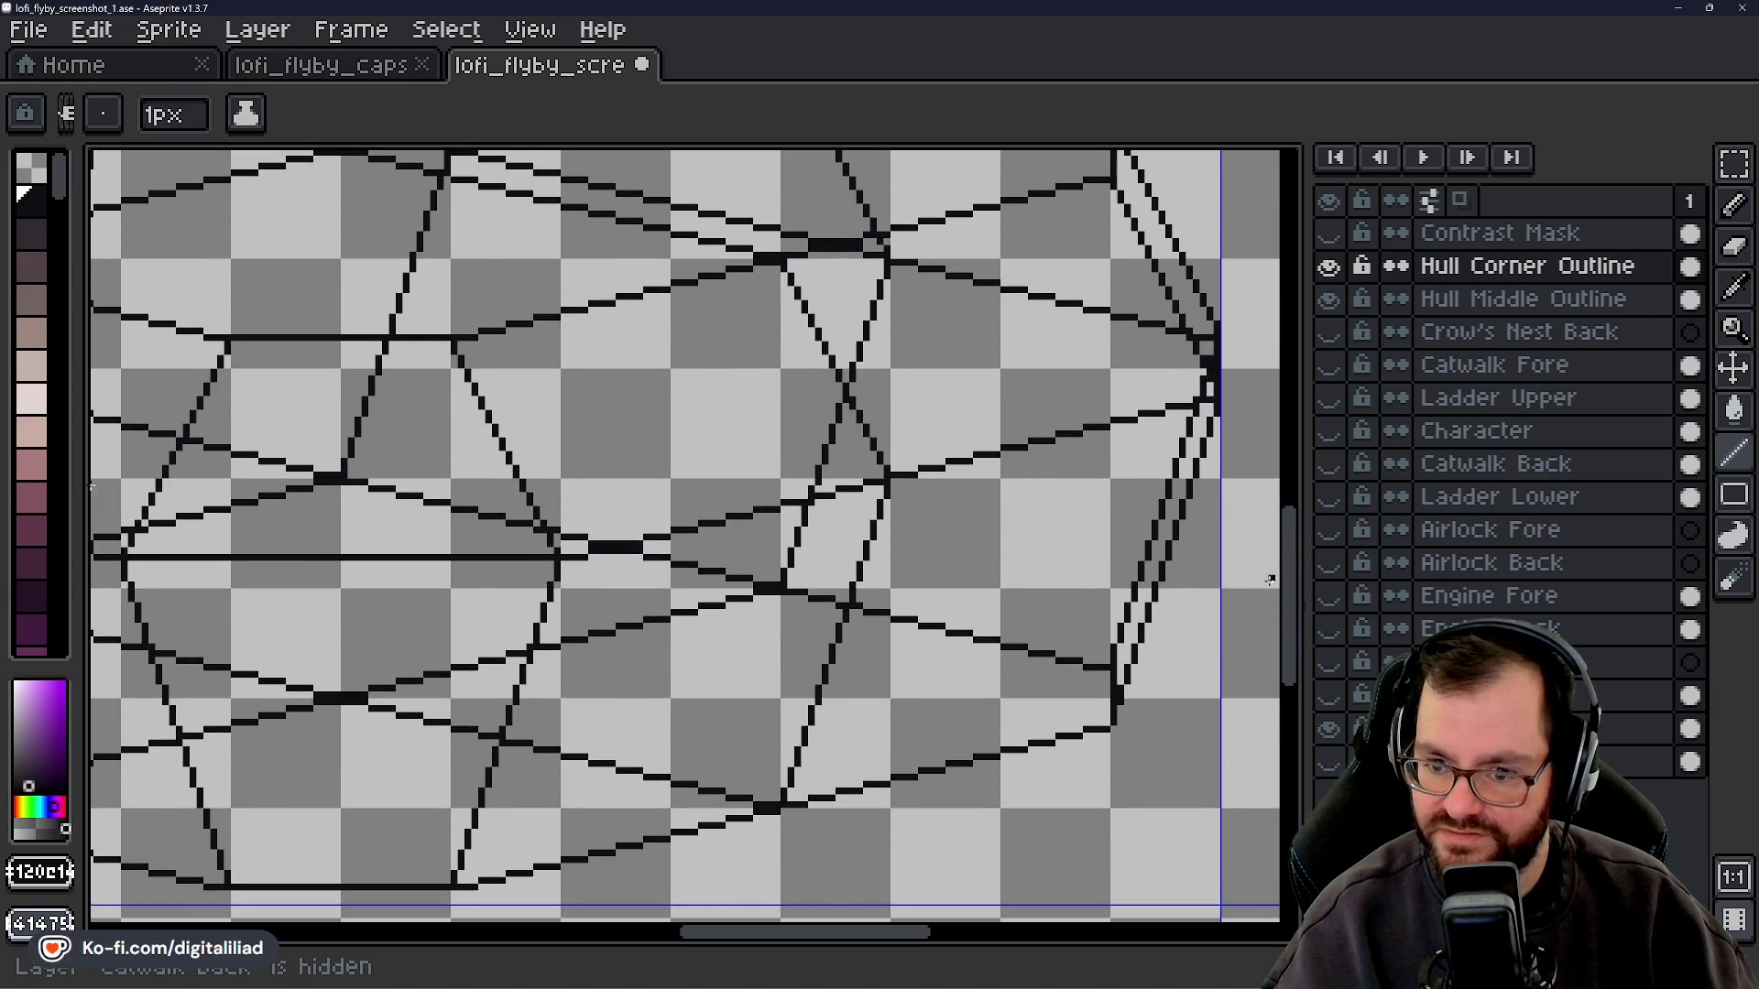
drag(806, 932, 580, 930)
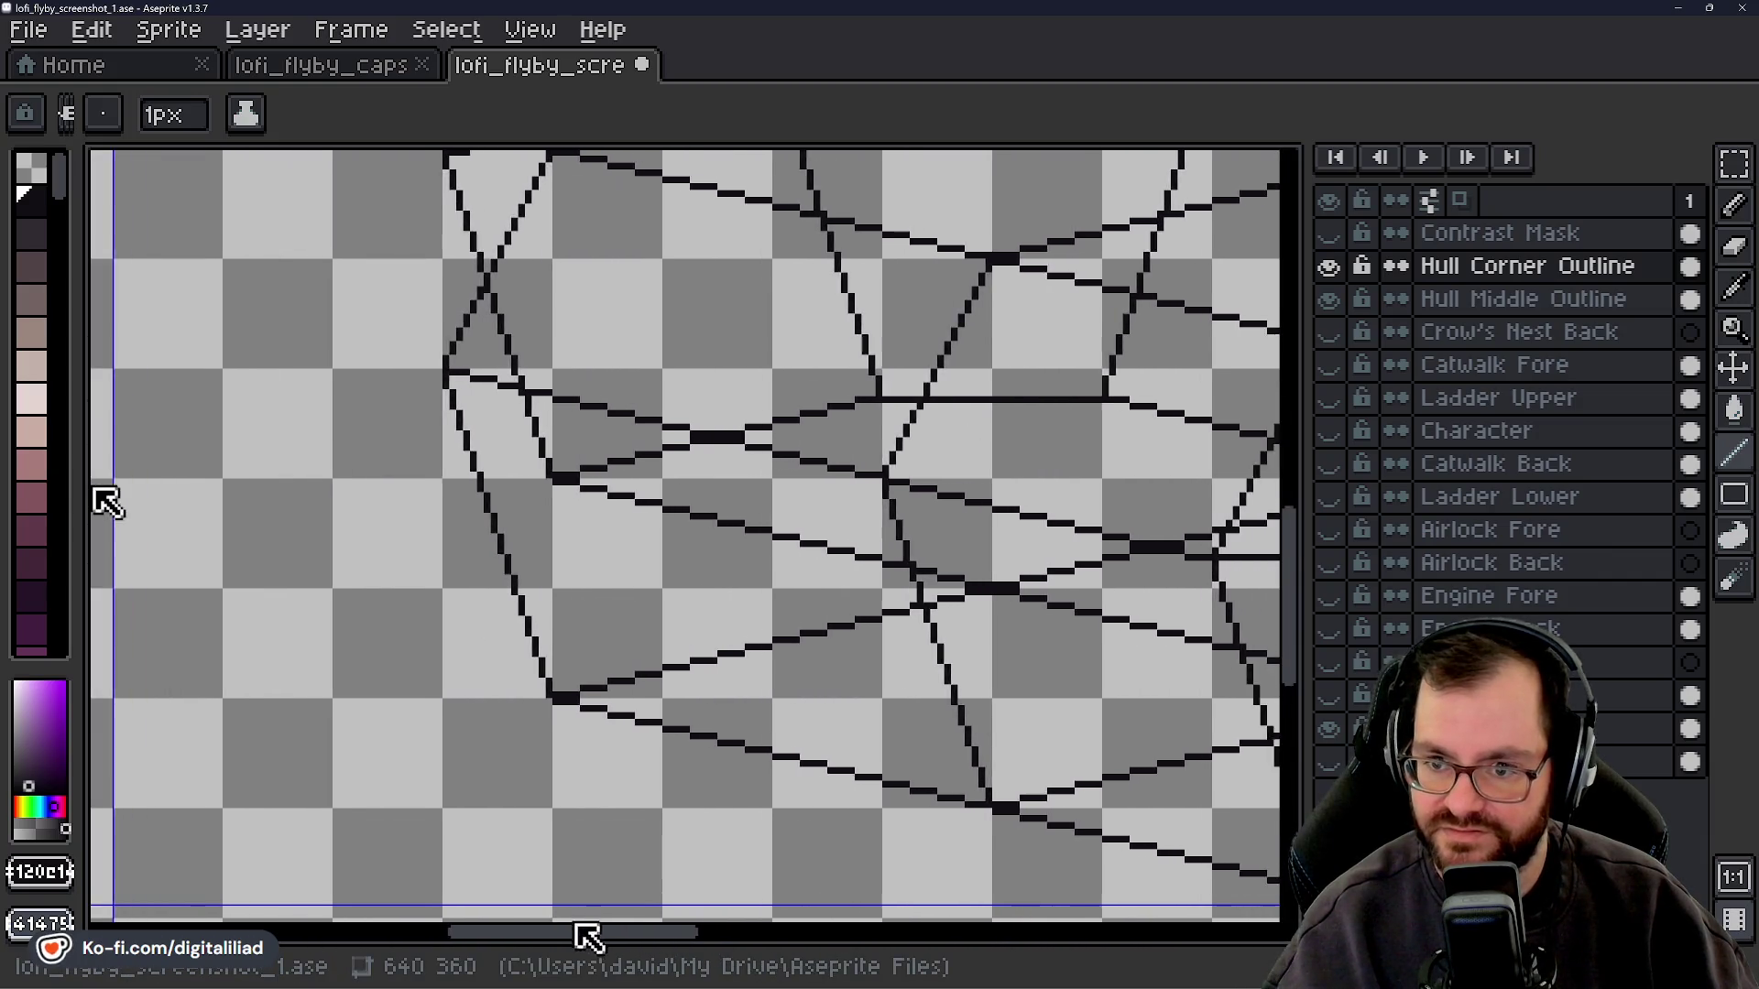
drag(1315, 596, 1306, 542)
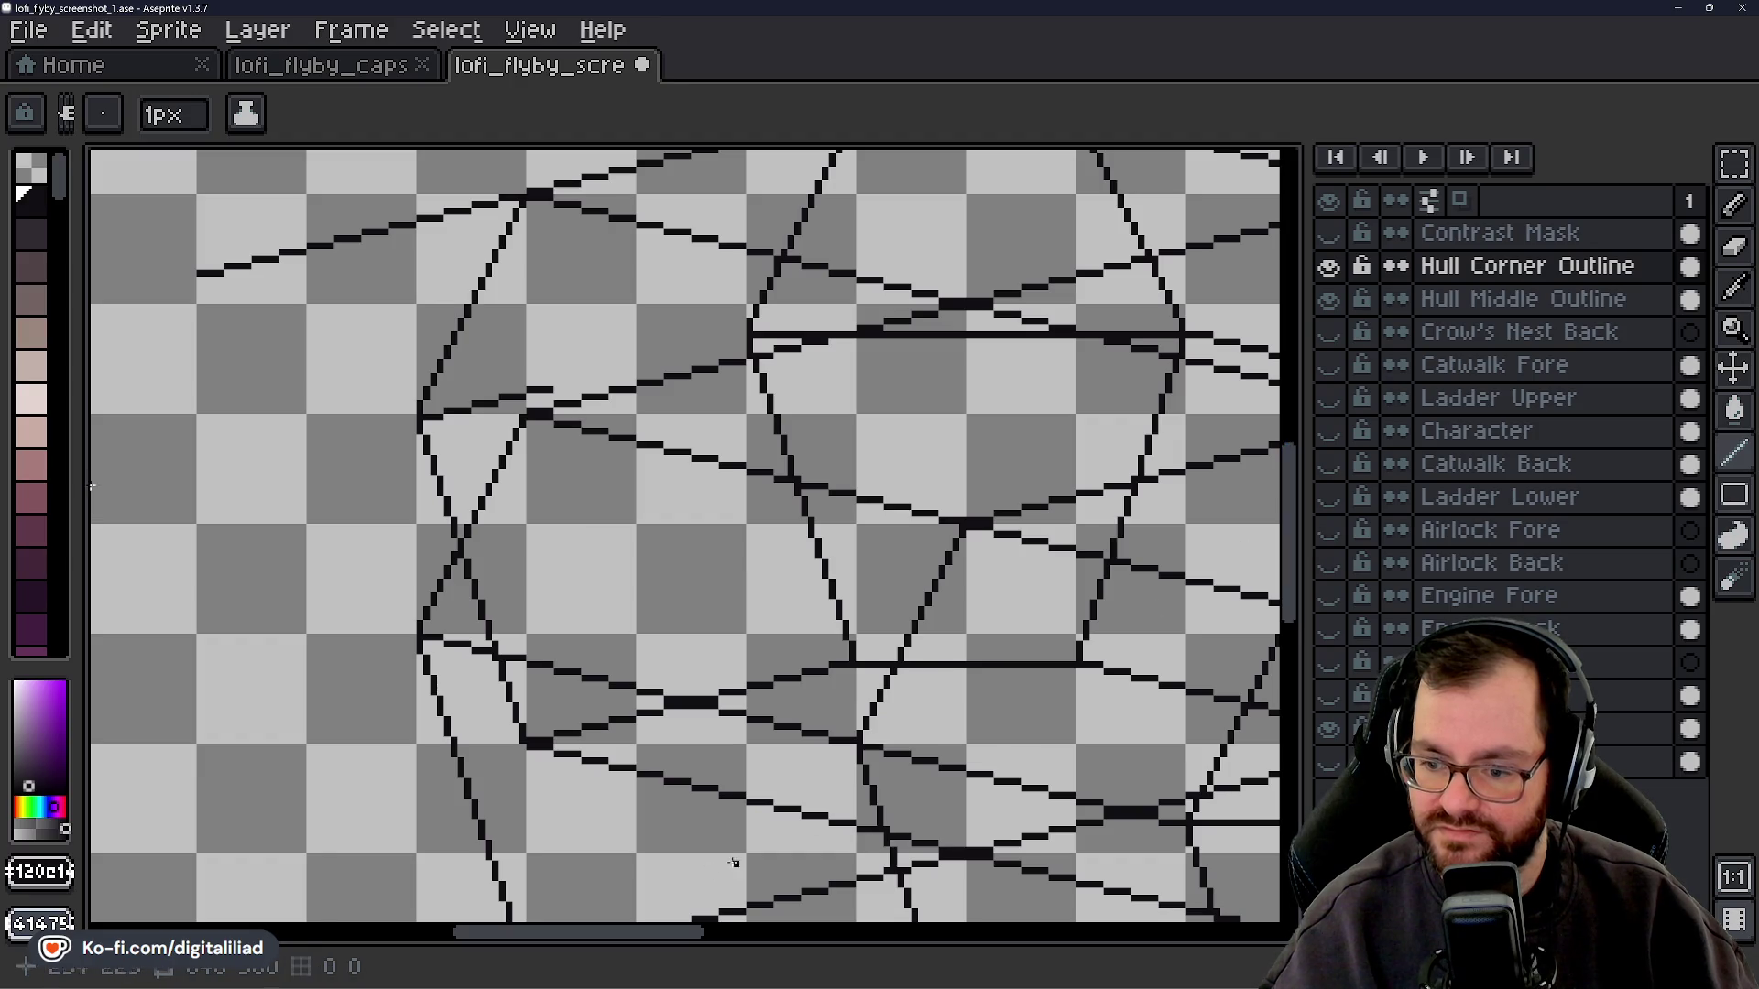
drag(625, 933, 844, 938)
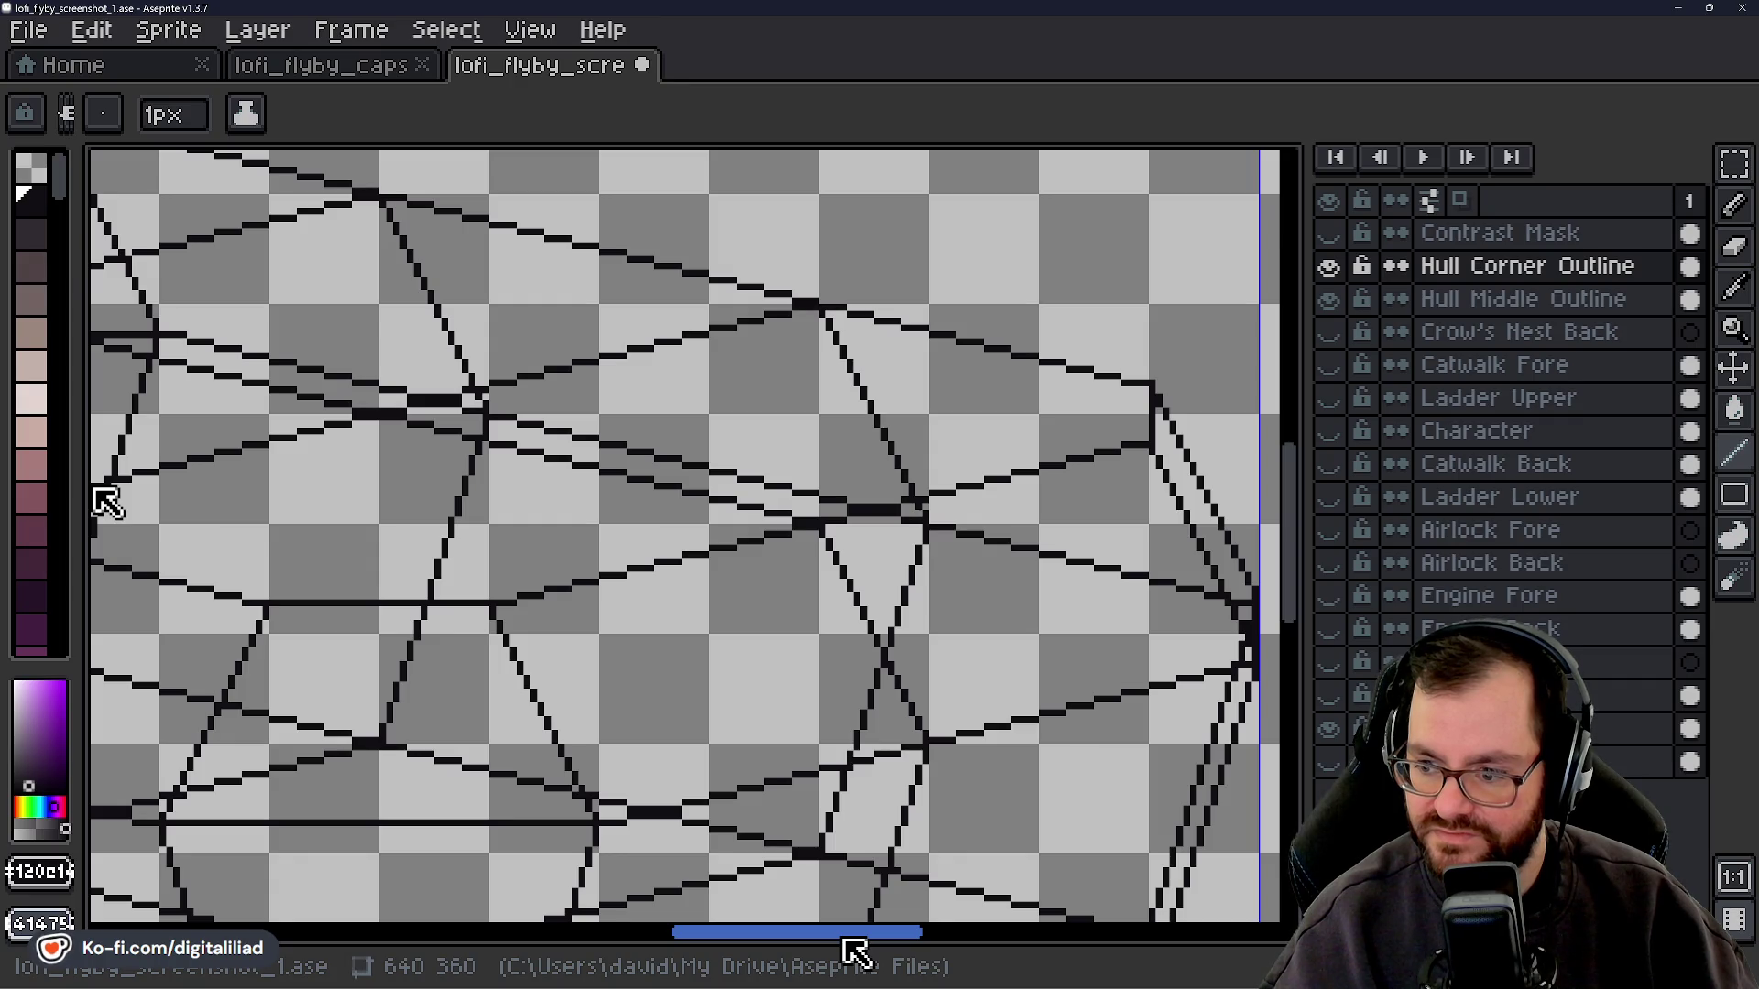
drag(843, 939, 638, 944)
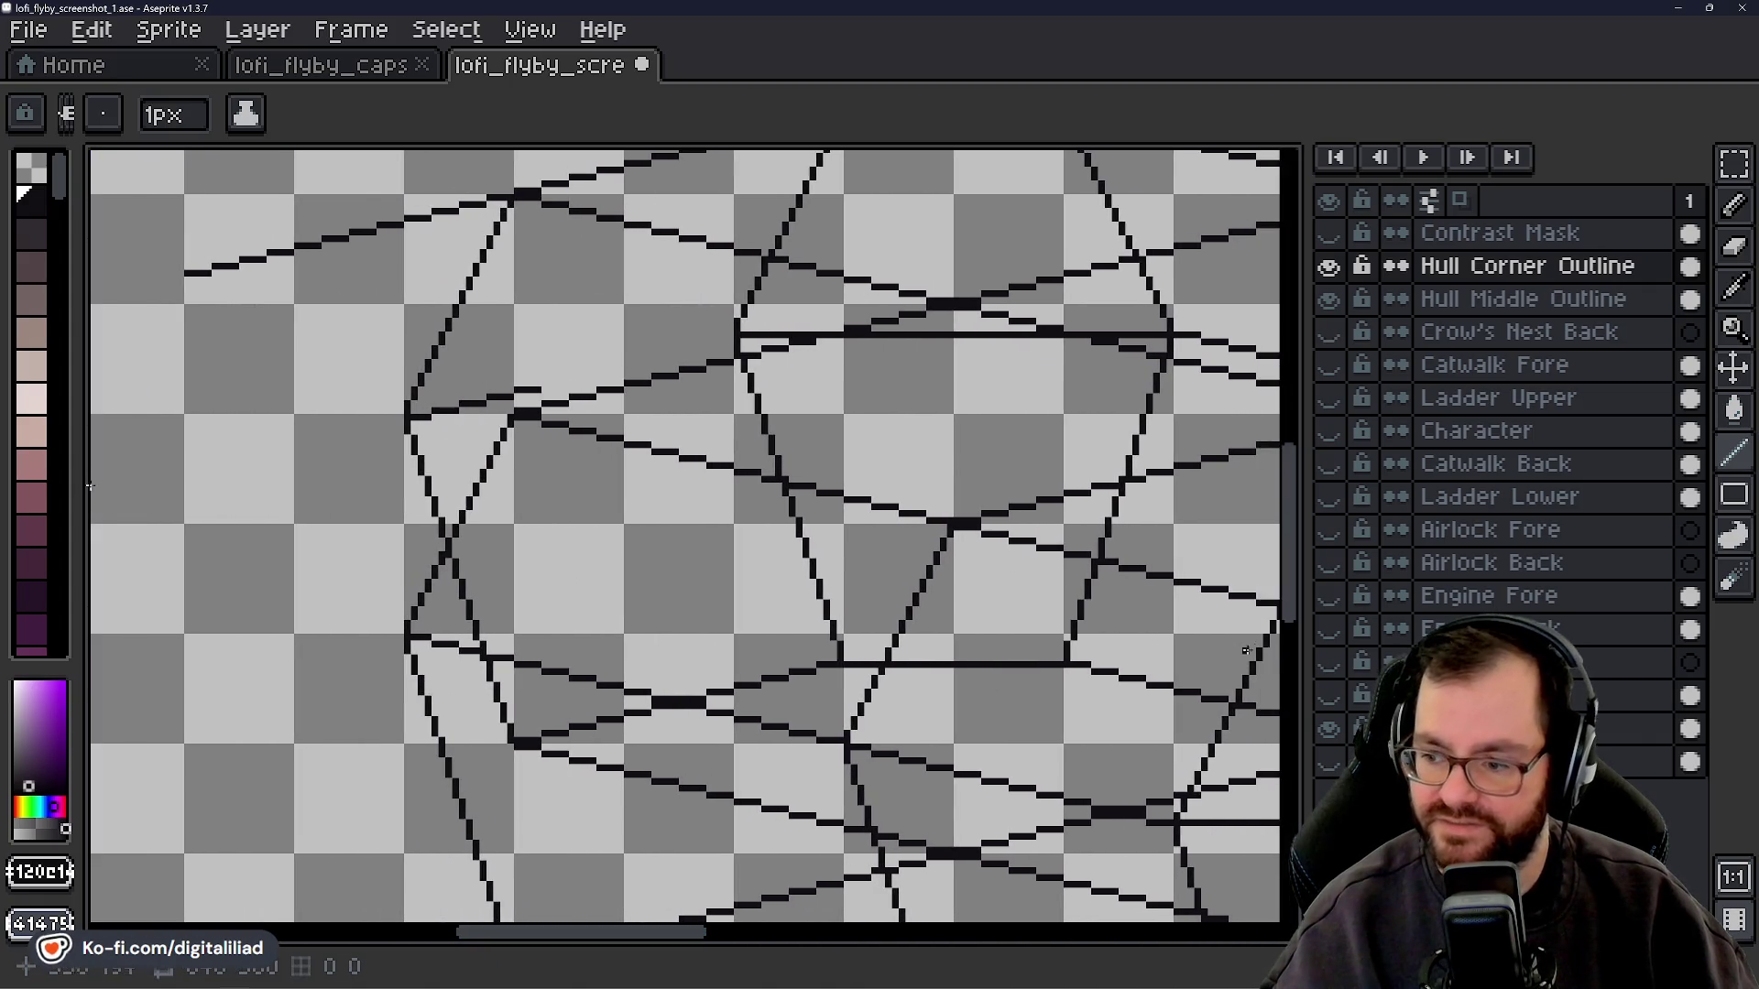
drag(1292, 609, 1290, 559)
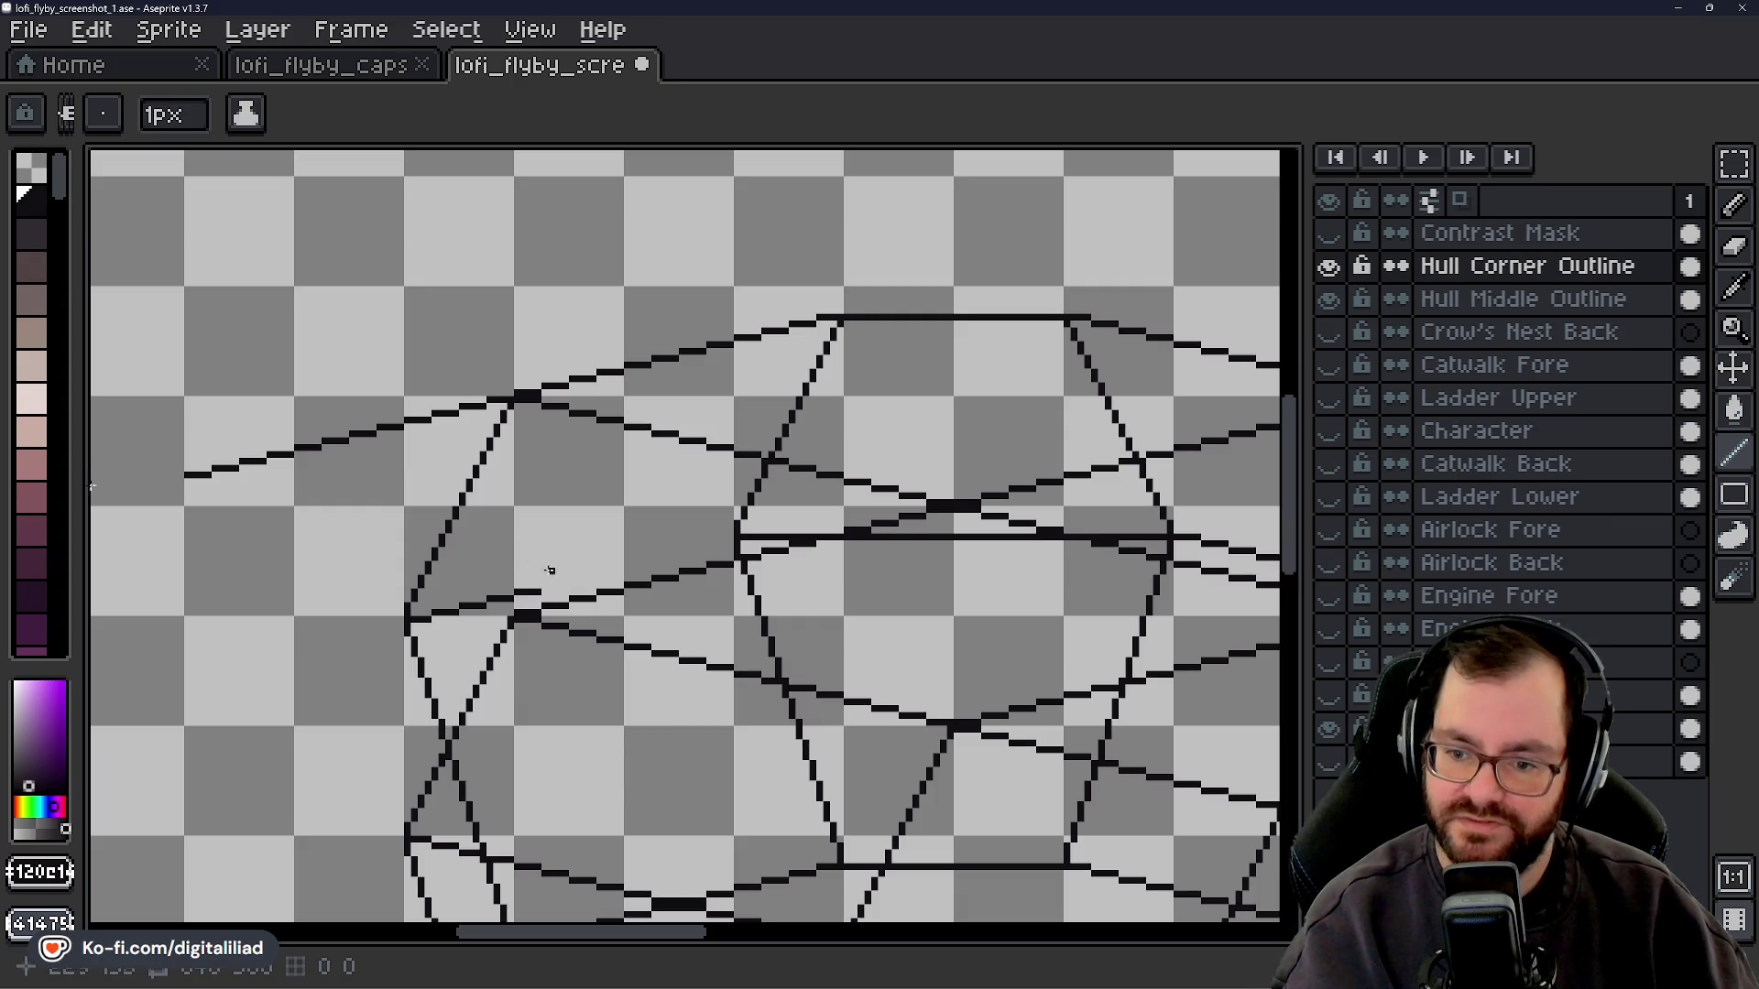
- Draw a short facet line from the left vertex toward the central hexagonal panel
drag(544, 587, 569, 585)
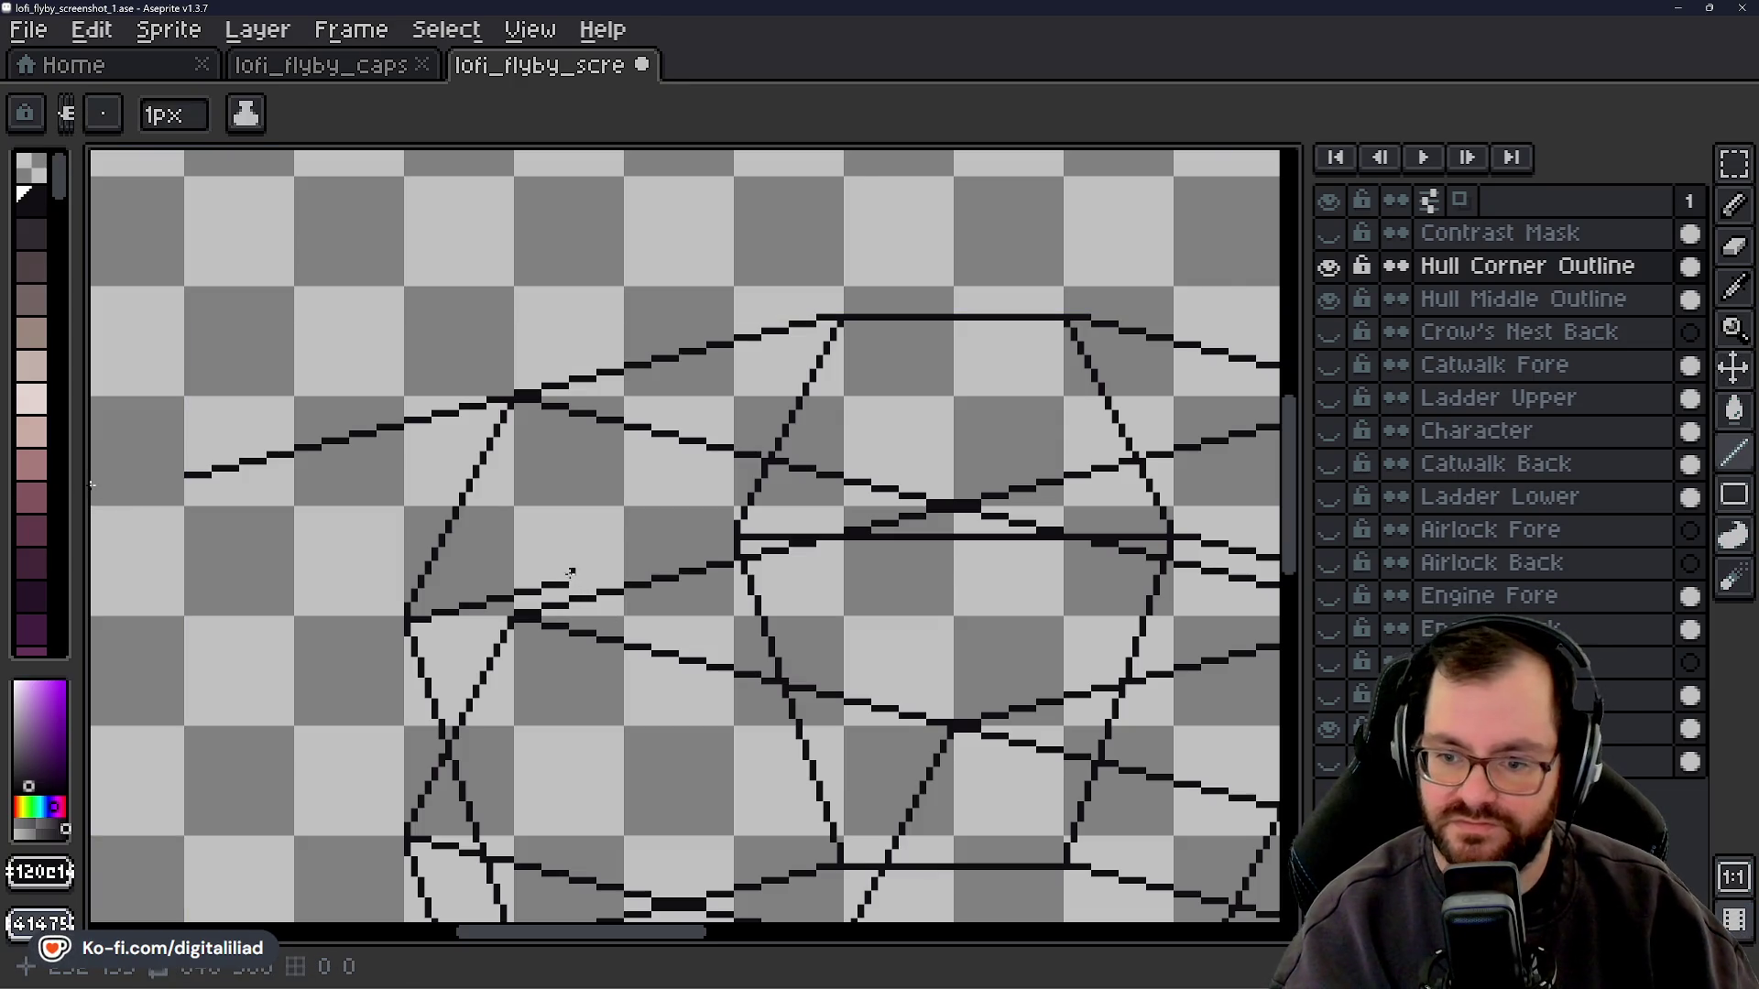
drag(571, 578, 631, 566)
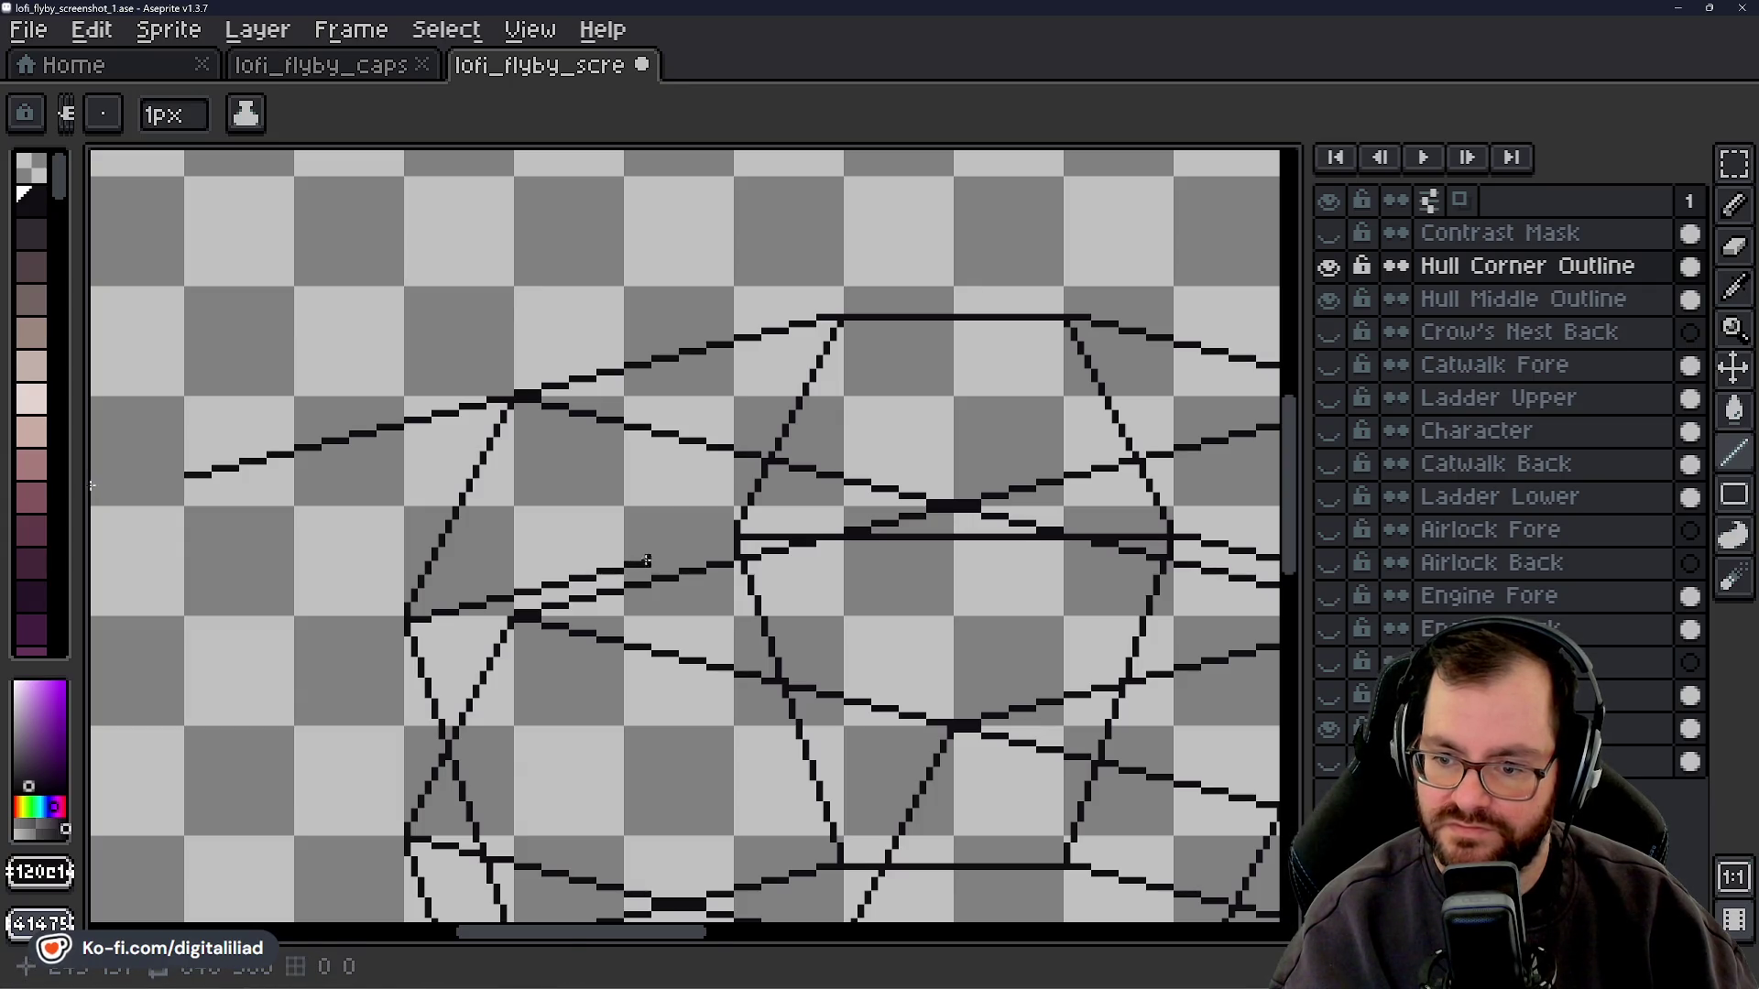
shift+click(680, 553)
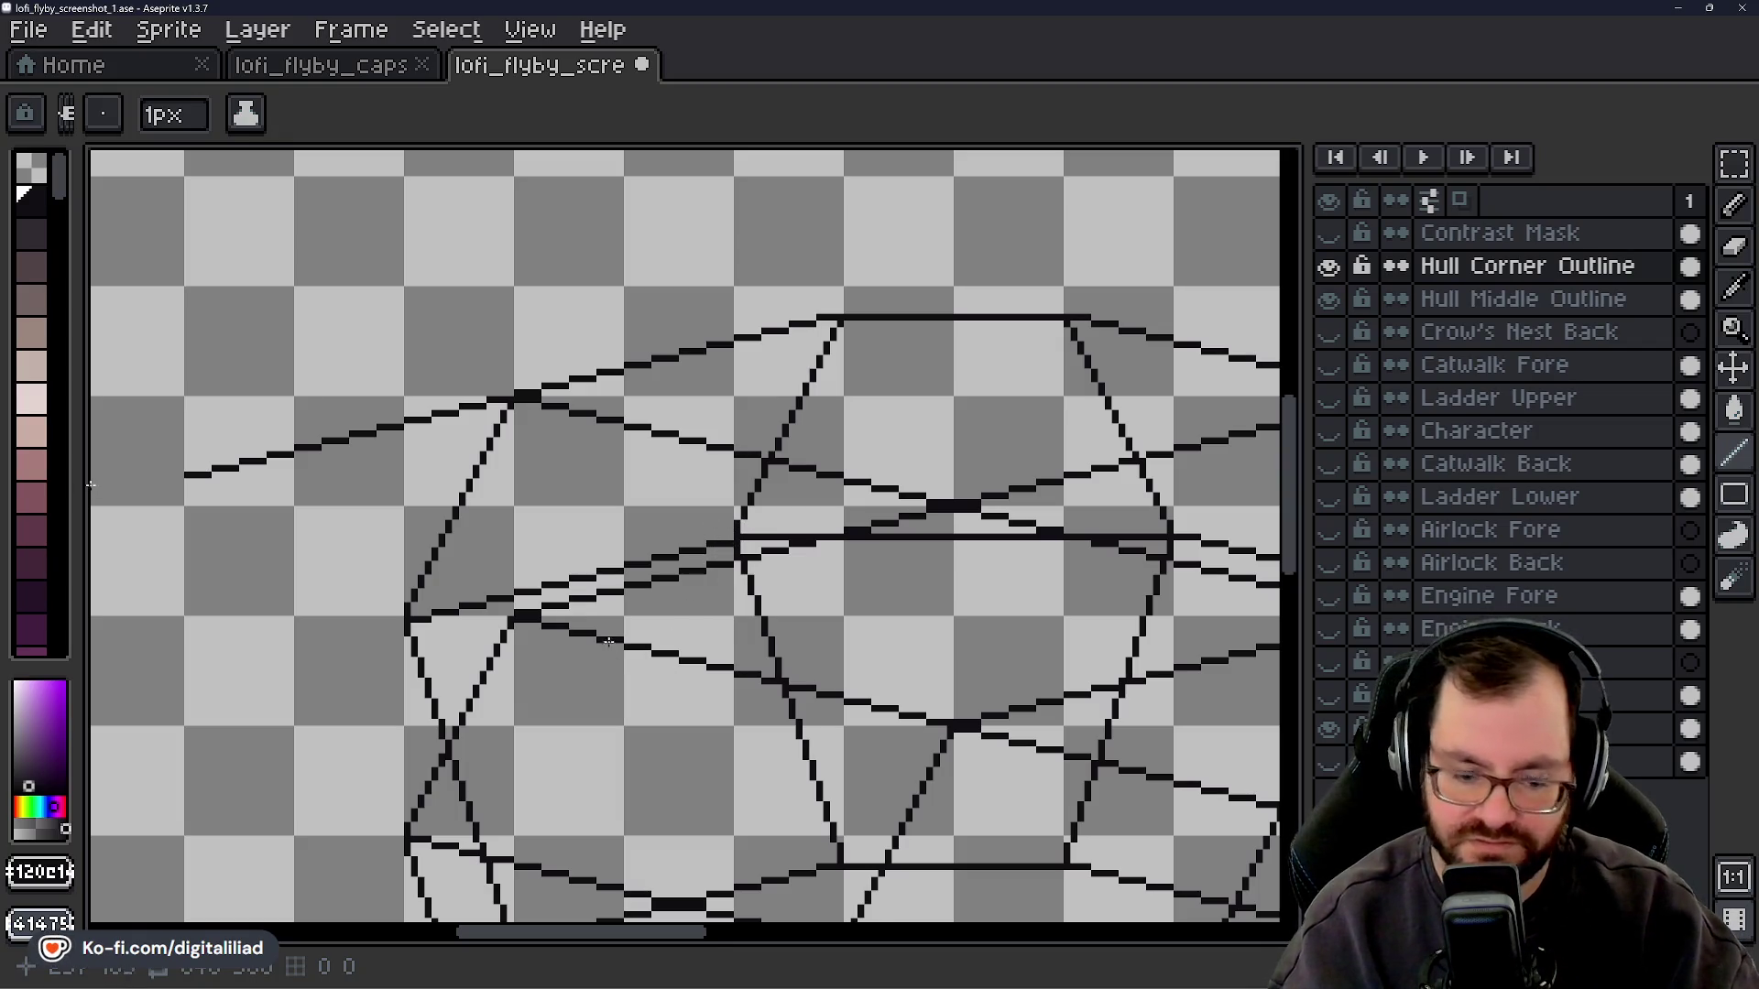
- Extend the lower stroke right and add a diagonal joining the left-middle vertex to the inner facet
key(v)
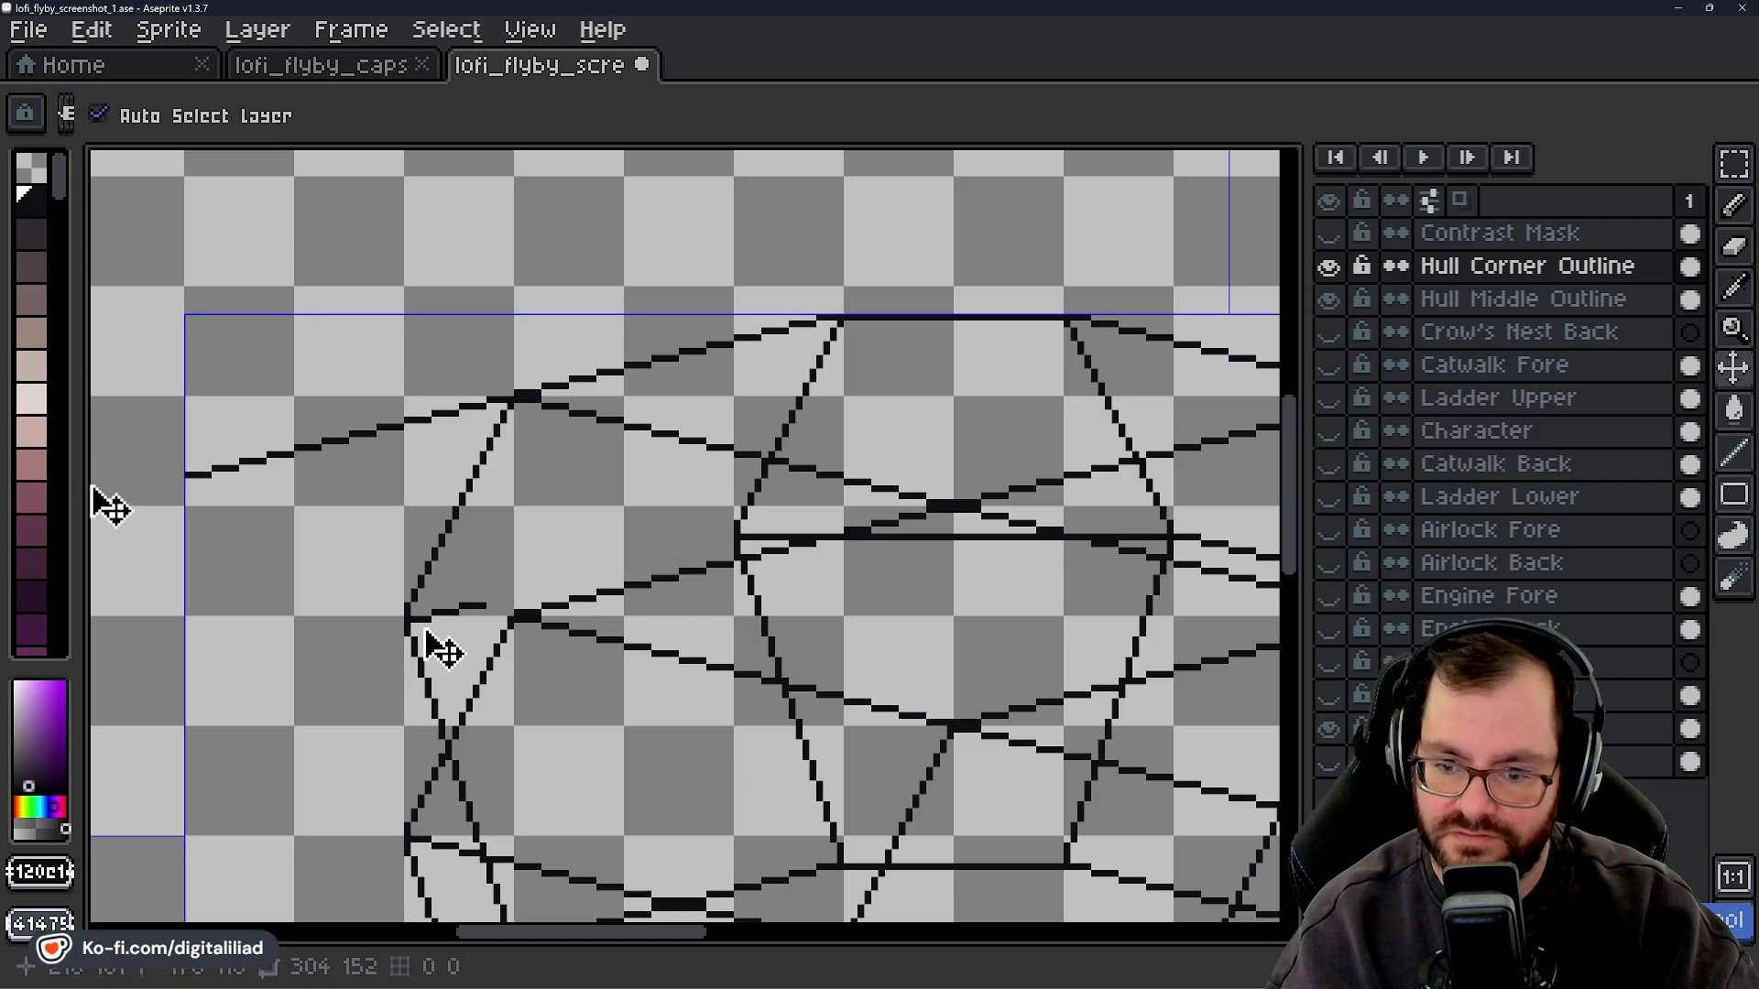
key(b)
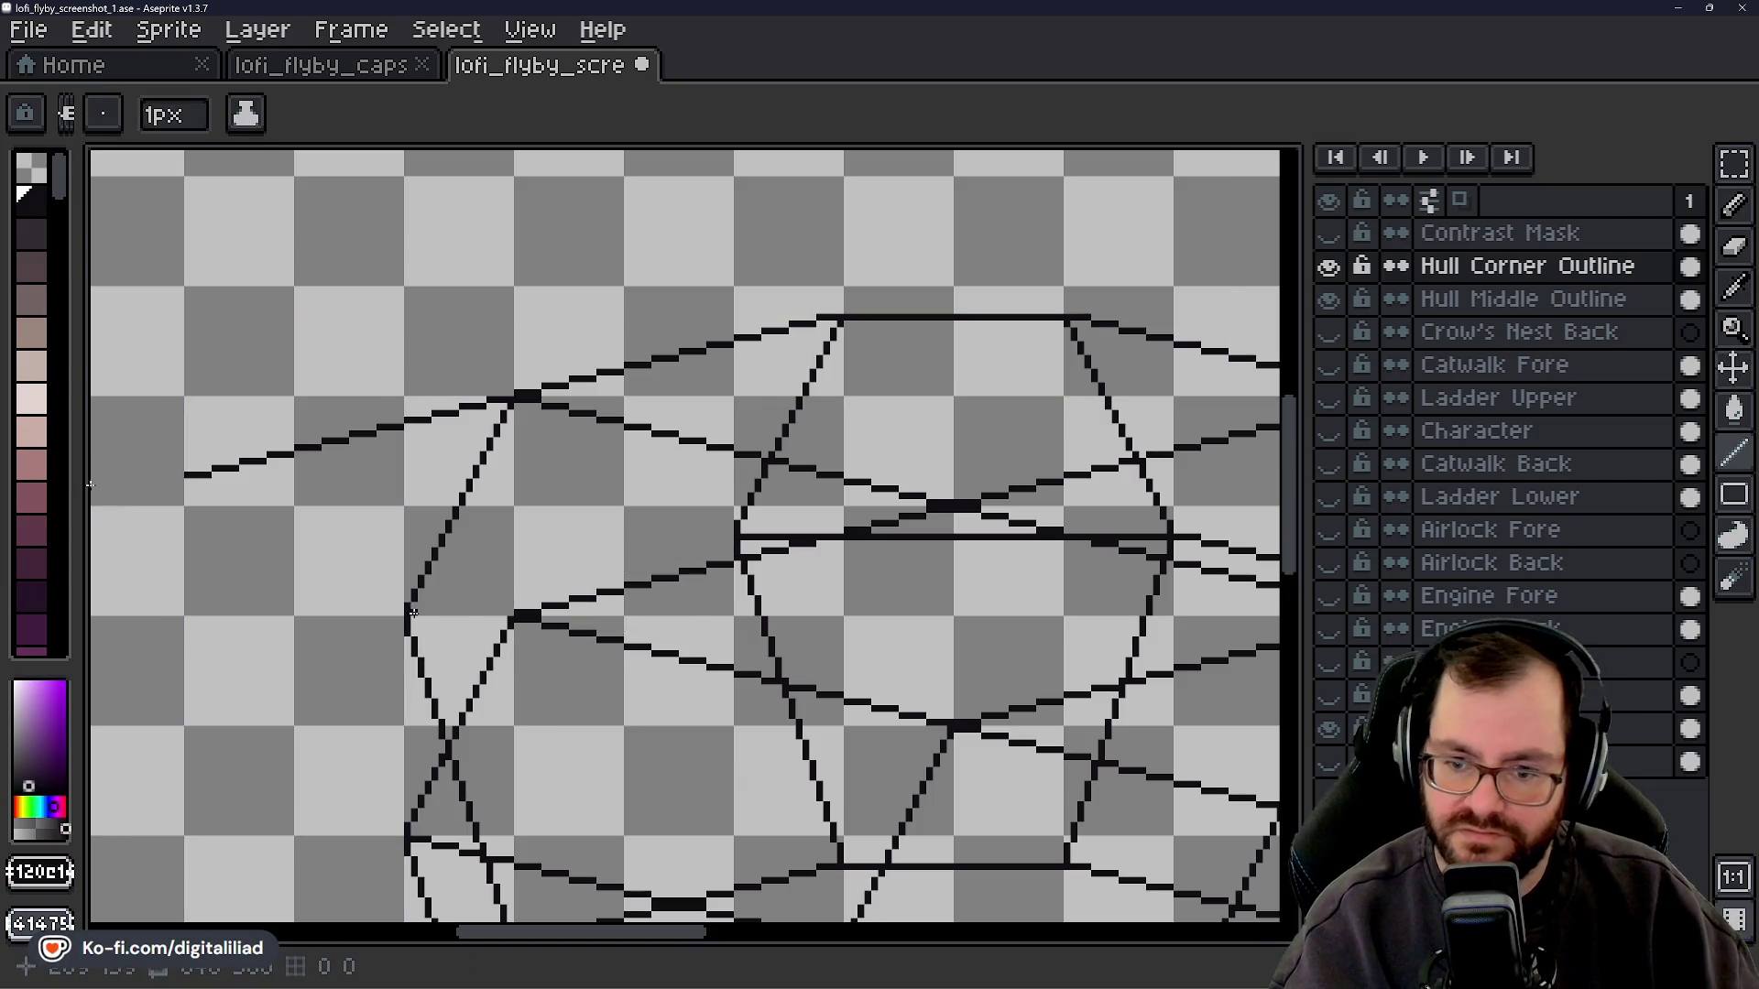
drag(412, 612, 422, 612)
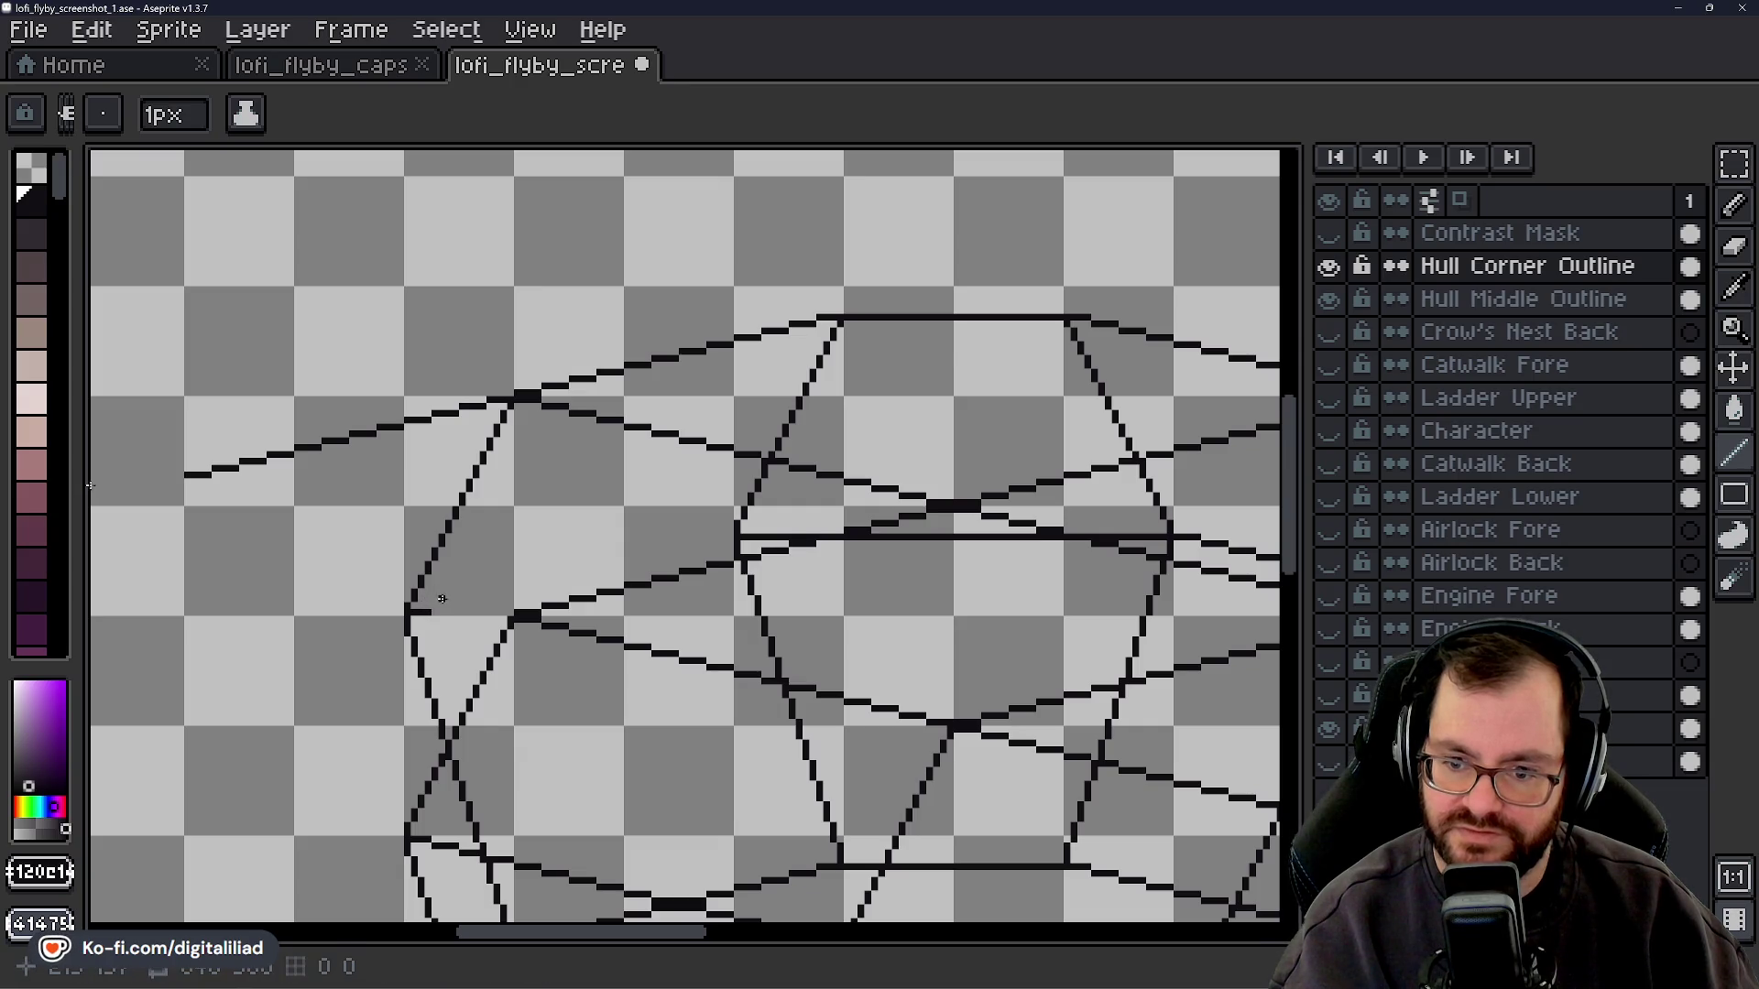
drag(428, 612, 480, 599)
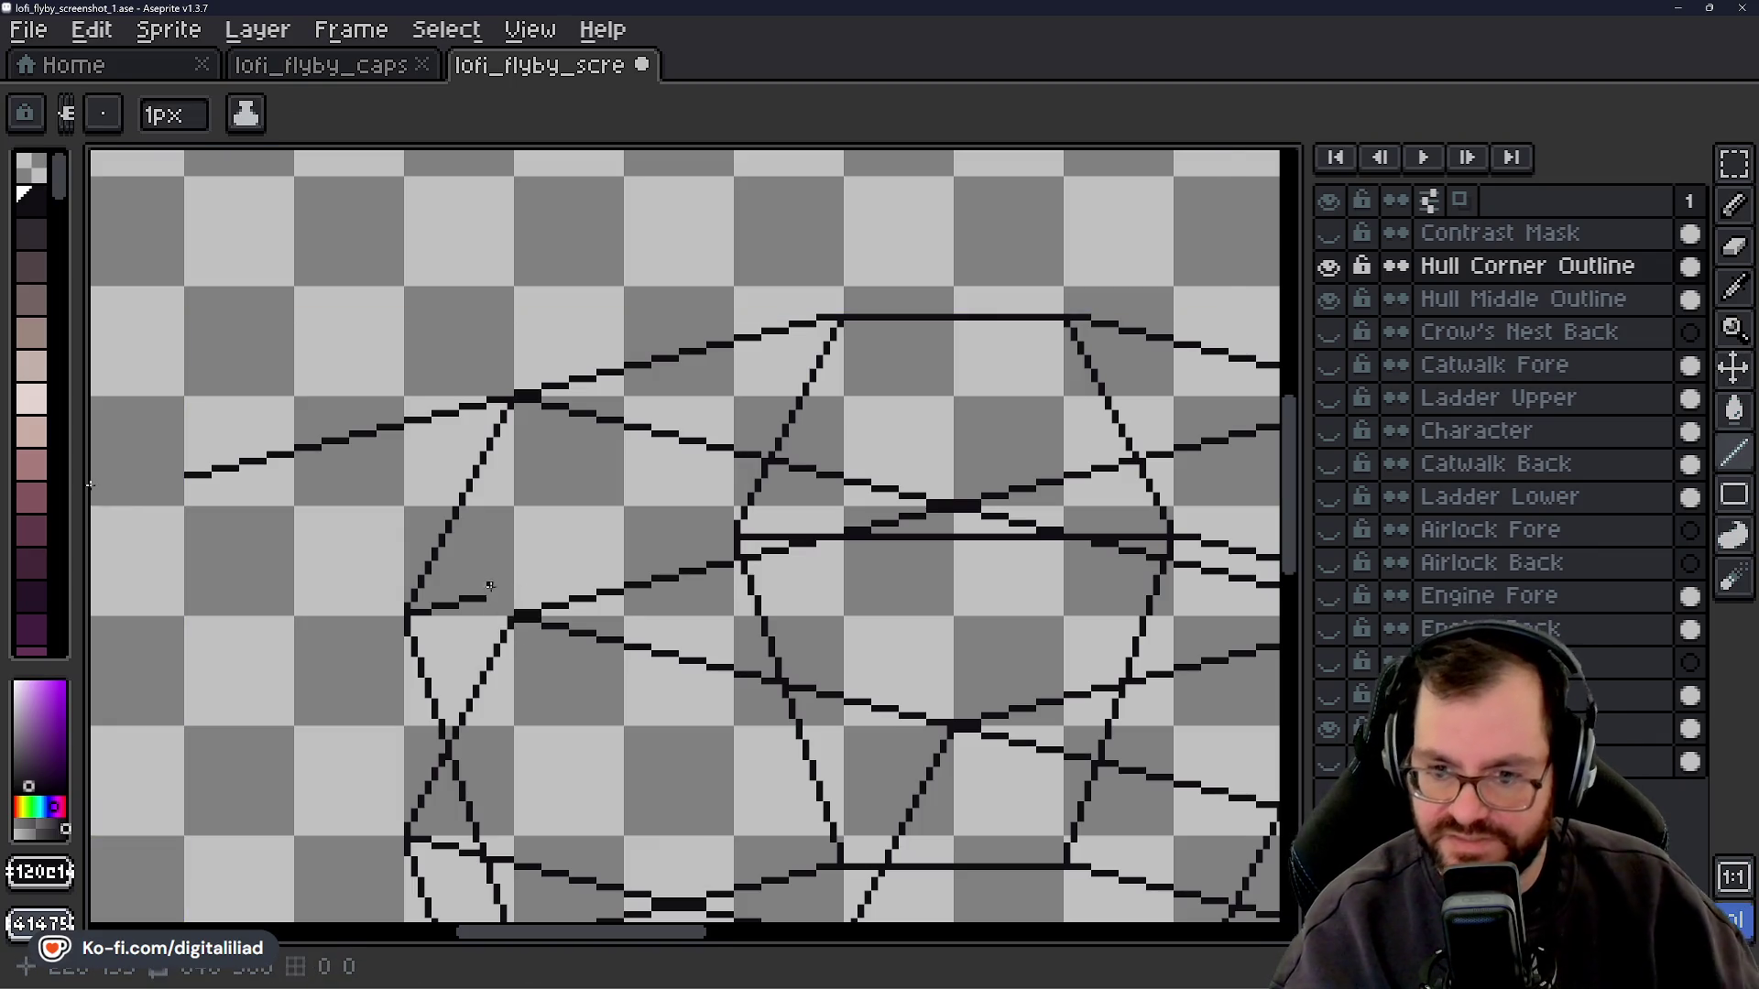
drag(502, 598, 717, 533)
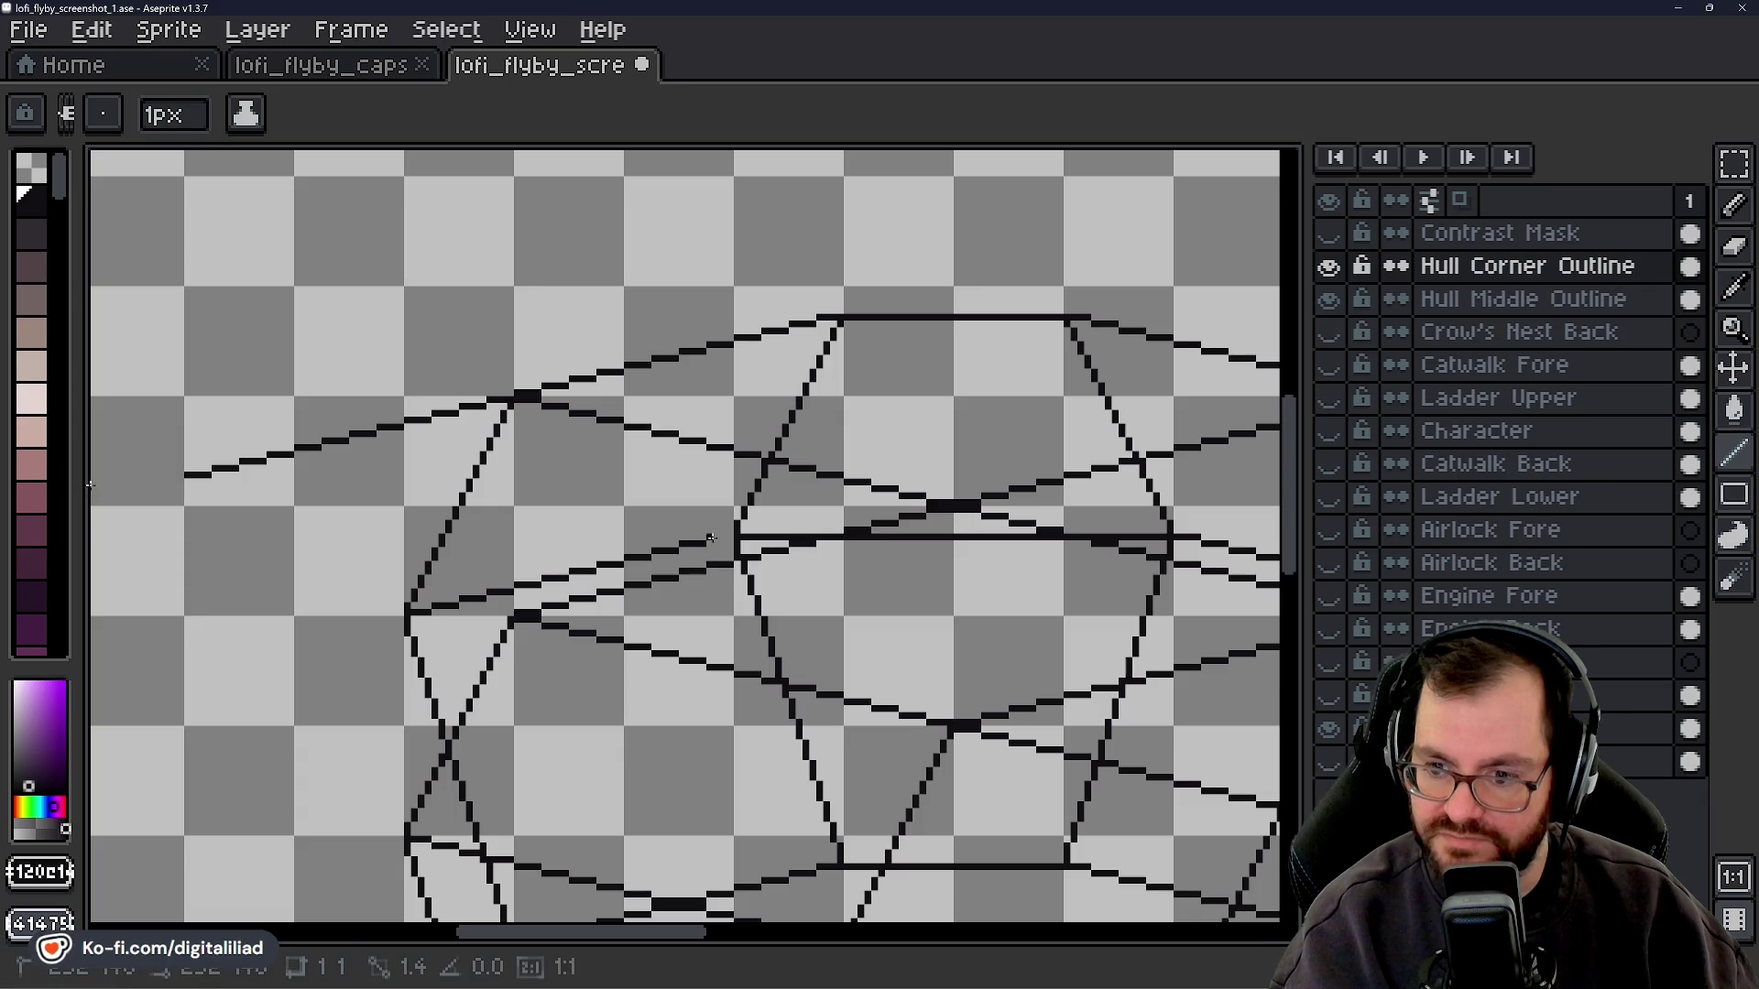
drag(667, 931, 606, 936)
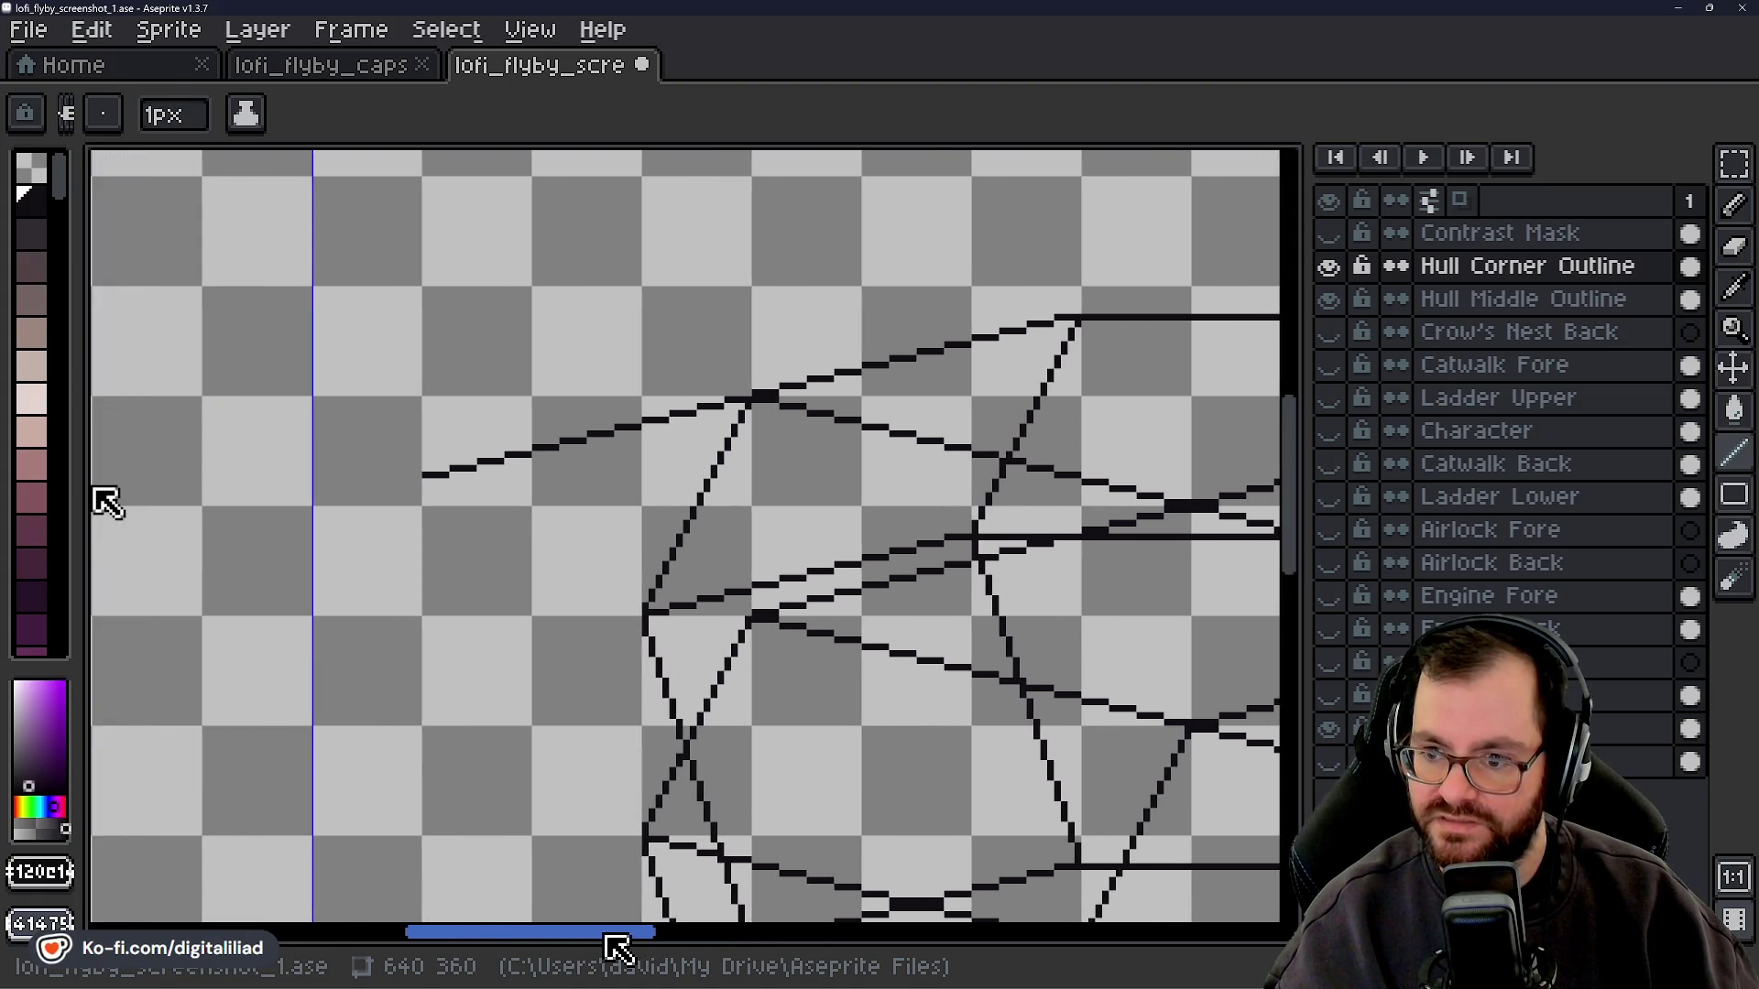
- Add a short down-left diagonal and a leftward line extension, undoing the stray segments
drag(617, 949, 611, 947)
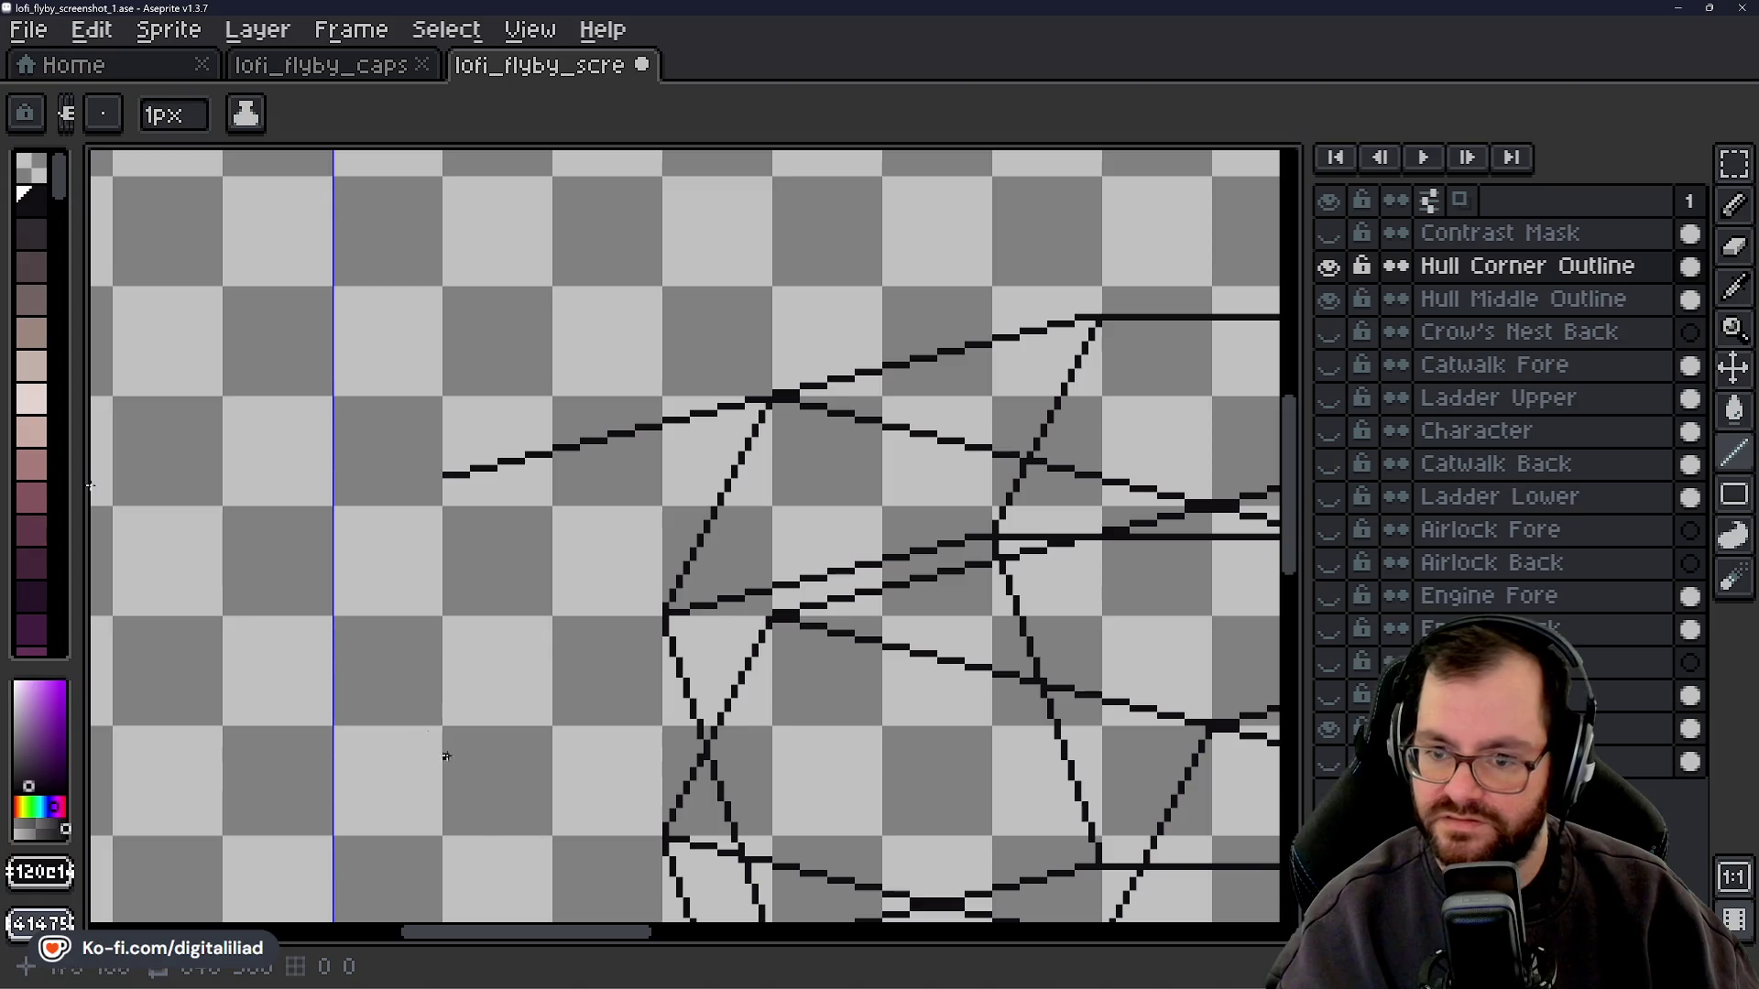
drag(438, 480, 335, 693)
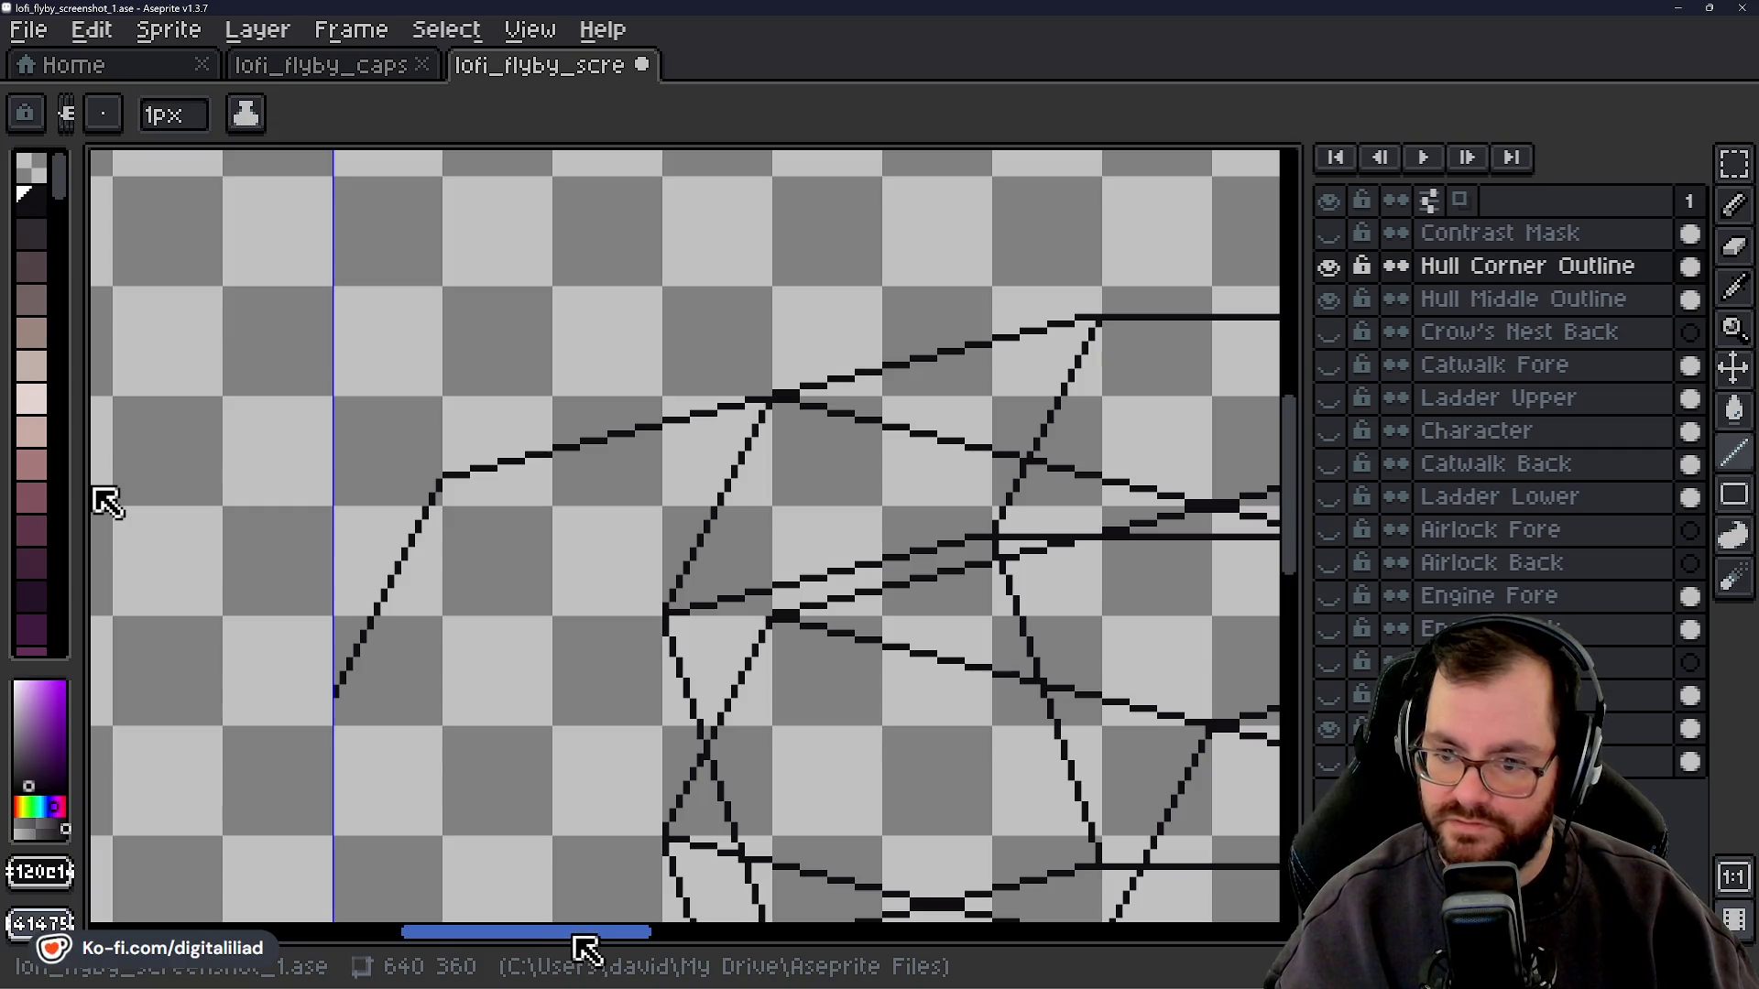
drag(658, 621, 612, 633)
key(ctrl+z)
drag(625, 625, 580, 633)
click(575, 647)
key(ctrl+z)
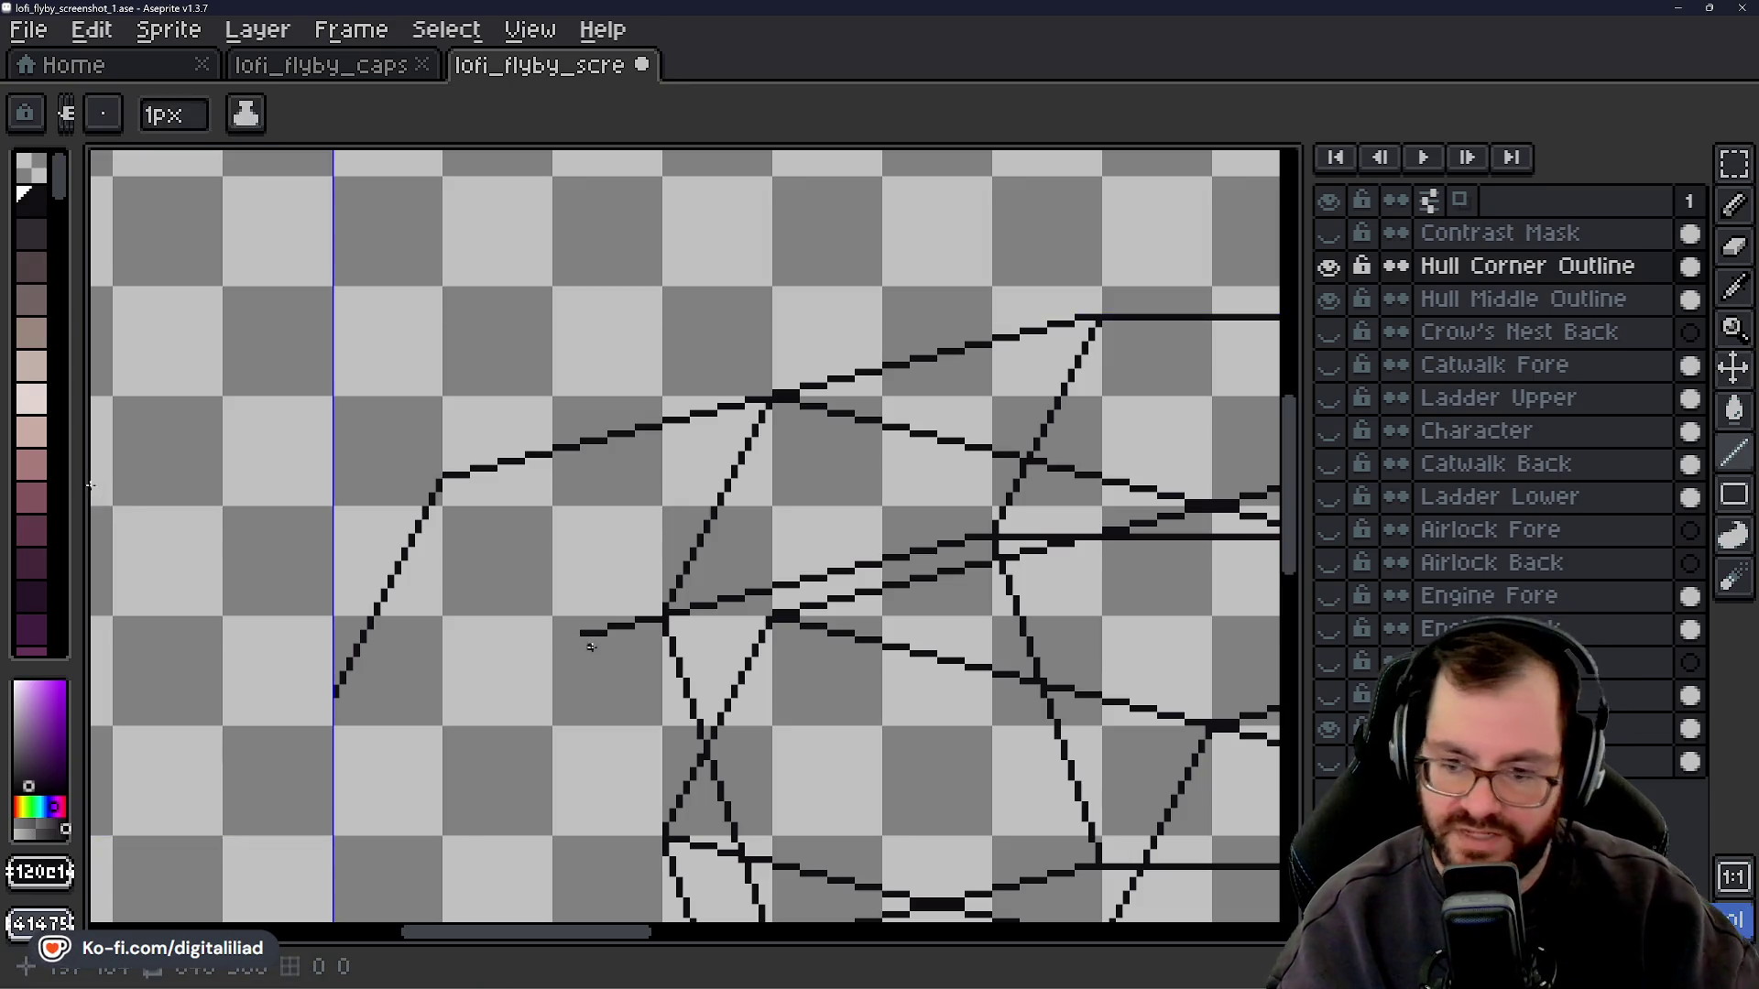
- Extend the lower hull line further left until it meets the hull's left corner point
drag(577, 636, 507, 655)
drag(502, 655, 493, 667)
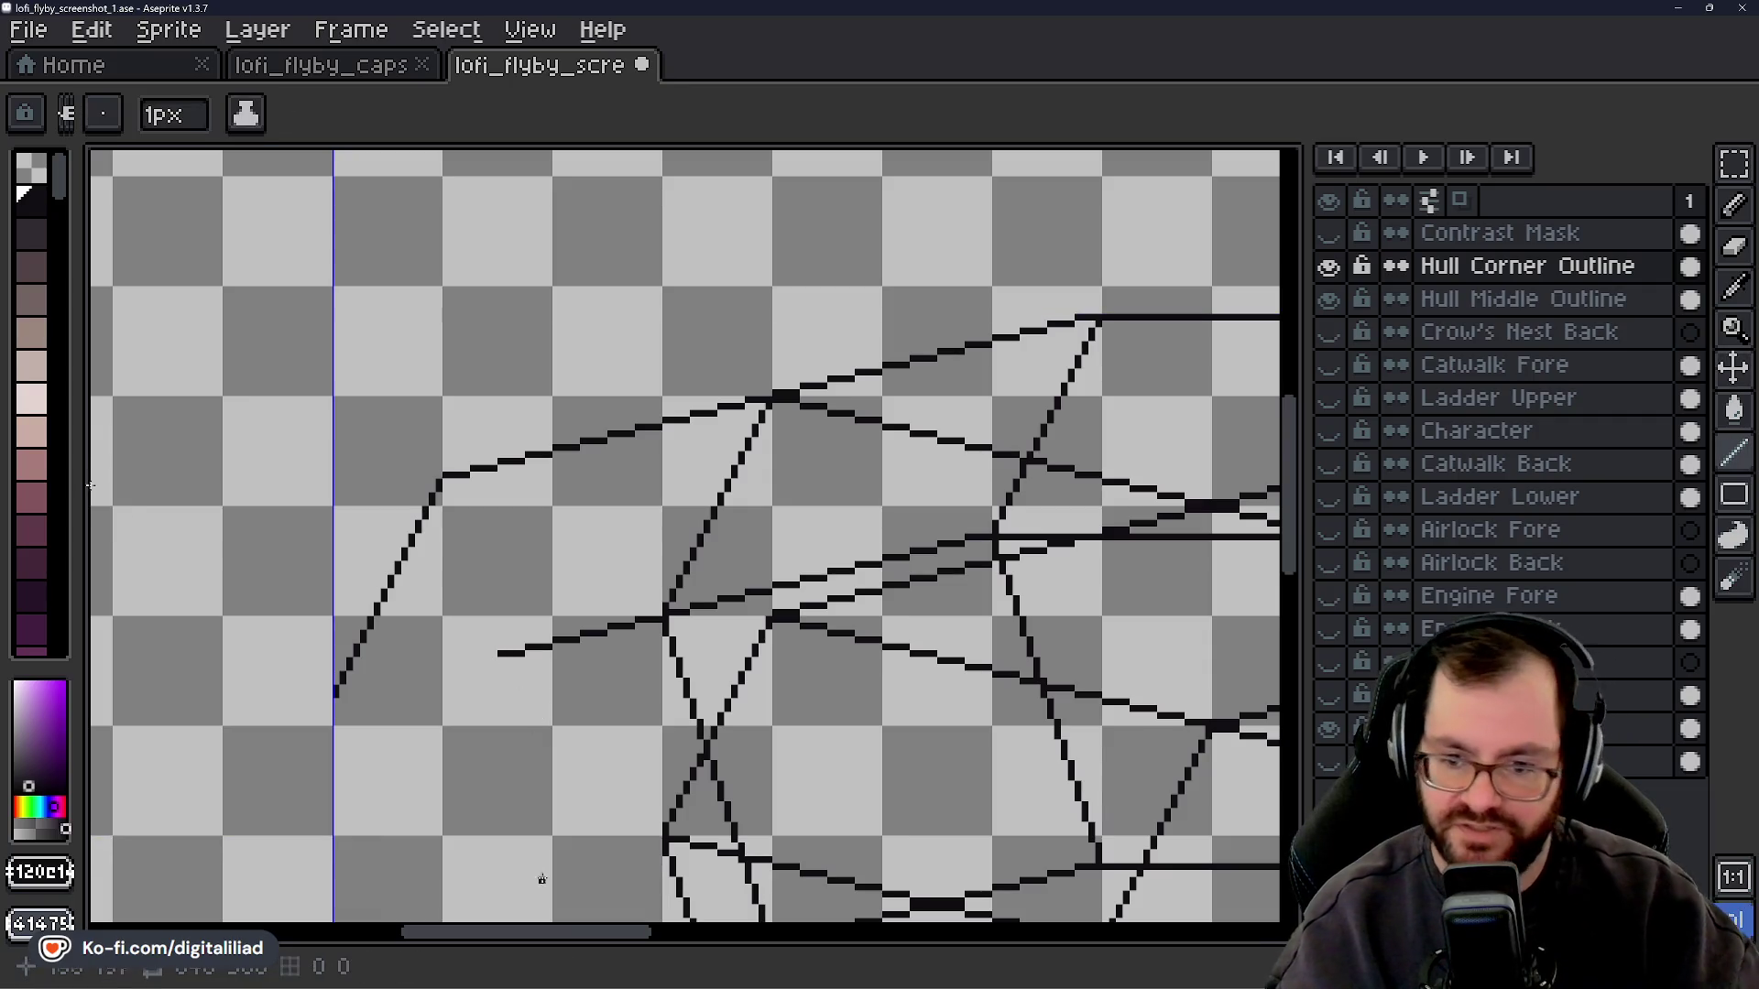
mouse_move(576, 932)
mouse_down()
mouse_move(847, 916)
mouse_move(535, 915)
mouse_move(916, 894)
mouse_move(552, 916)
mouse_up()
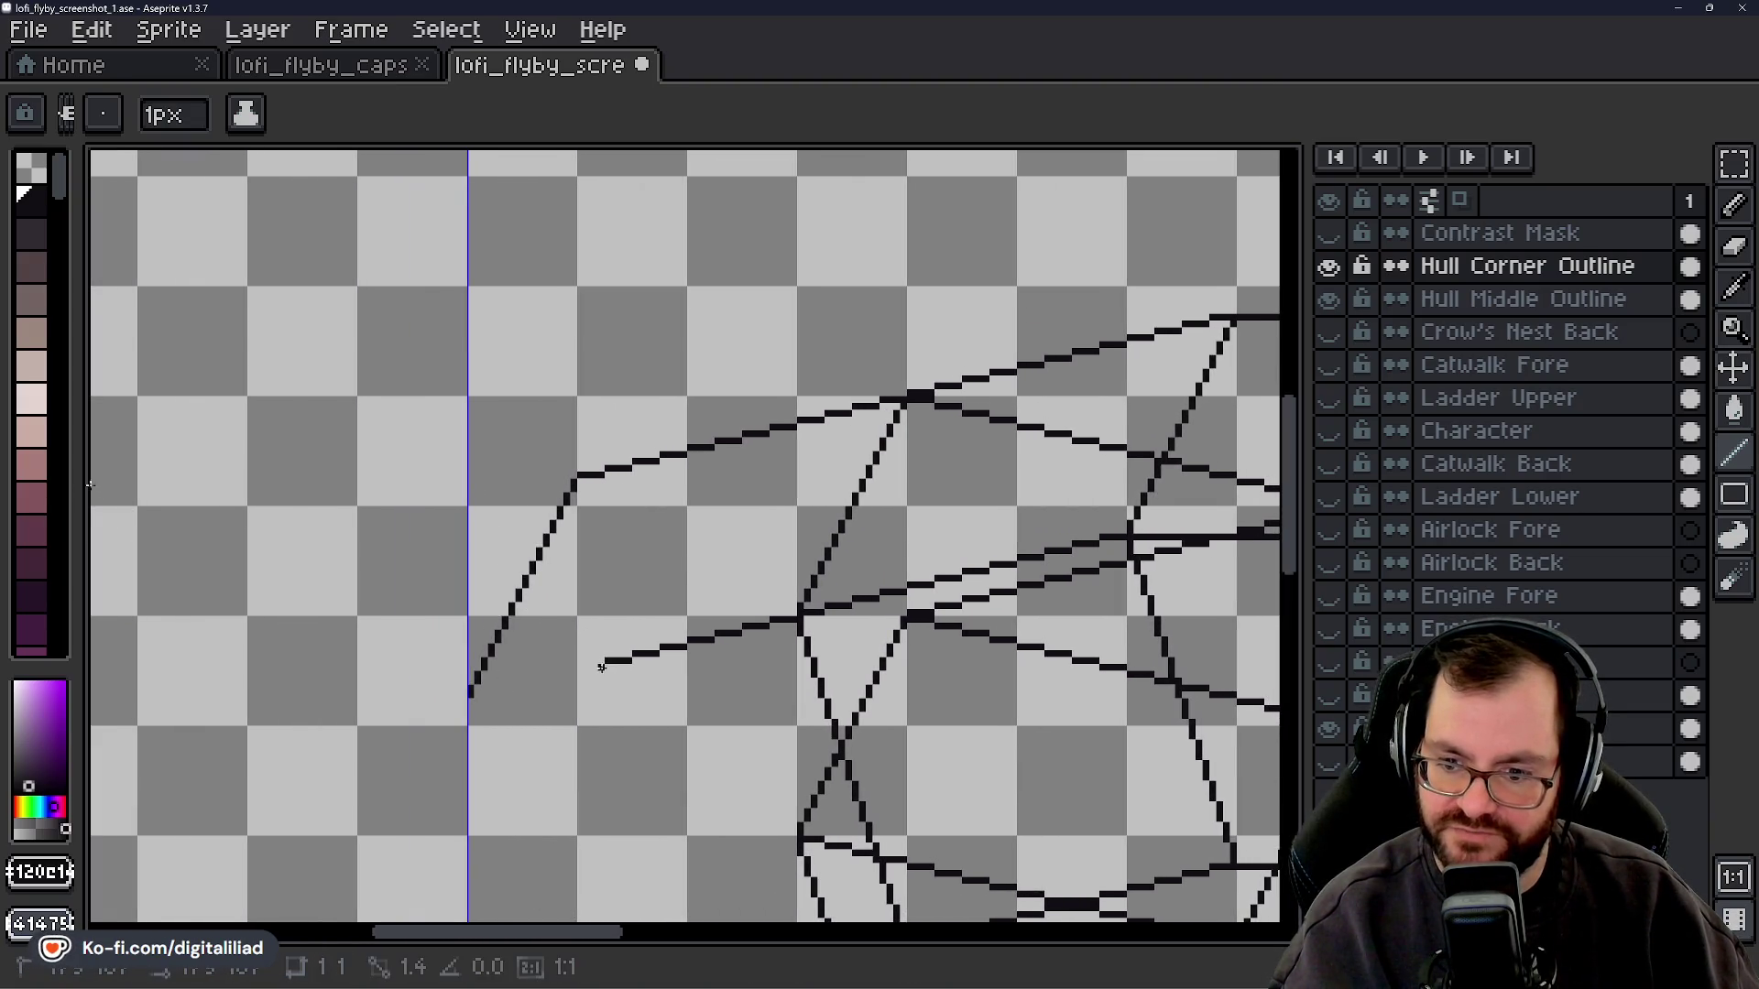
drag(612, 661, 471, 694)
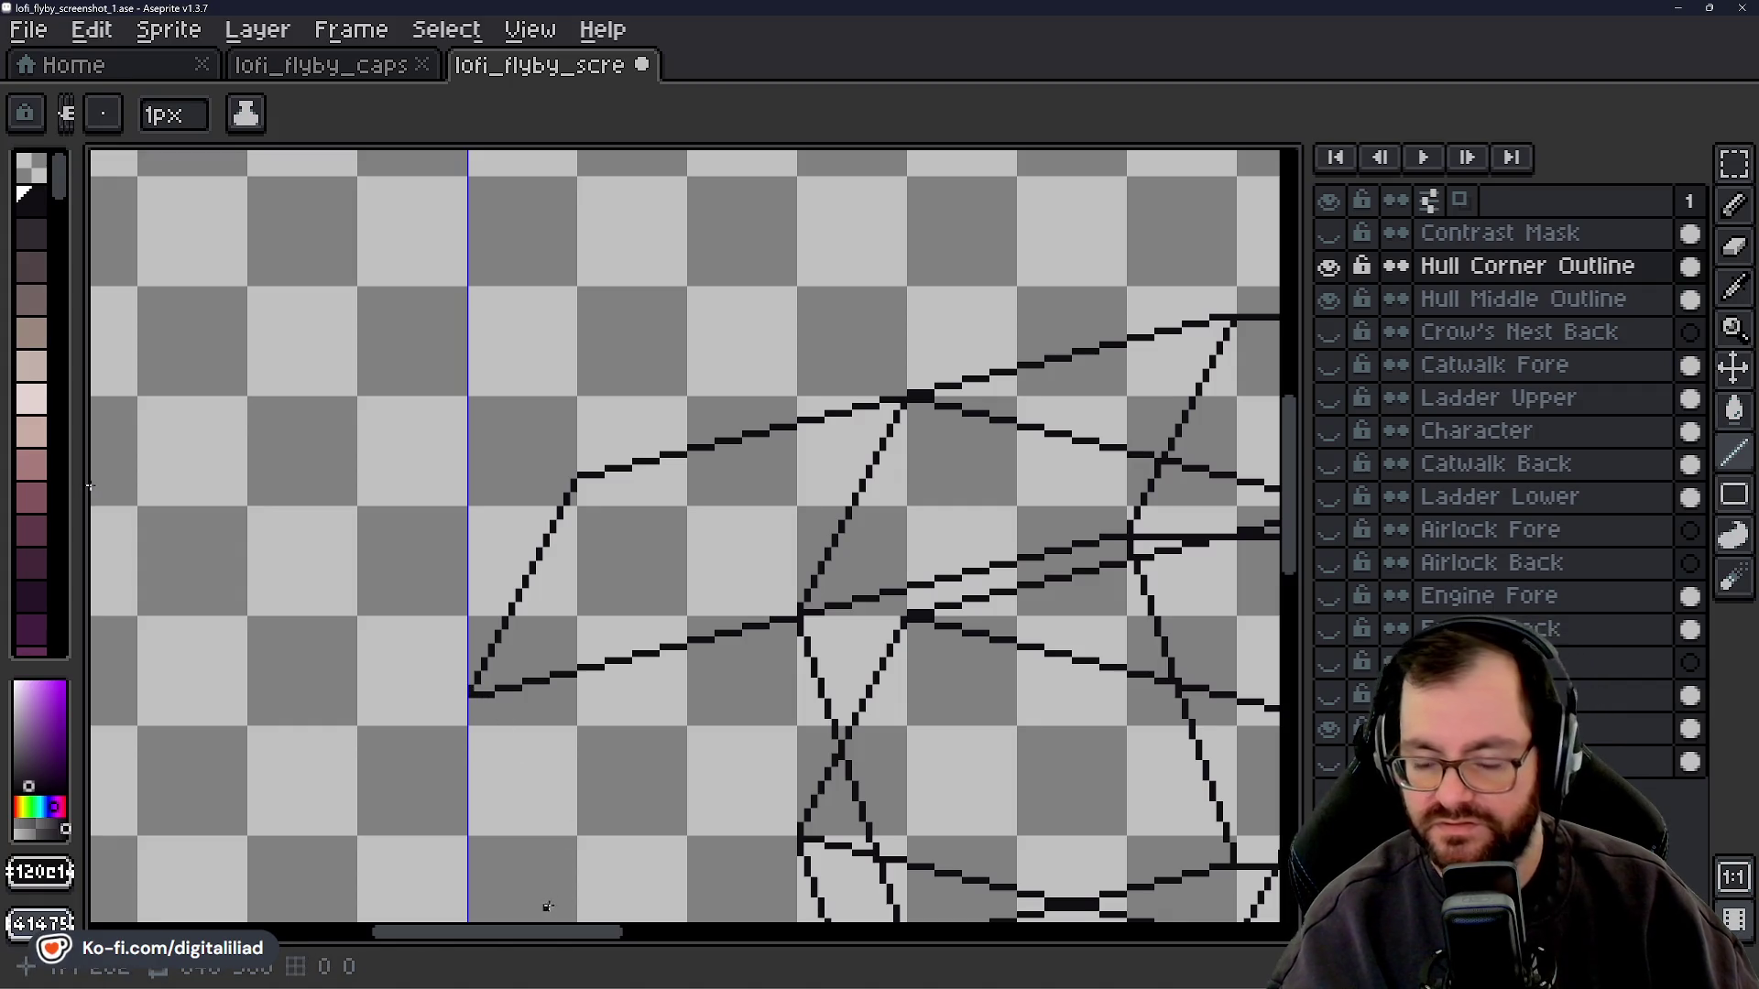
drag(558, 934, 575, 935)
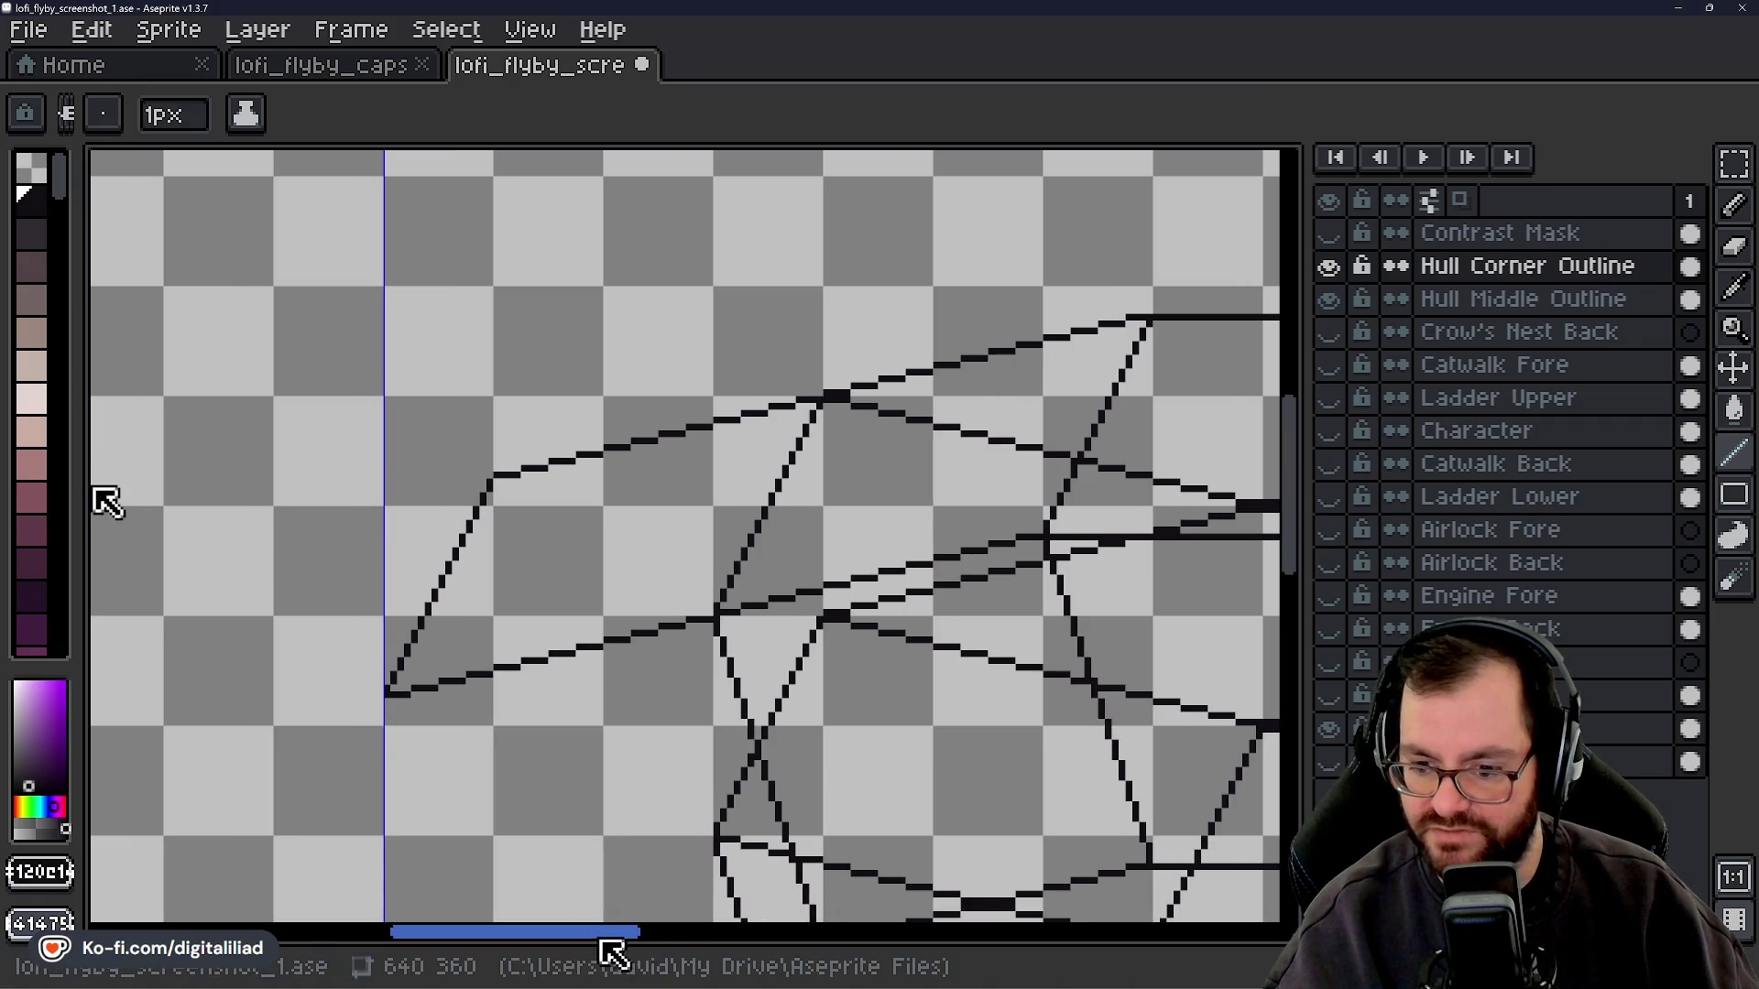
drag(564, 939, 855, 914)
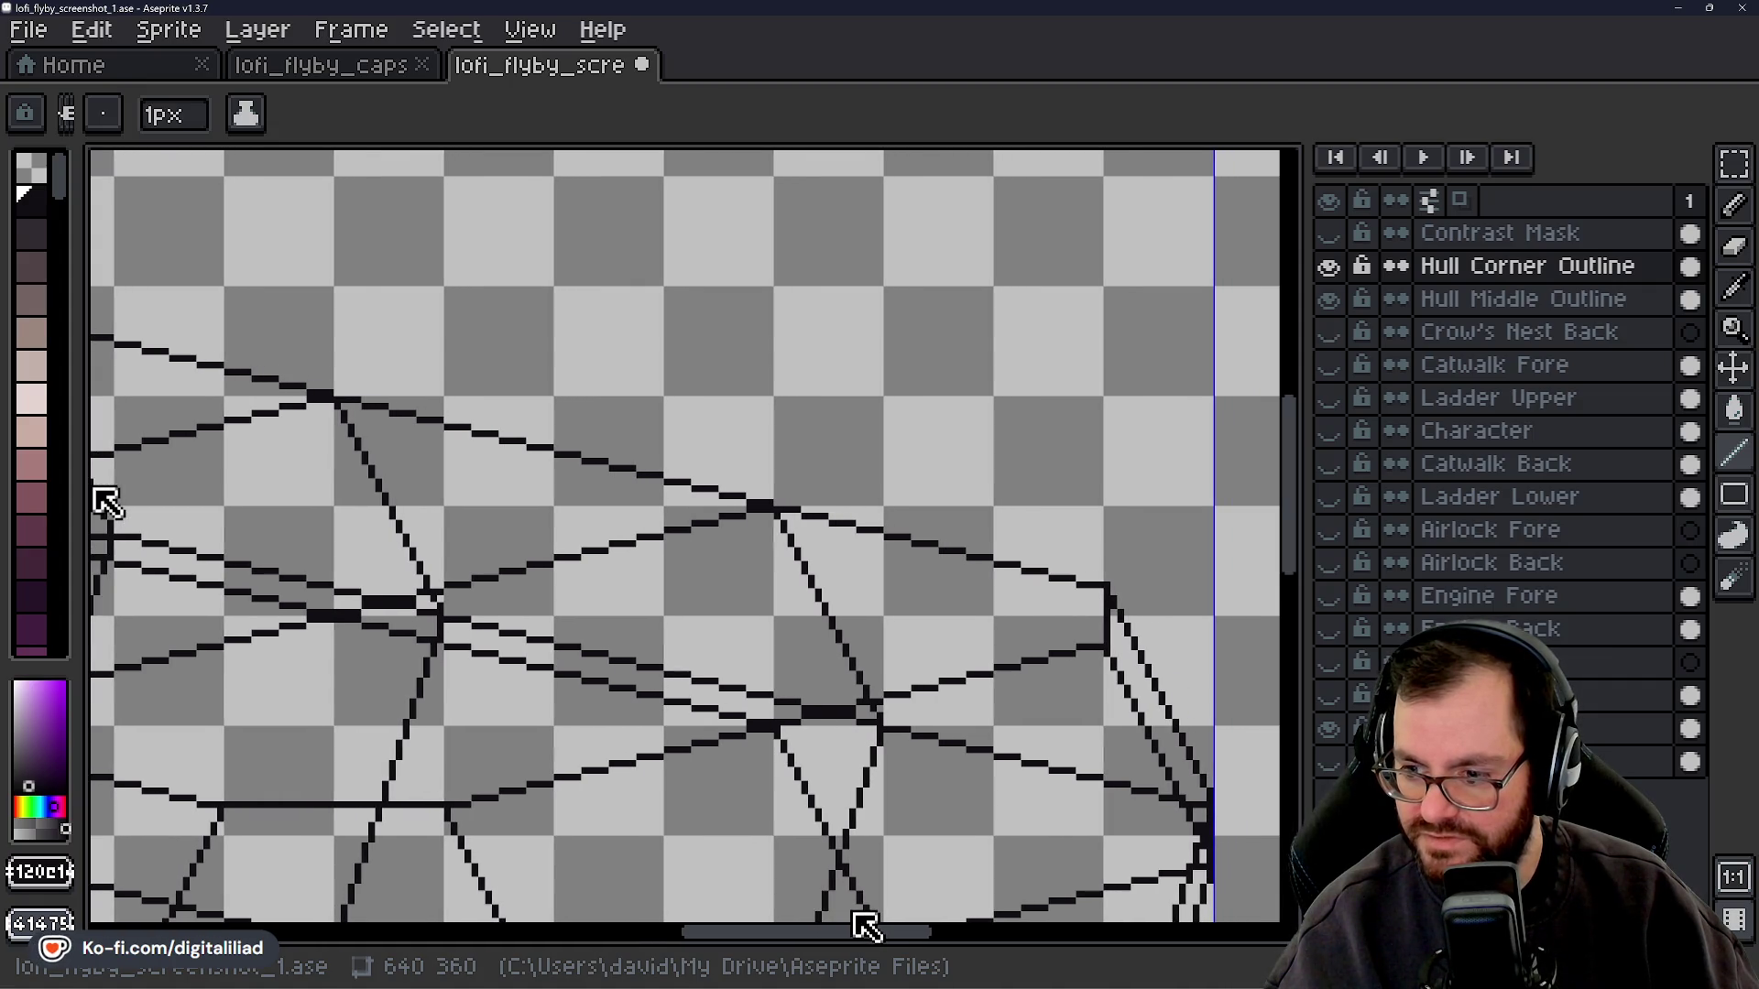
drag(866, 928, 583, 934)
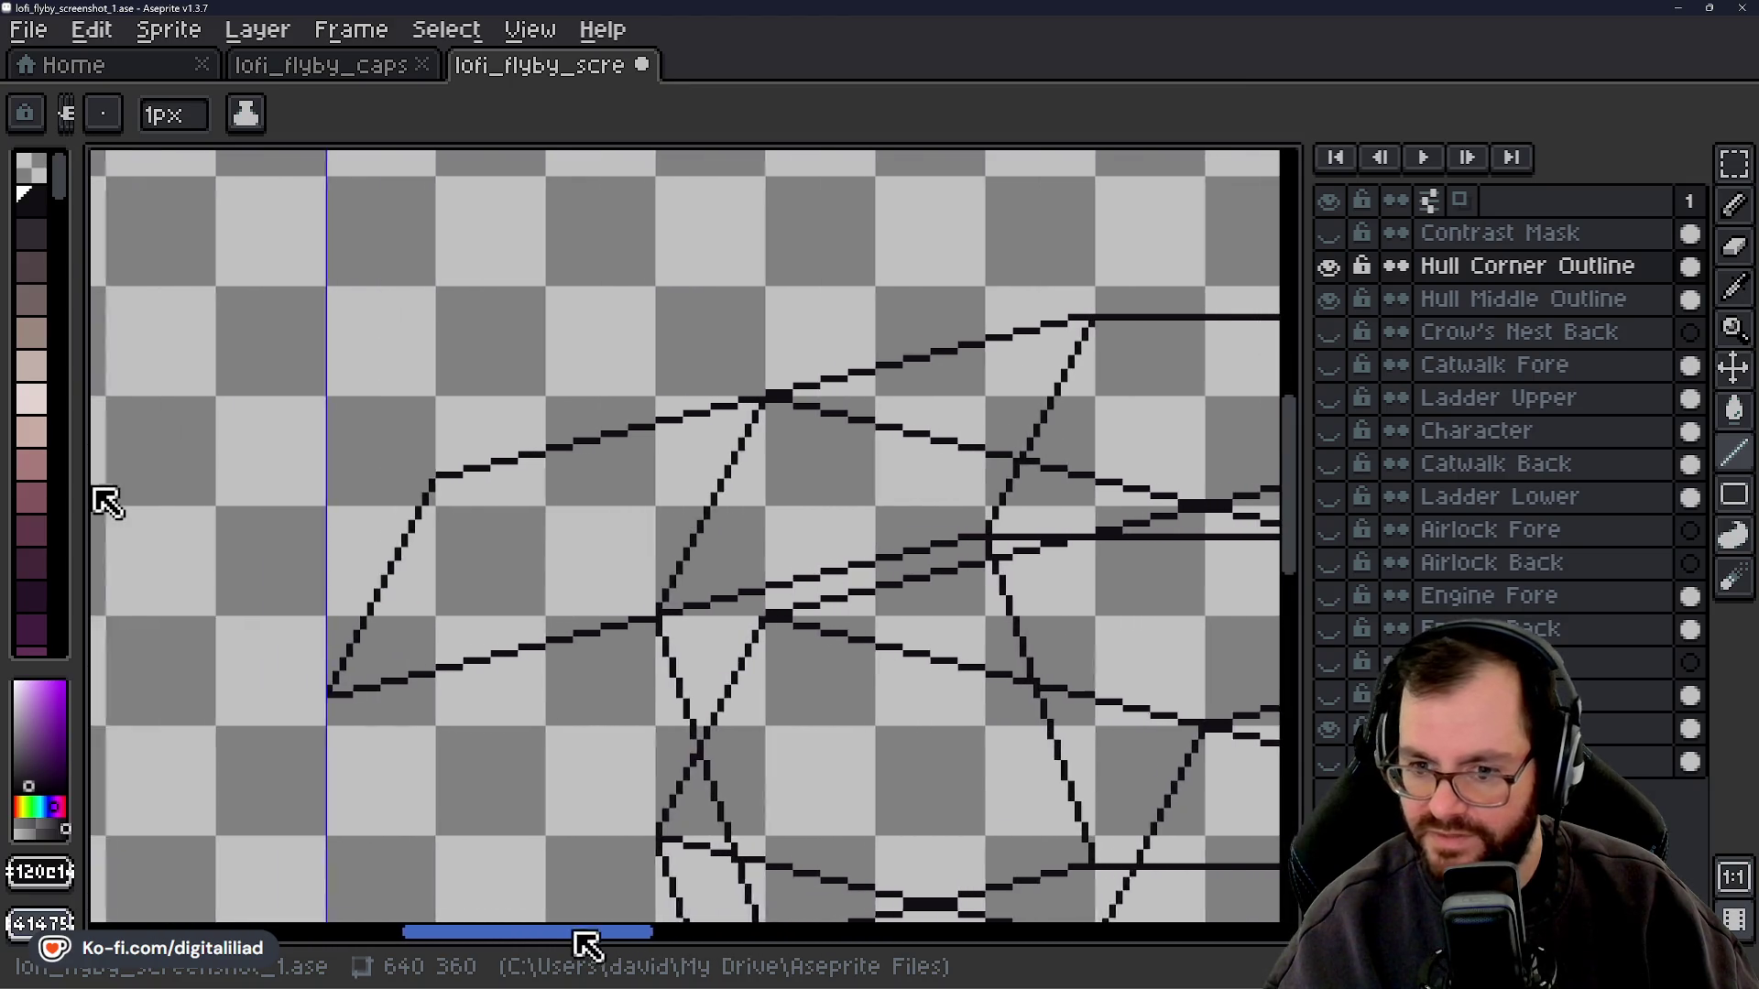
- Draw a lower hull line leftward in three segments, undoing the stray hook at its end
drag(1301, 561, 1296, 635)
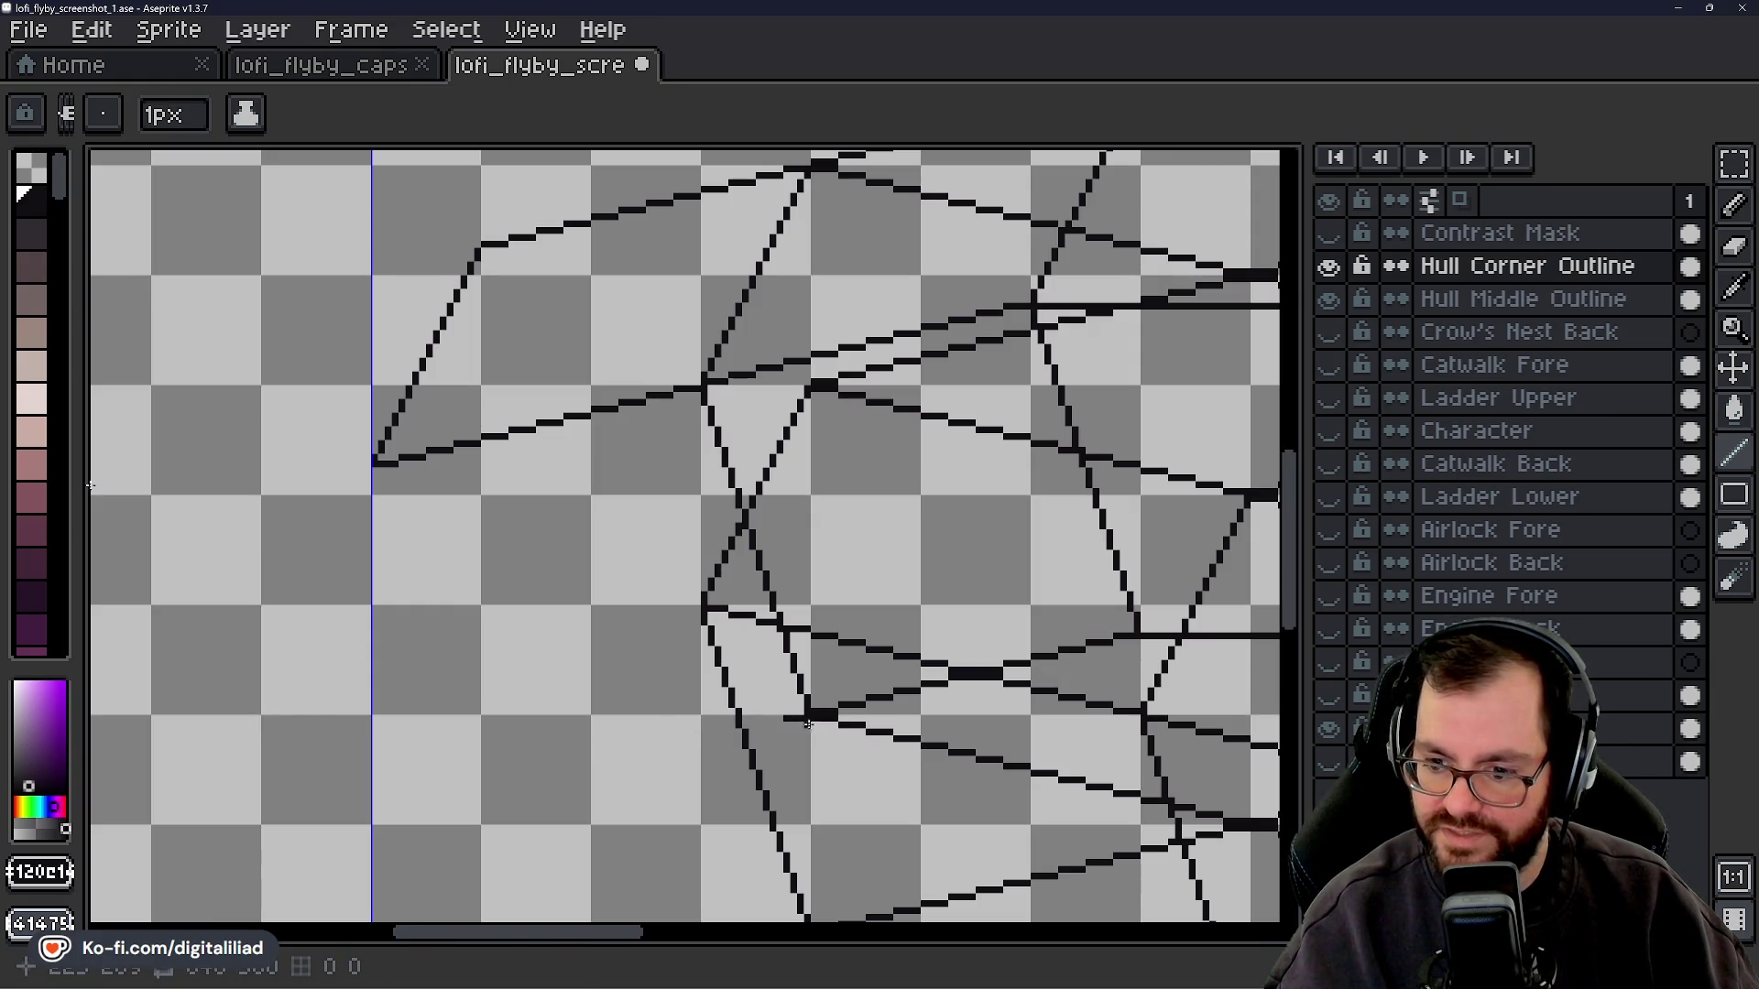
drag(780, 725, 704, 735)
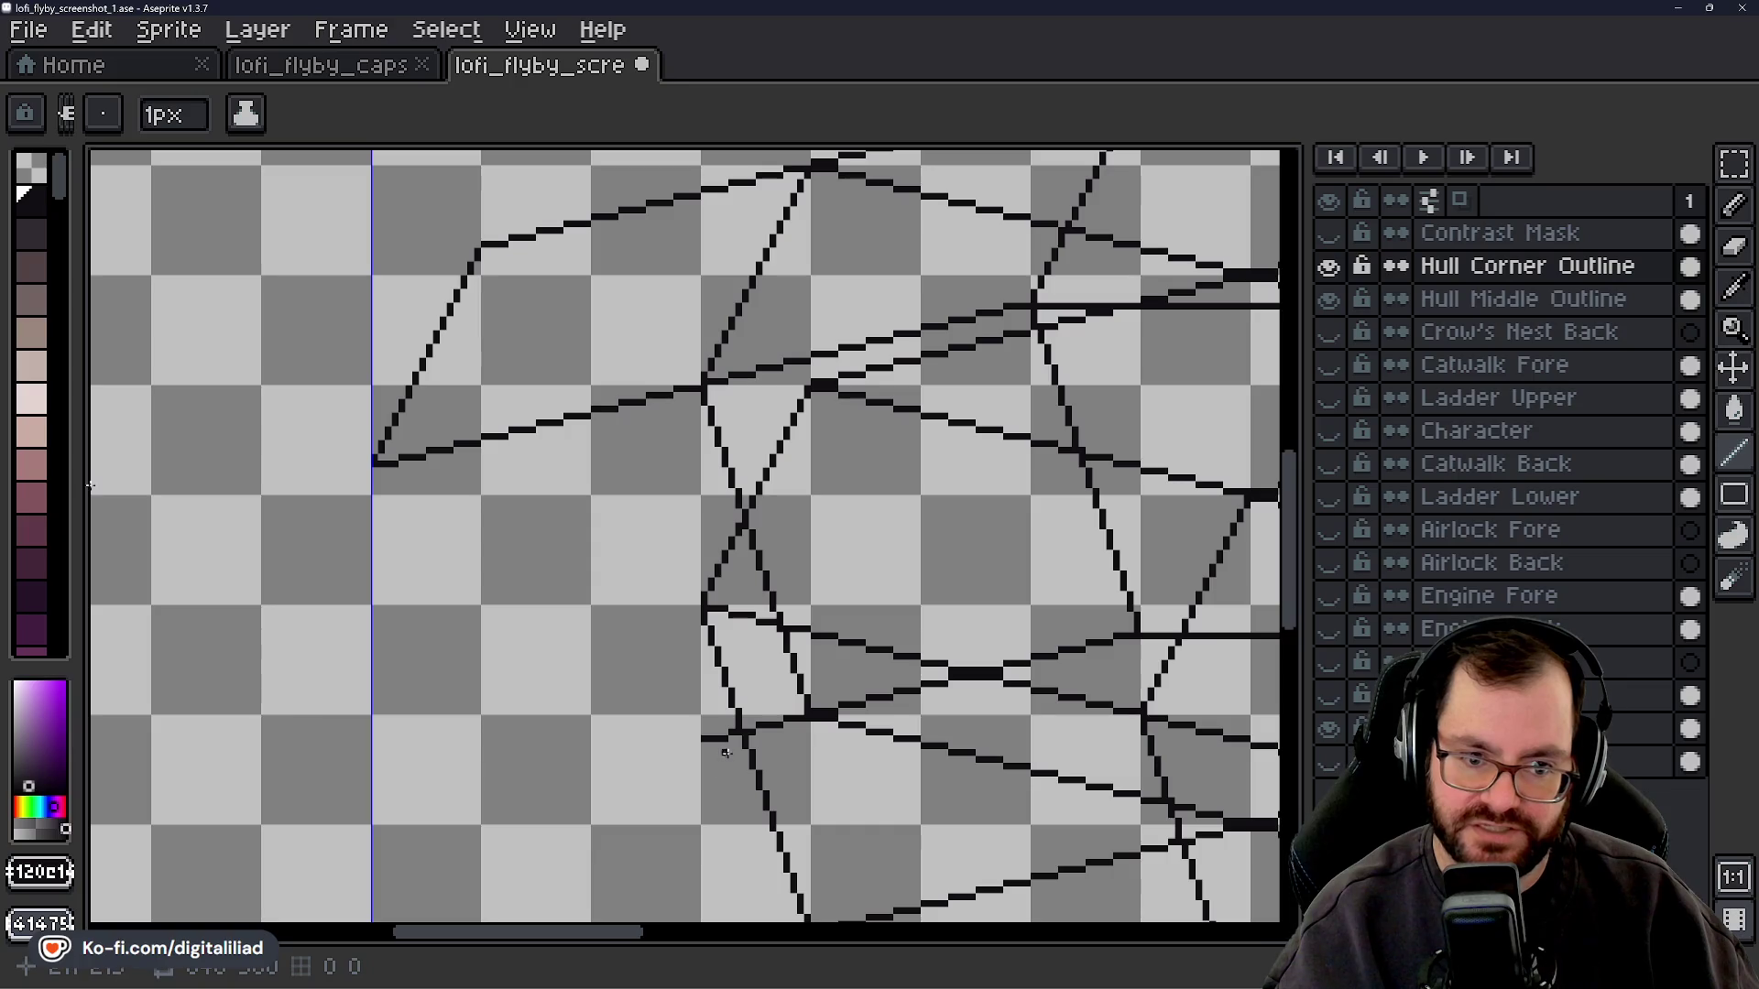
drag(697, 745, 594, 763)
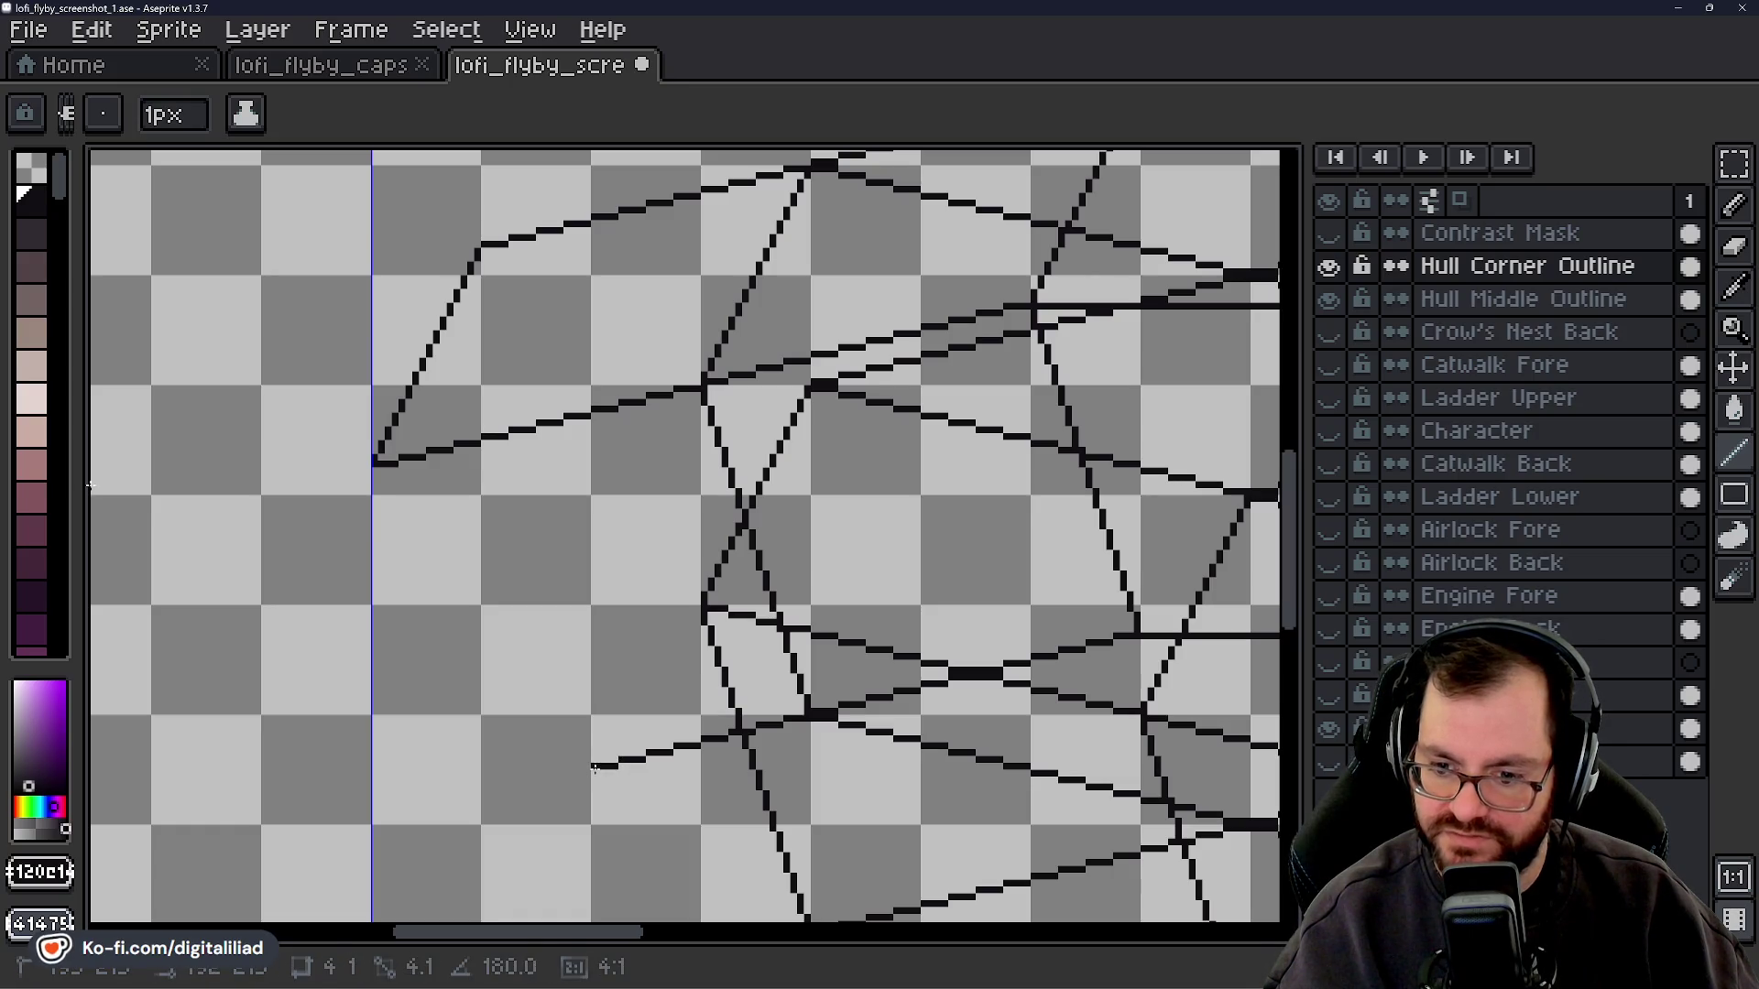
drag(586, 772, 480, 795)
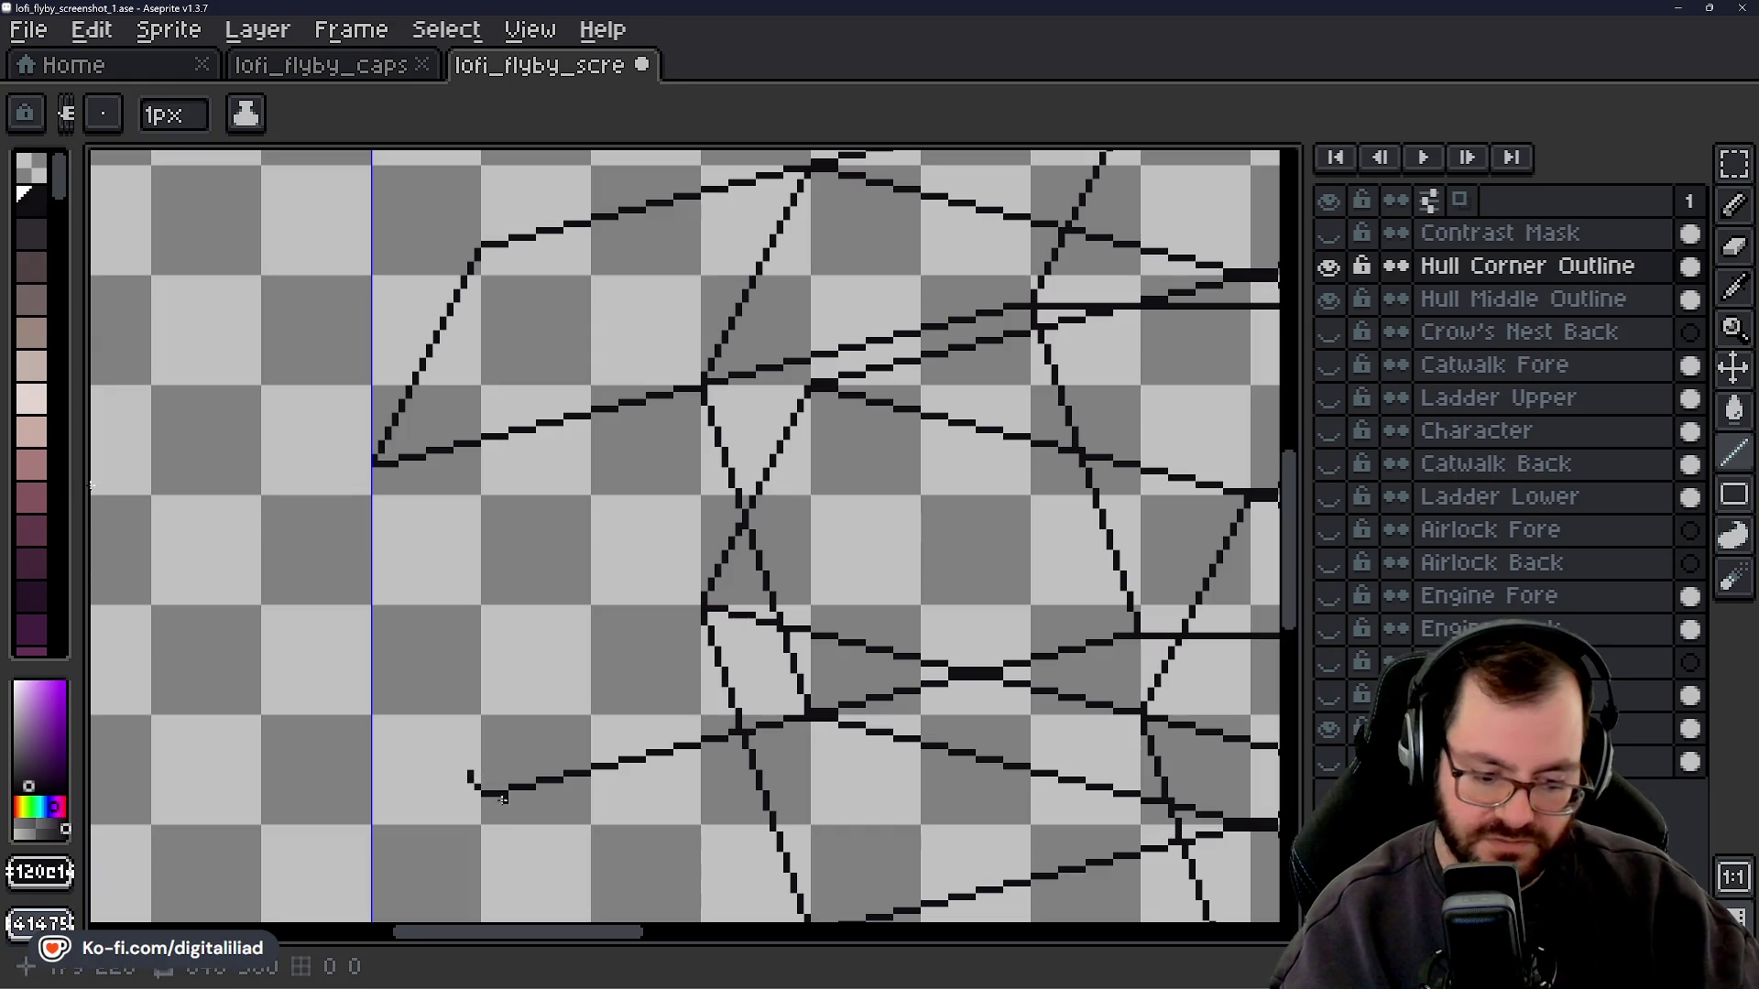
key(ctrl+z)
- Draw a diagonal edge from the lower line's end up-left to join the left corner
drag(476, 788, 470, 763)
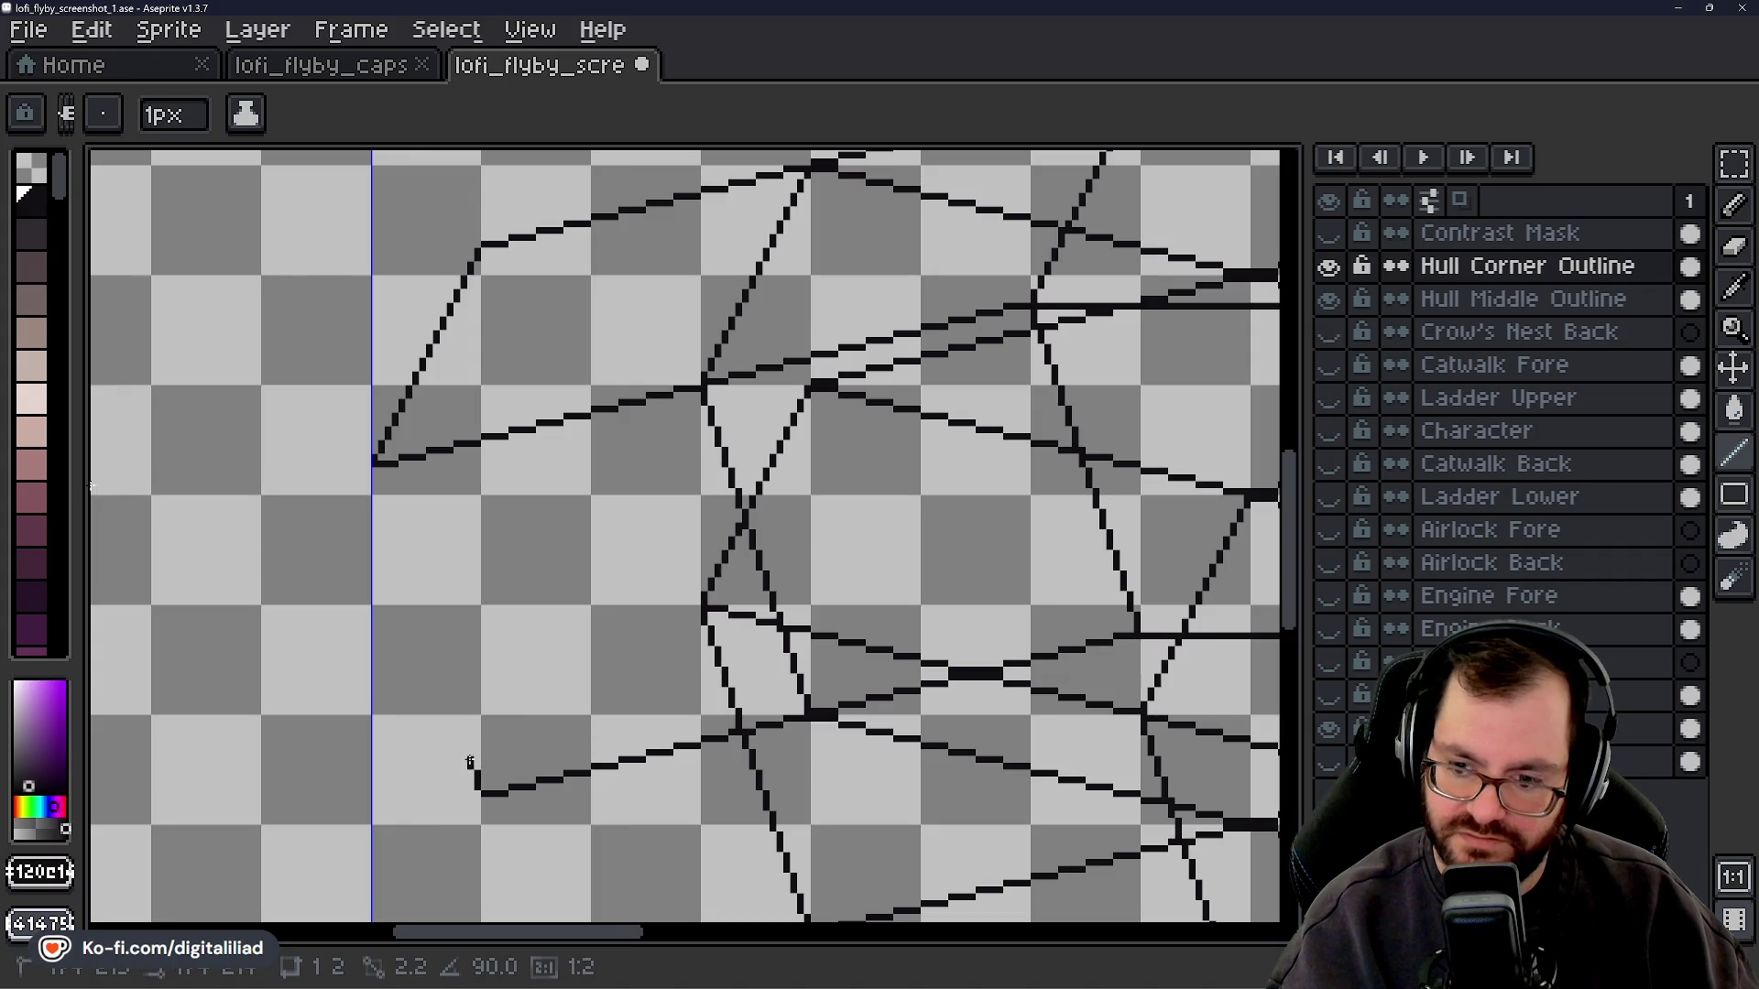
drag(470, 758, 403, 562)
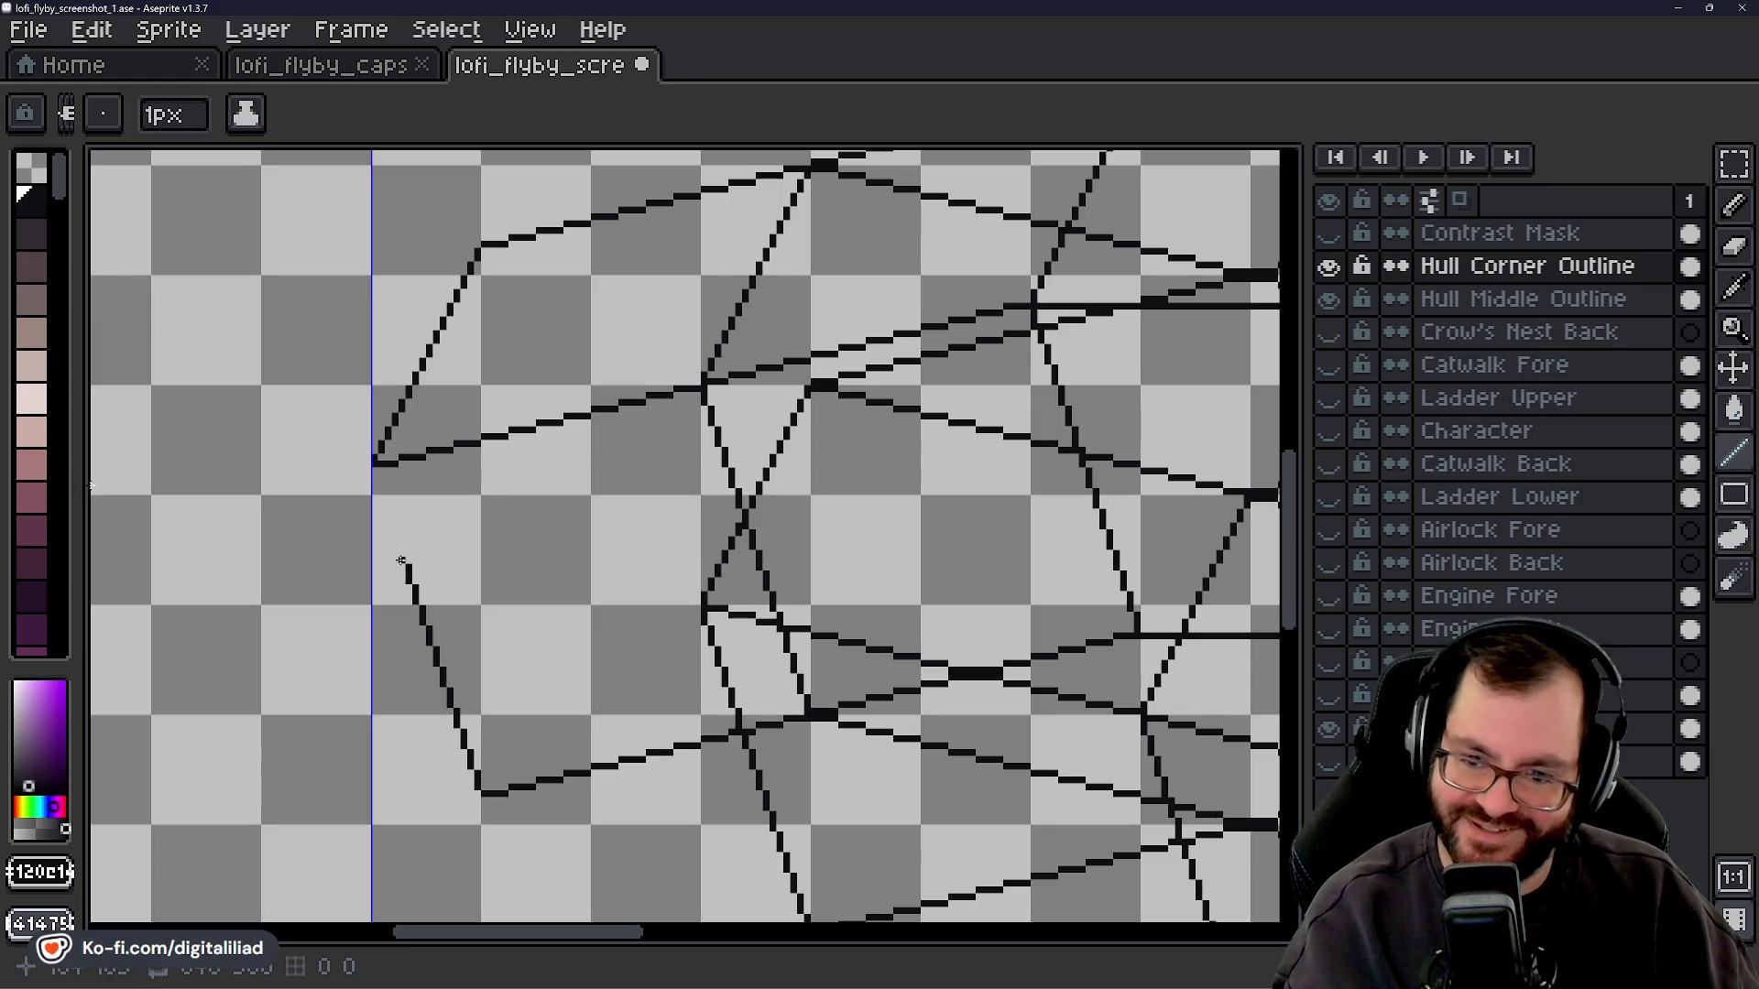
drag(402, 561, 369, 484)
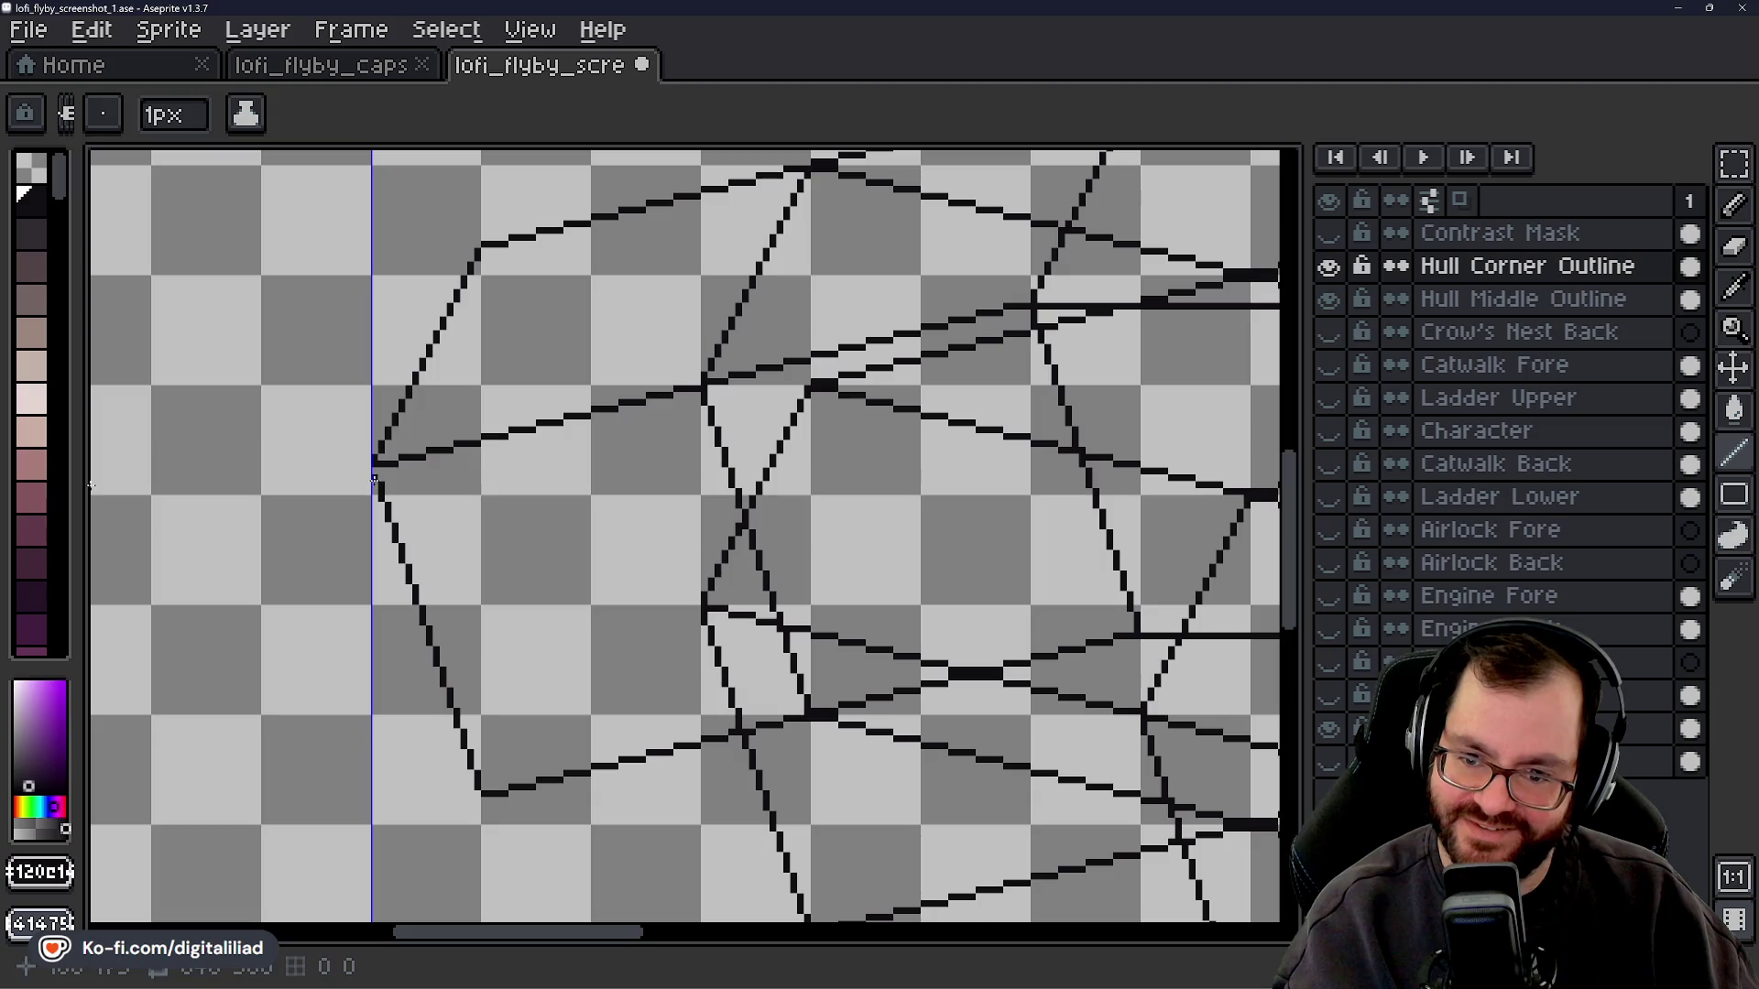
key(v)
key(b)
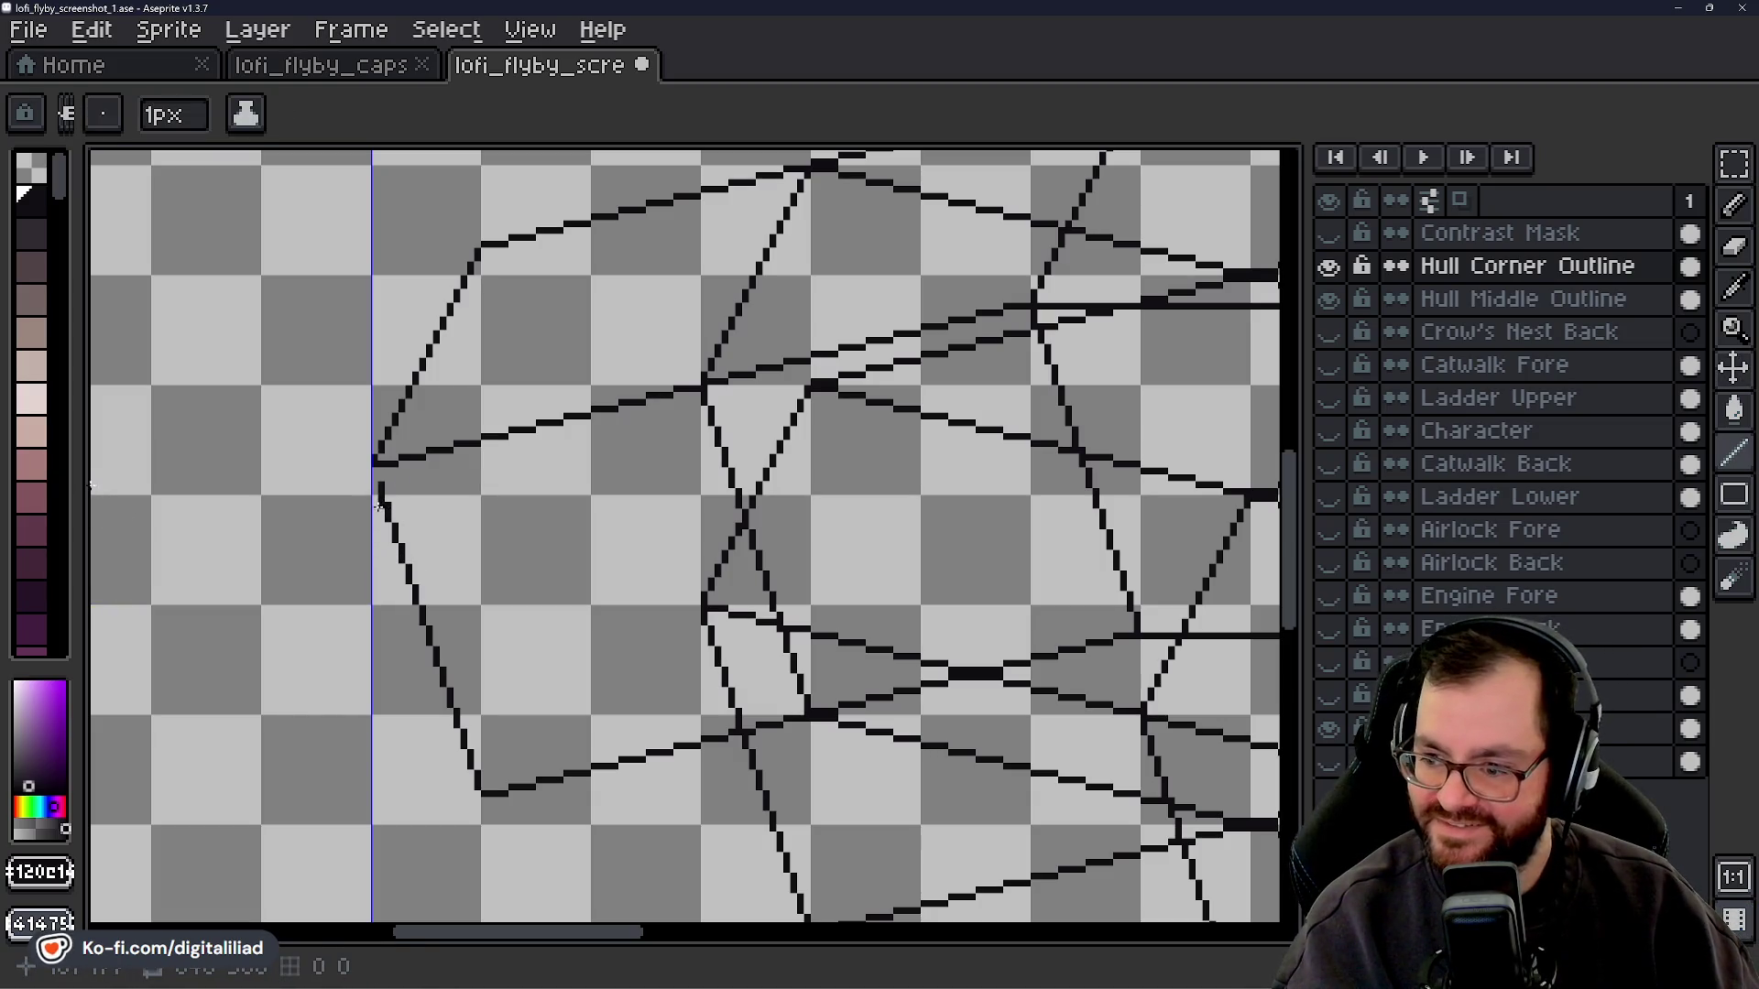
drag(374, 478, 370, 491)
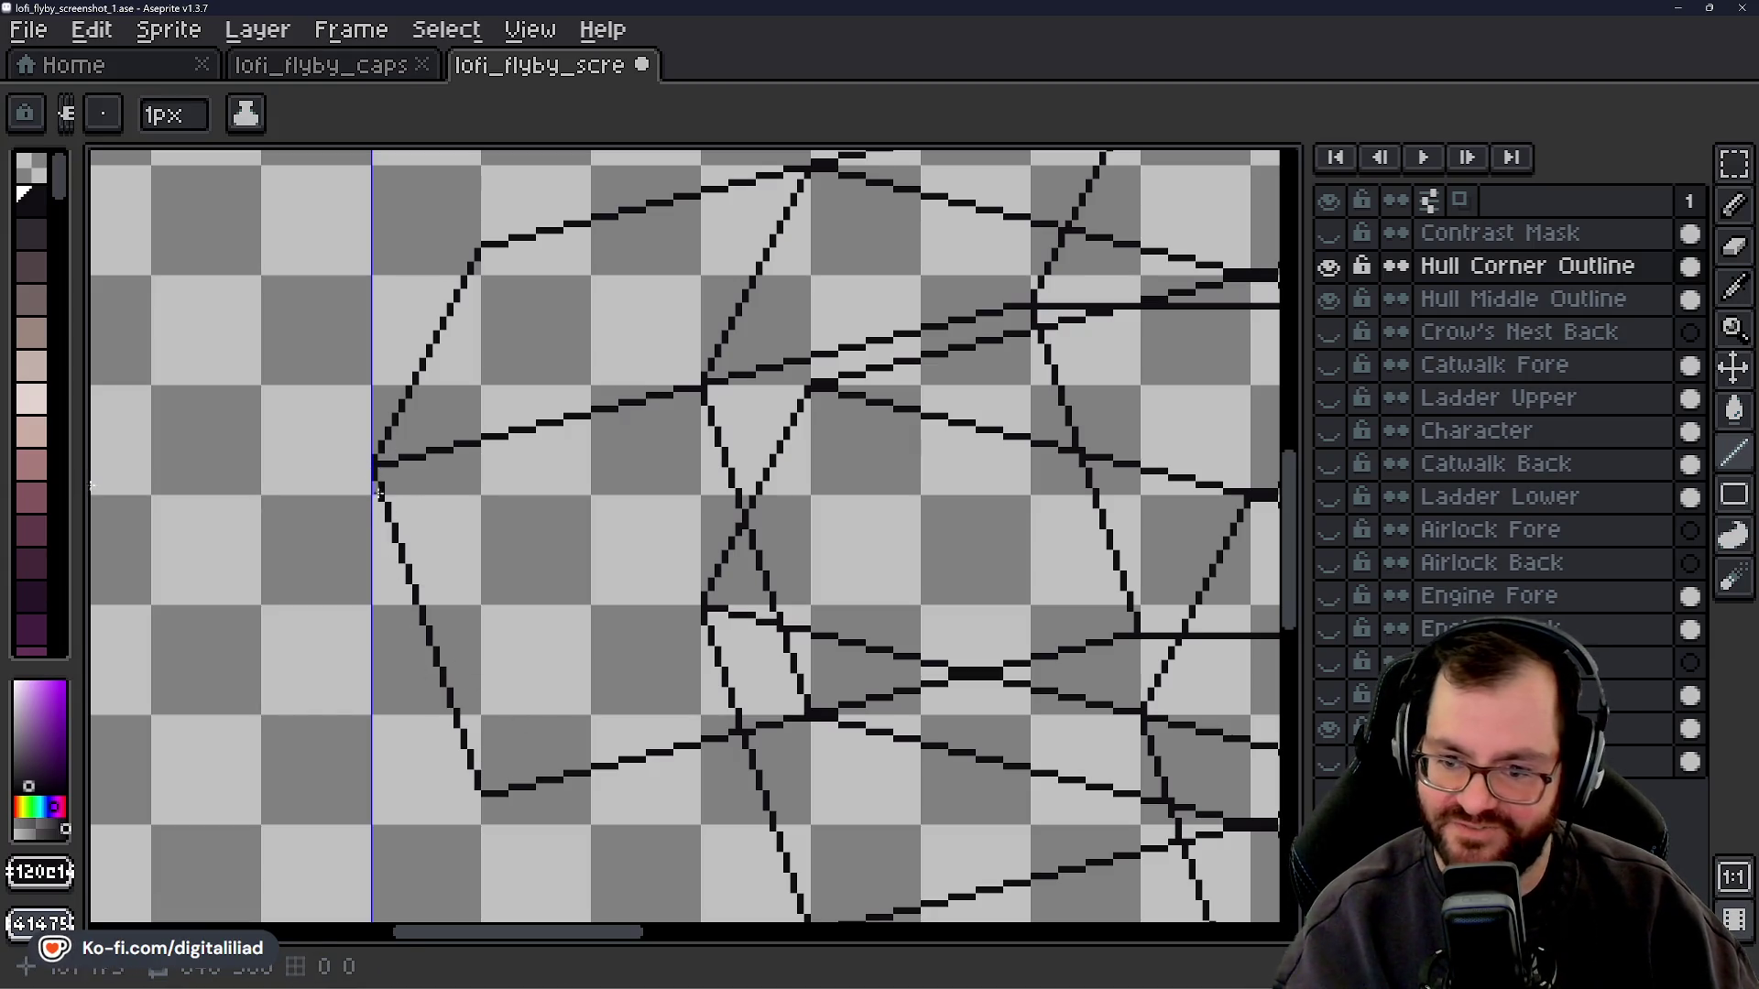
- Draw a second lower hull line stretching left toward the diagonal edge
mouse_move(617, 932)
mouse_down()
mouse_move(652, 933)
mouse_move(625, 933)
mouse_up()
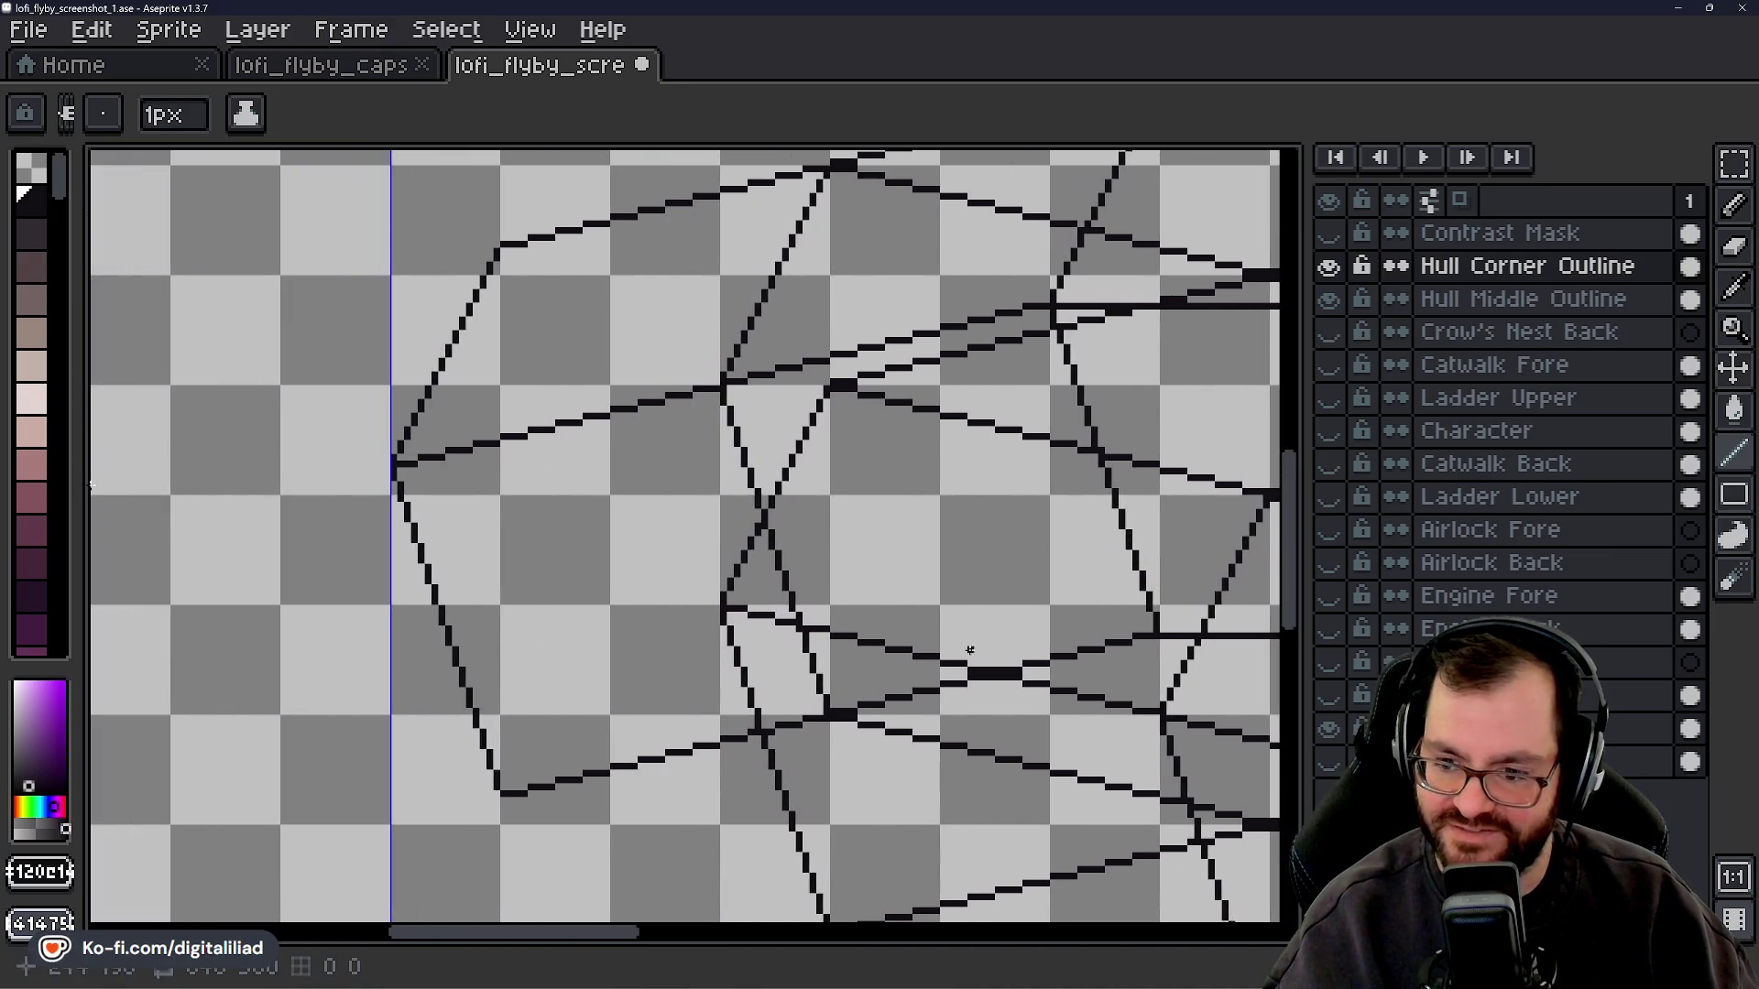
drag(1306, 600, 1306, 641)
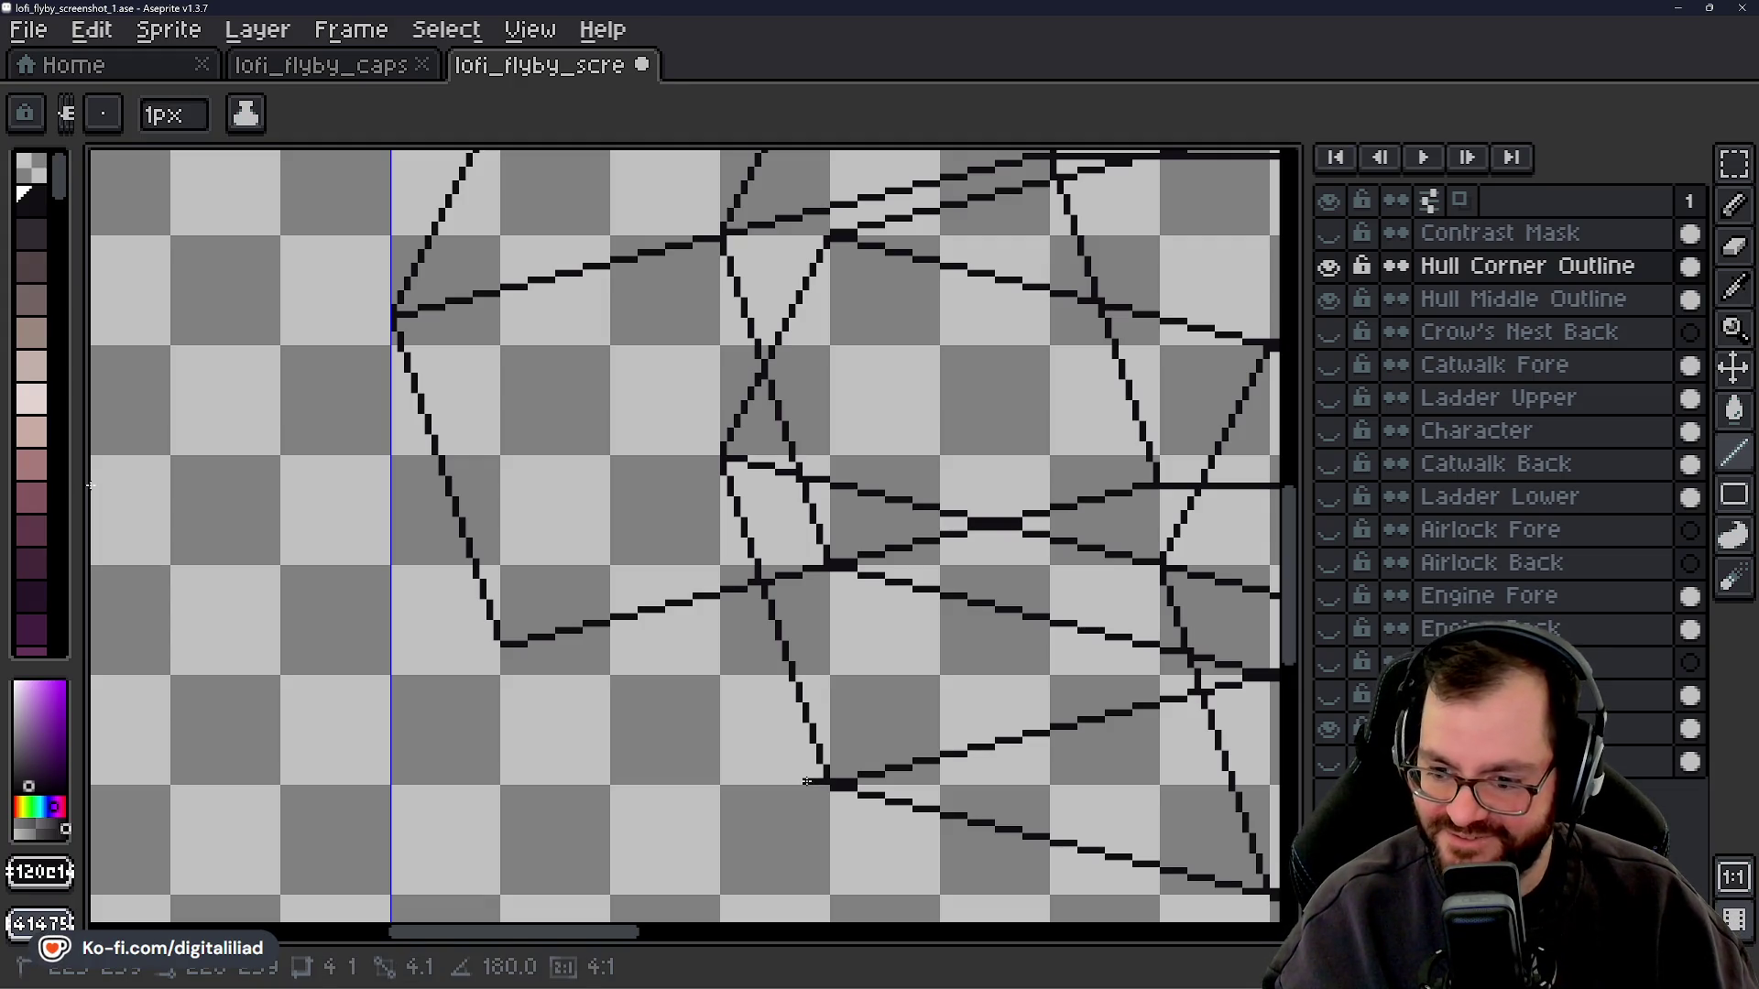
drag(797, 774, 673, 743)
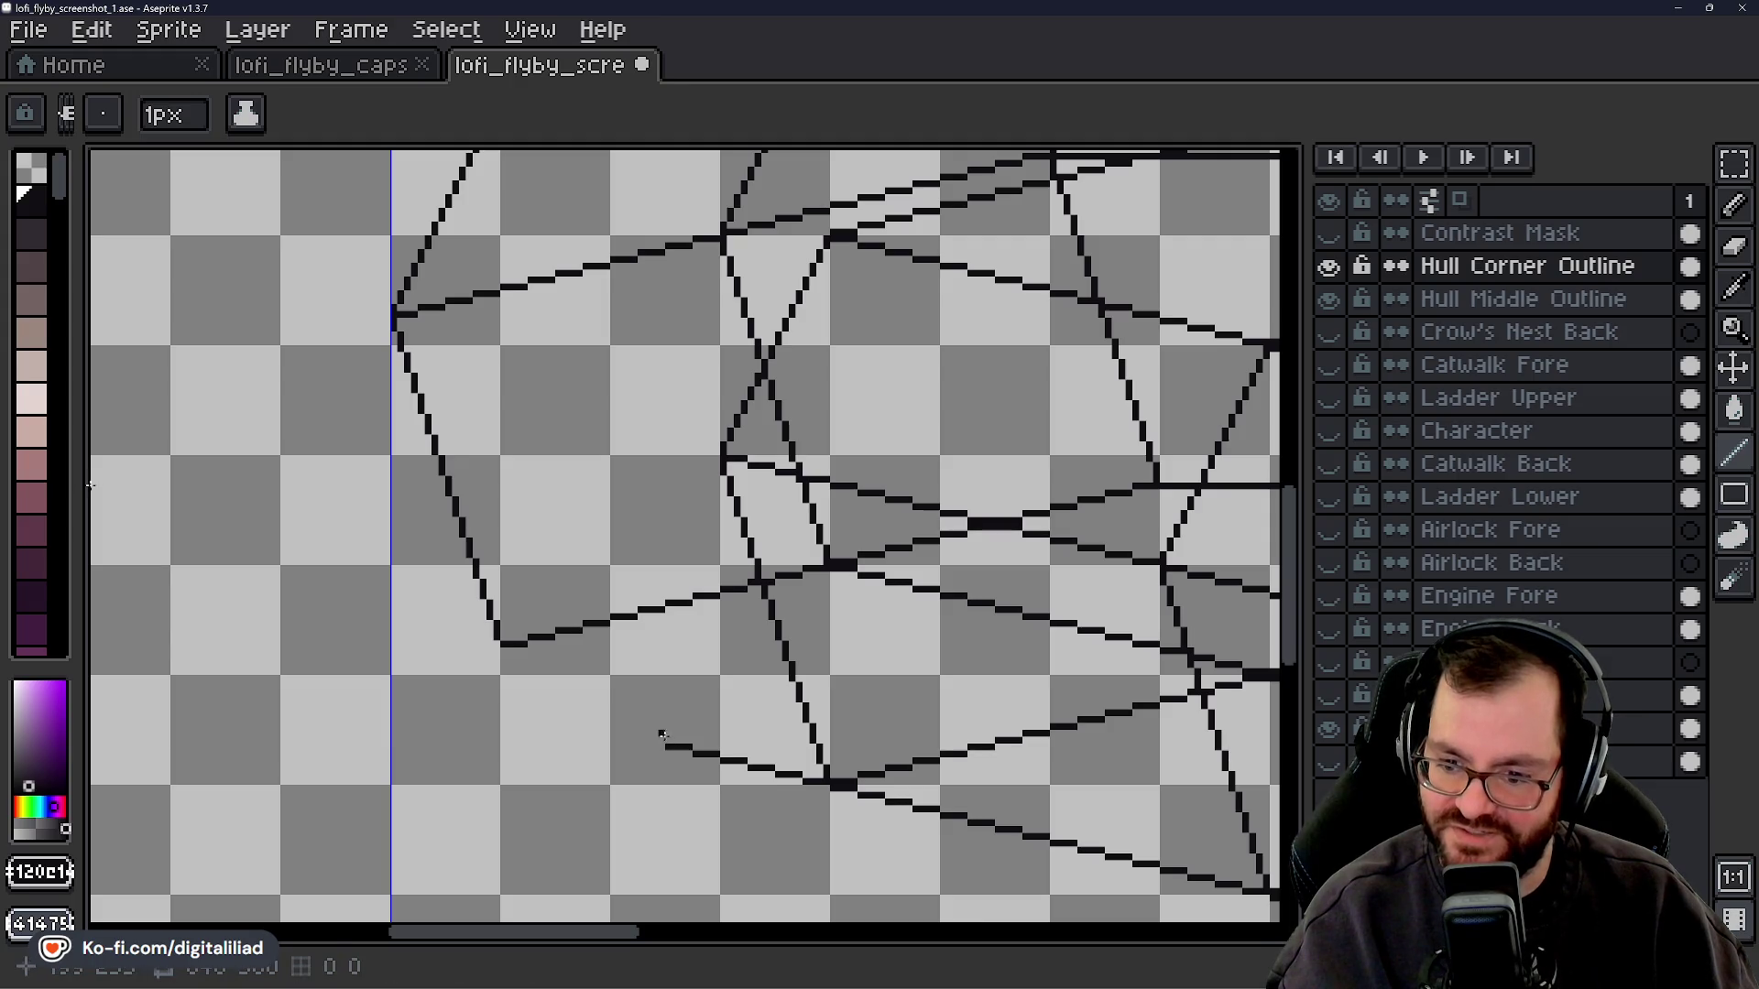
drag(669, 745, 527, 707)
key(Escape)
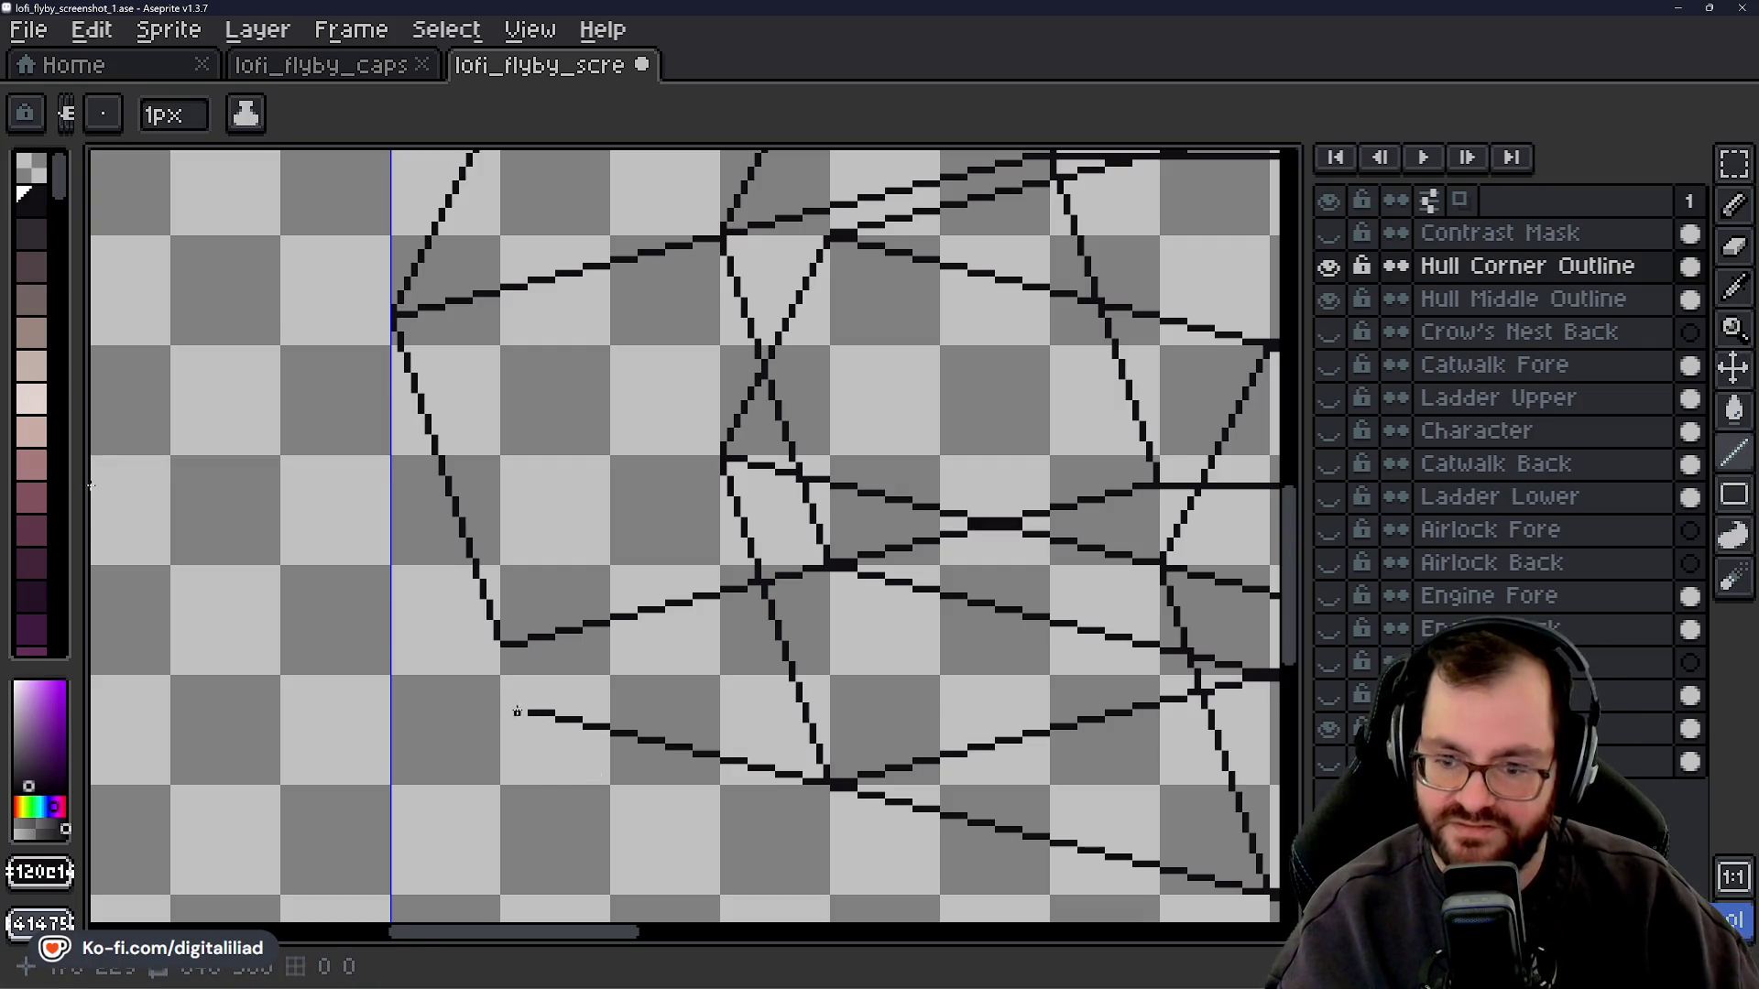
drag(518, 712, 487, 689)
key(ctrl+z)
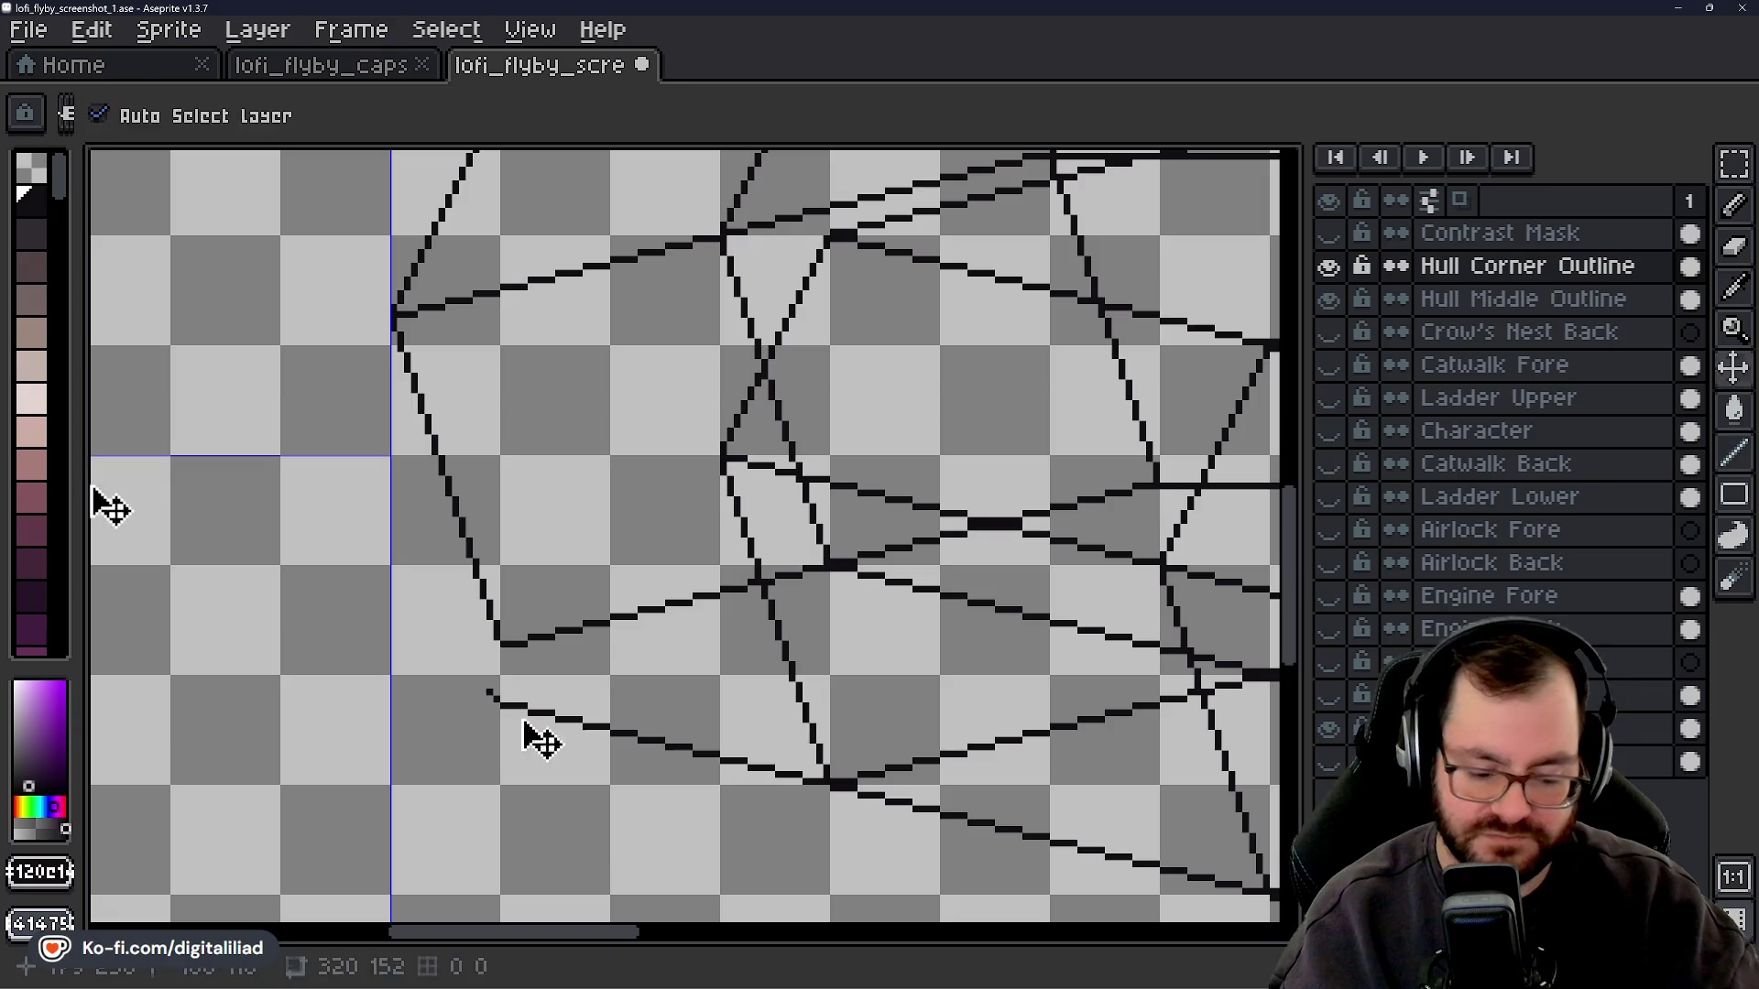
- Replace the stray segment with a straight join from the lower line's end up to the facet above
drag(495, 692, 442, 588)
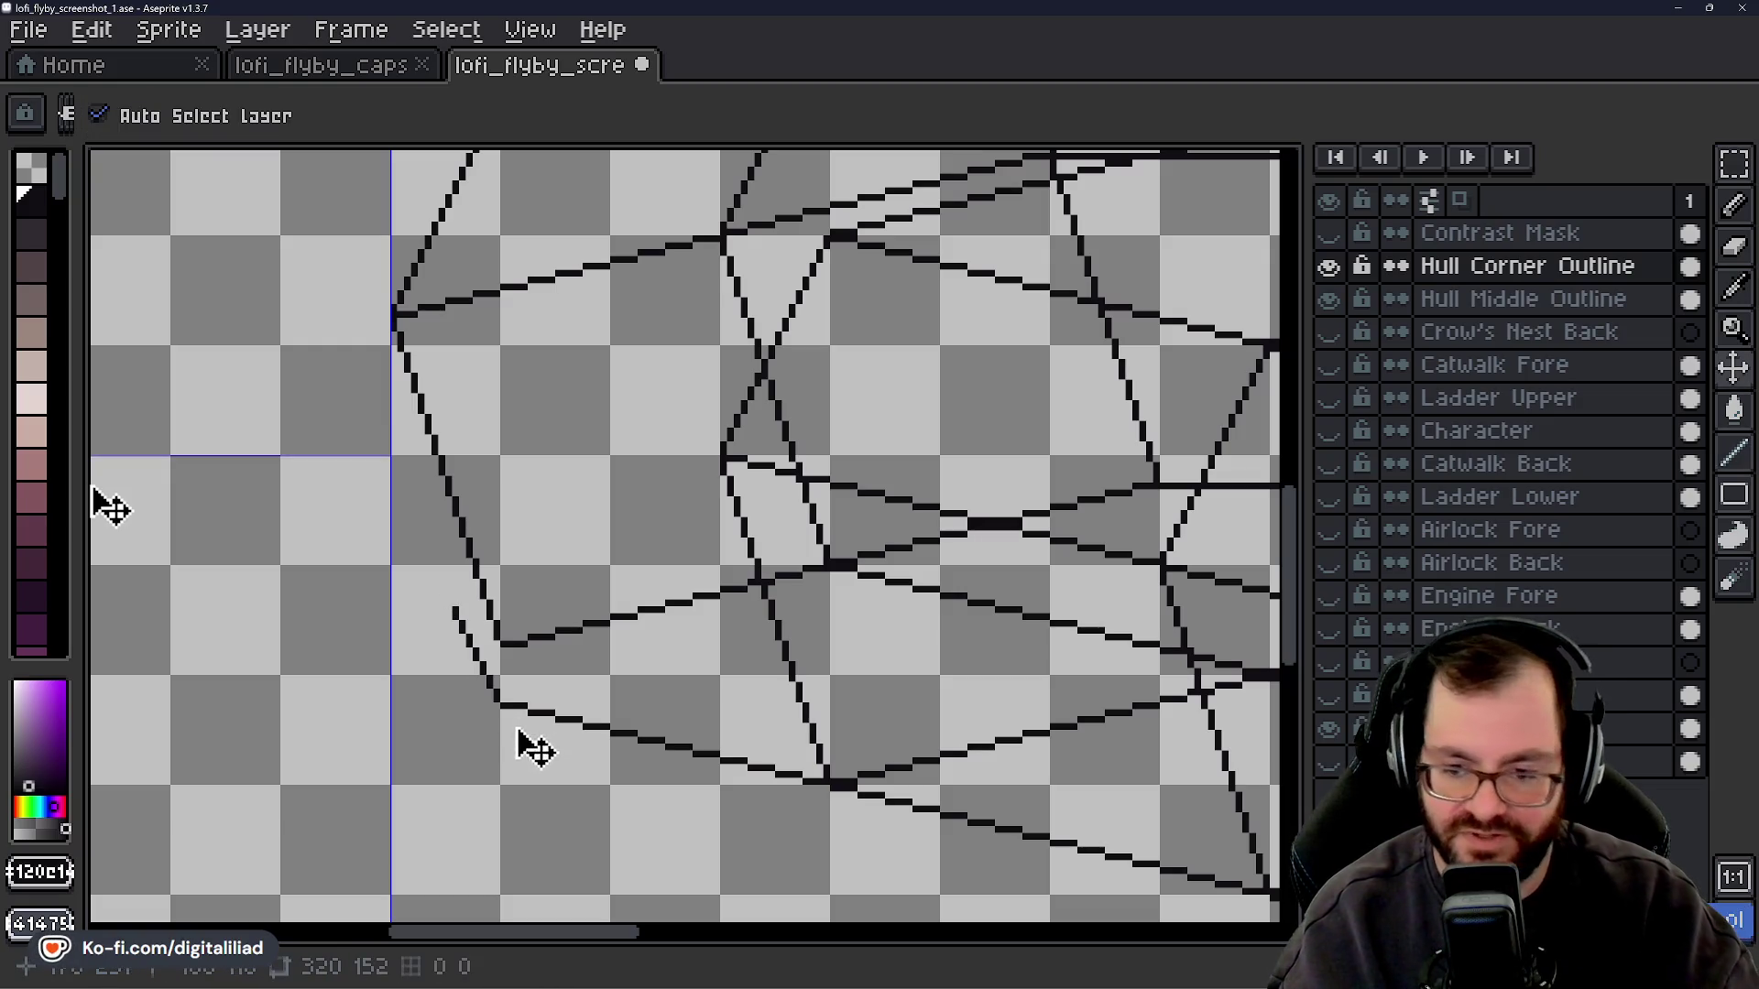
key(ctrl+z)
key(ctrl+z)
key(ctrl+z)
key(ctrl+z)
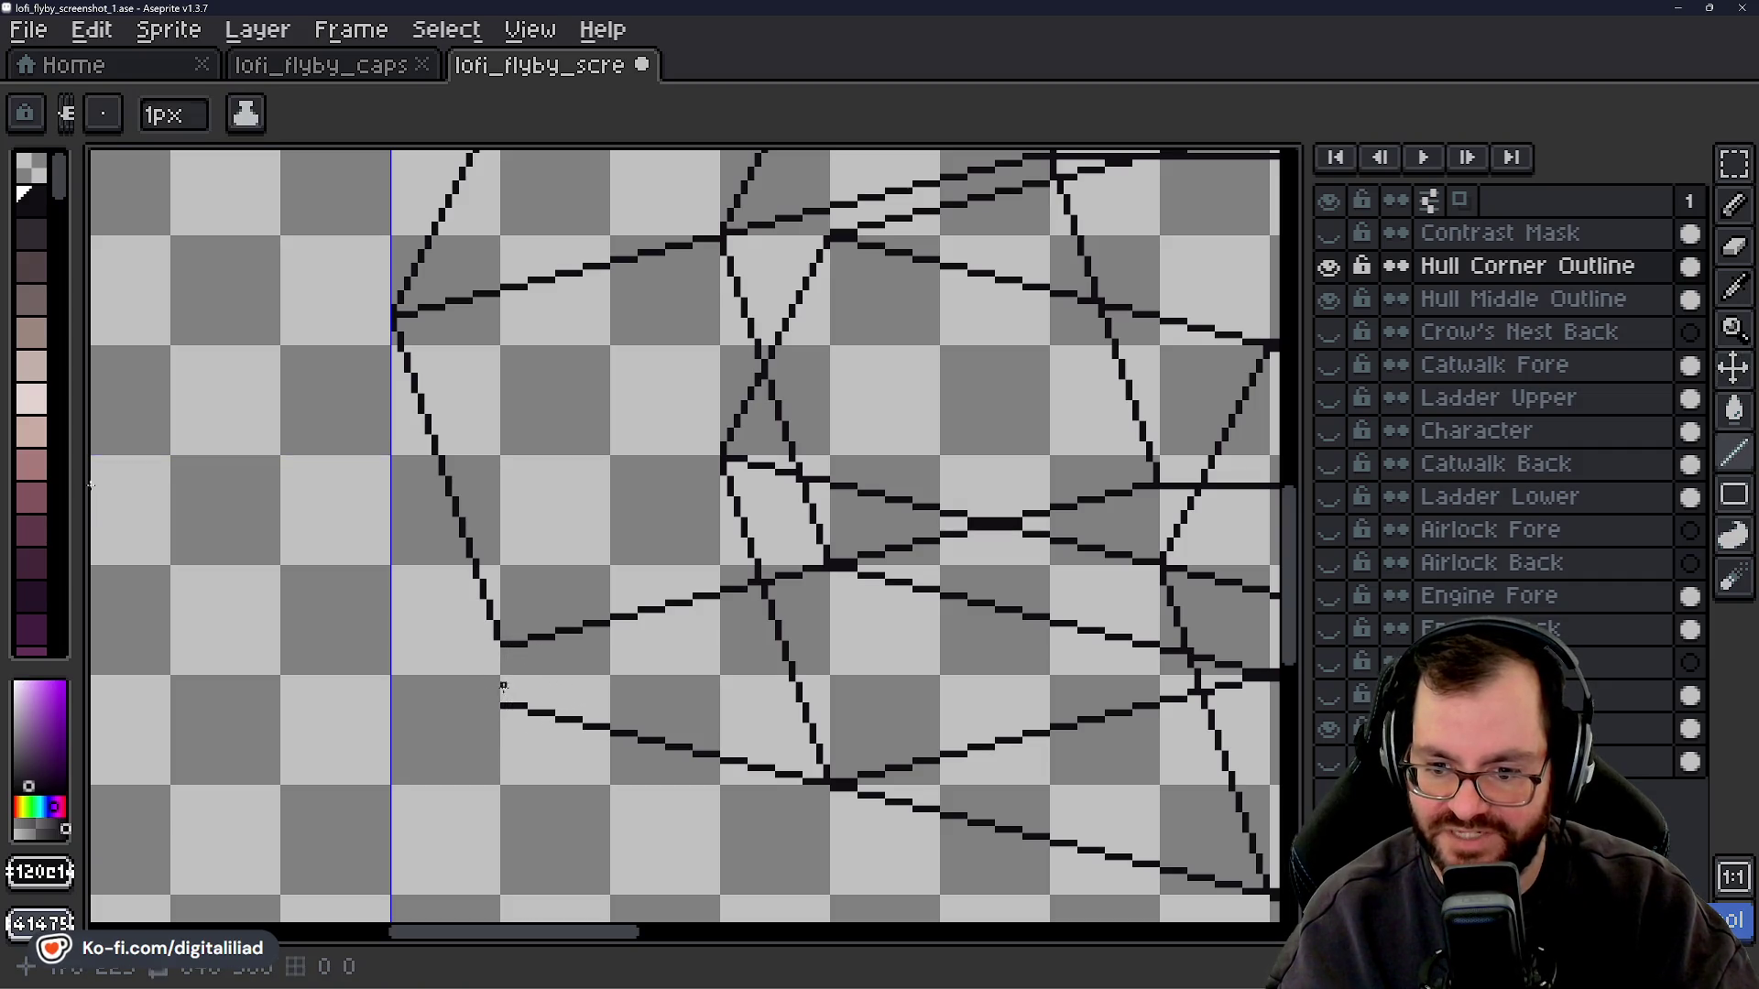
key(shift)
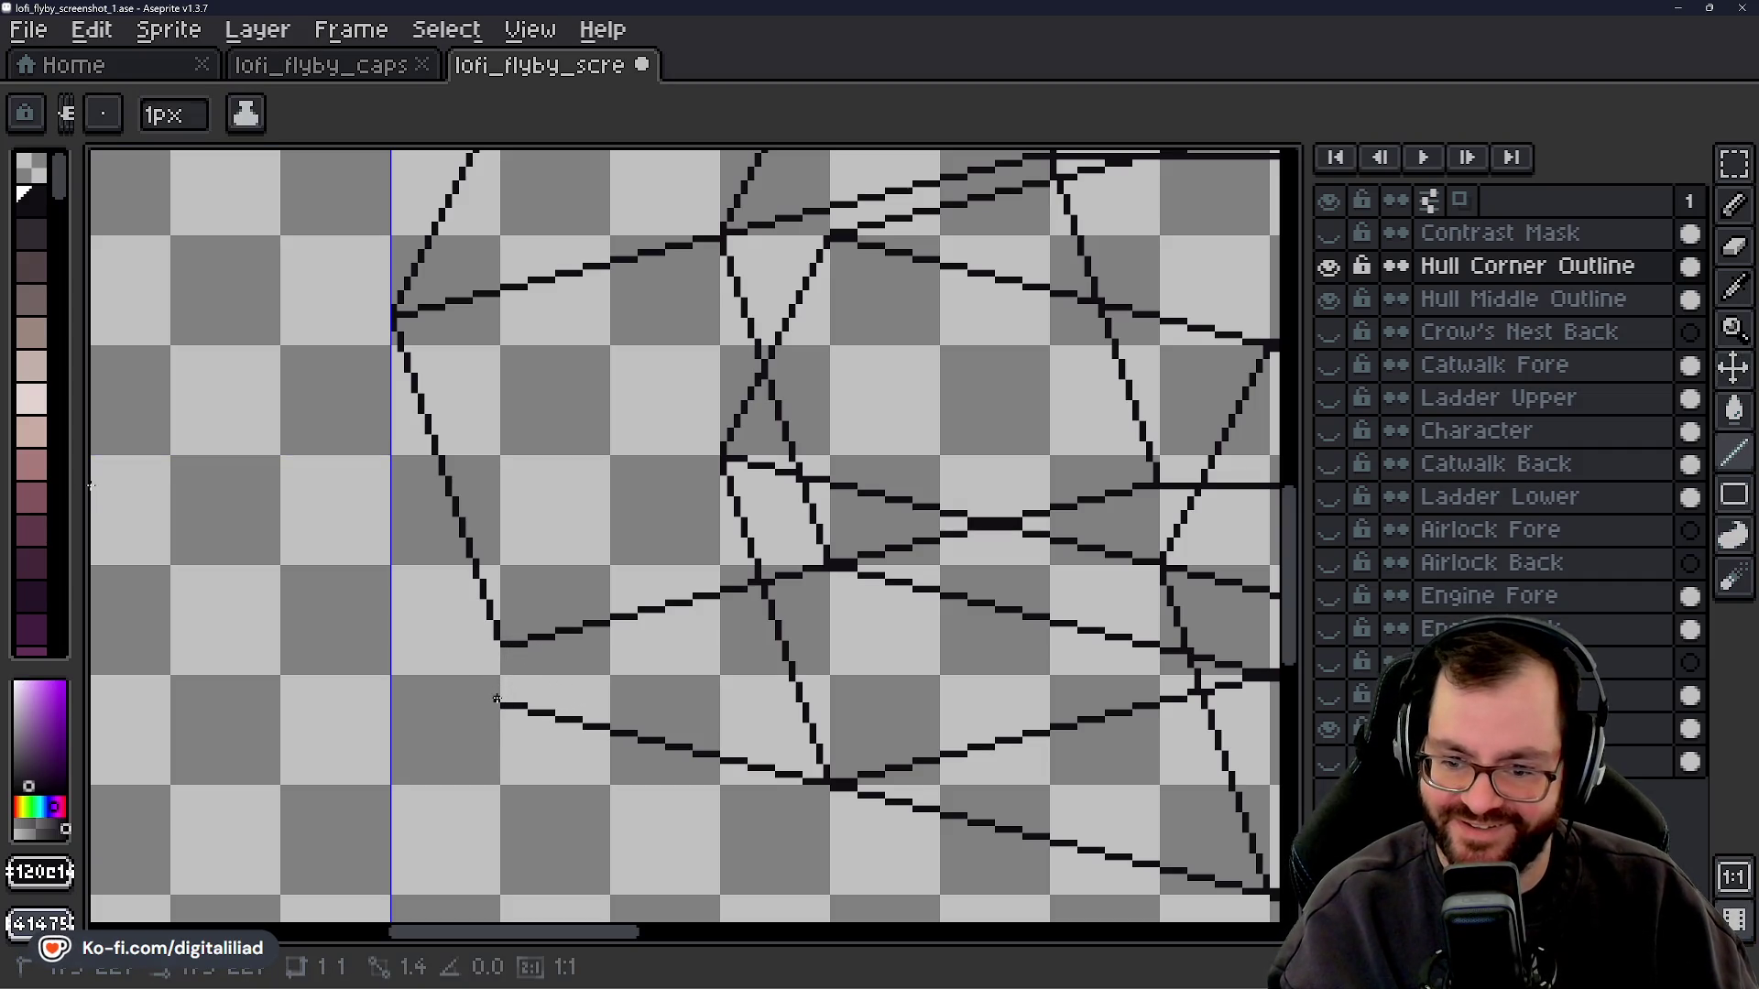
shift+click(485, 669)
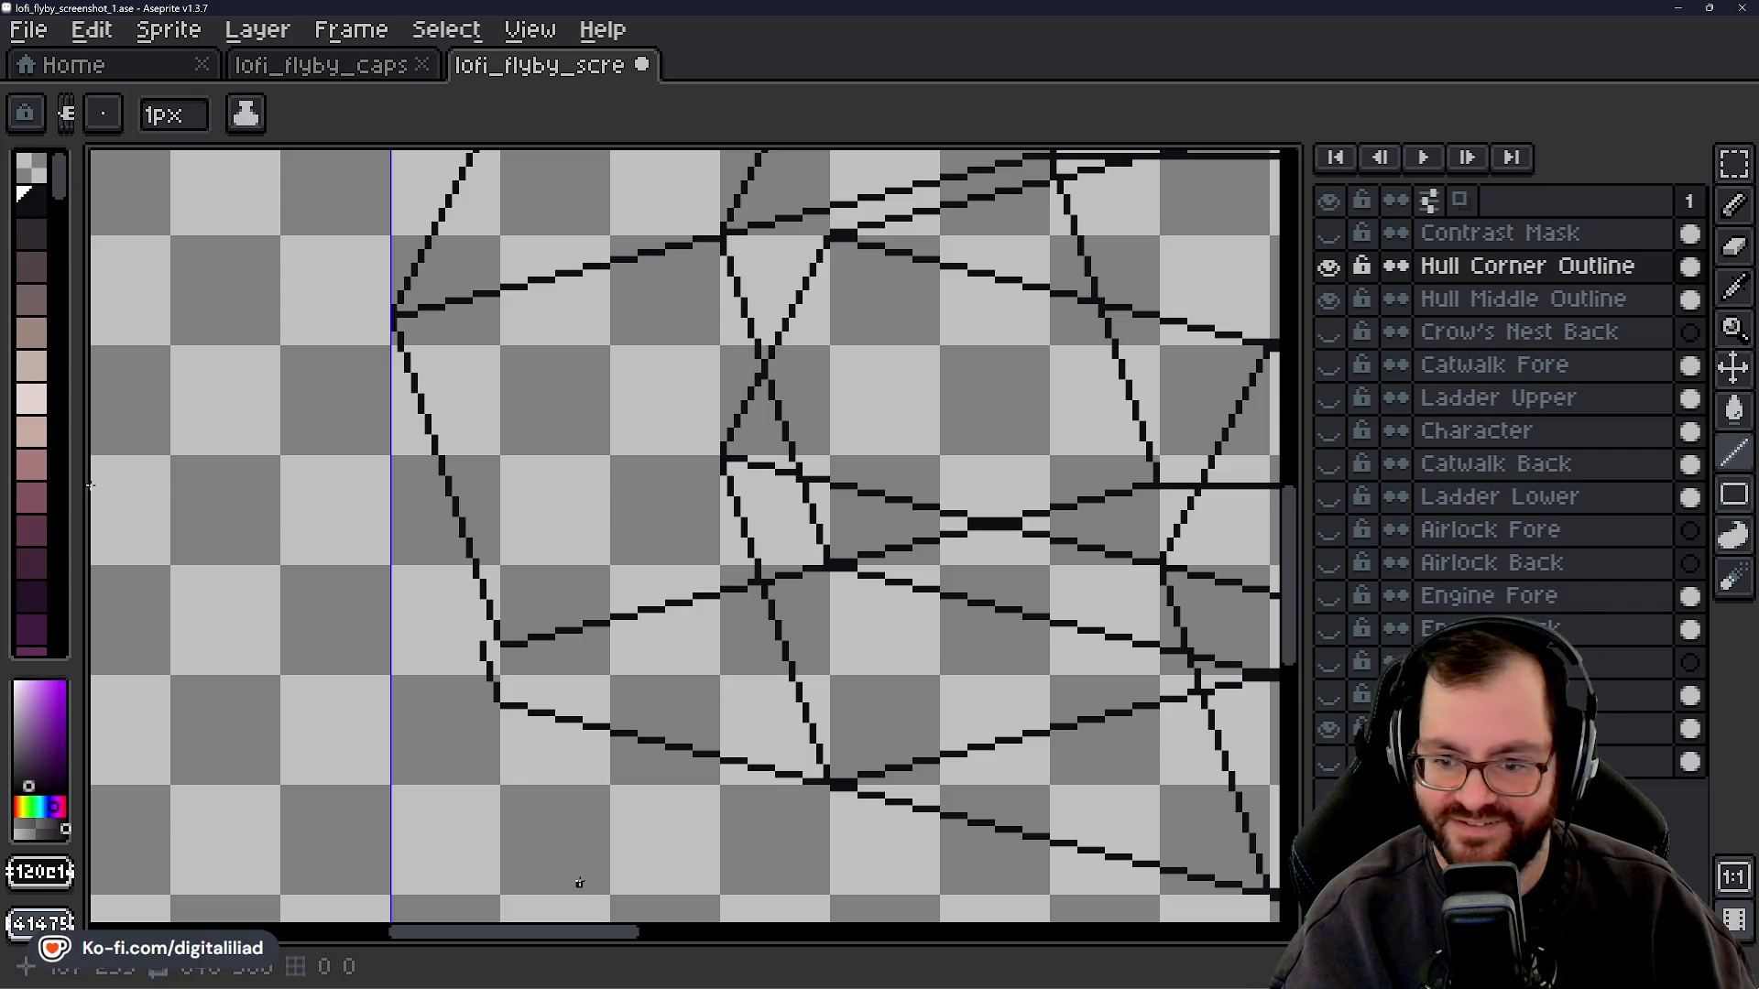
mouse_move(589, 934)
mouse_down()
mouse_move(924, 936)
mouse_move(603, 938)
mouse_move(901, 973)
mouse_move(593, 971)
mouse_up()
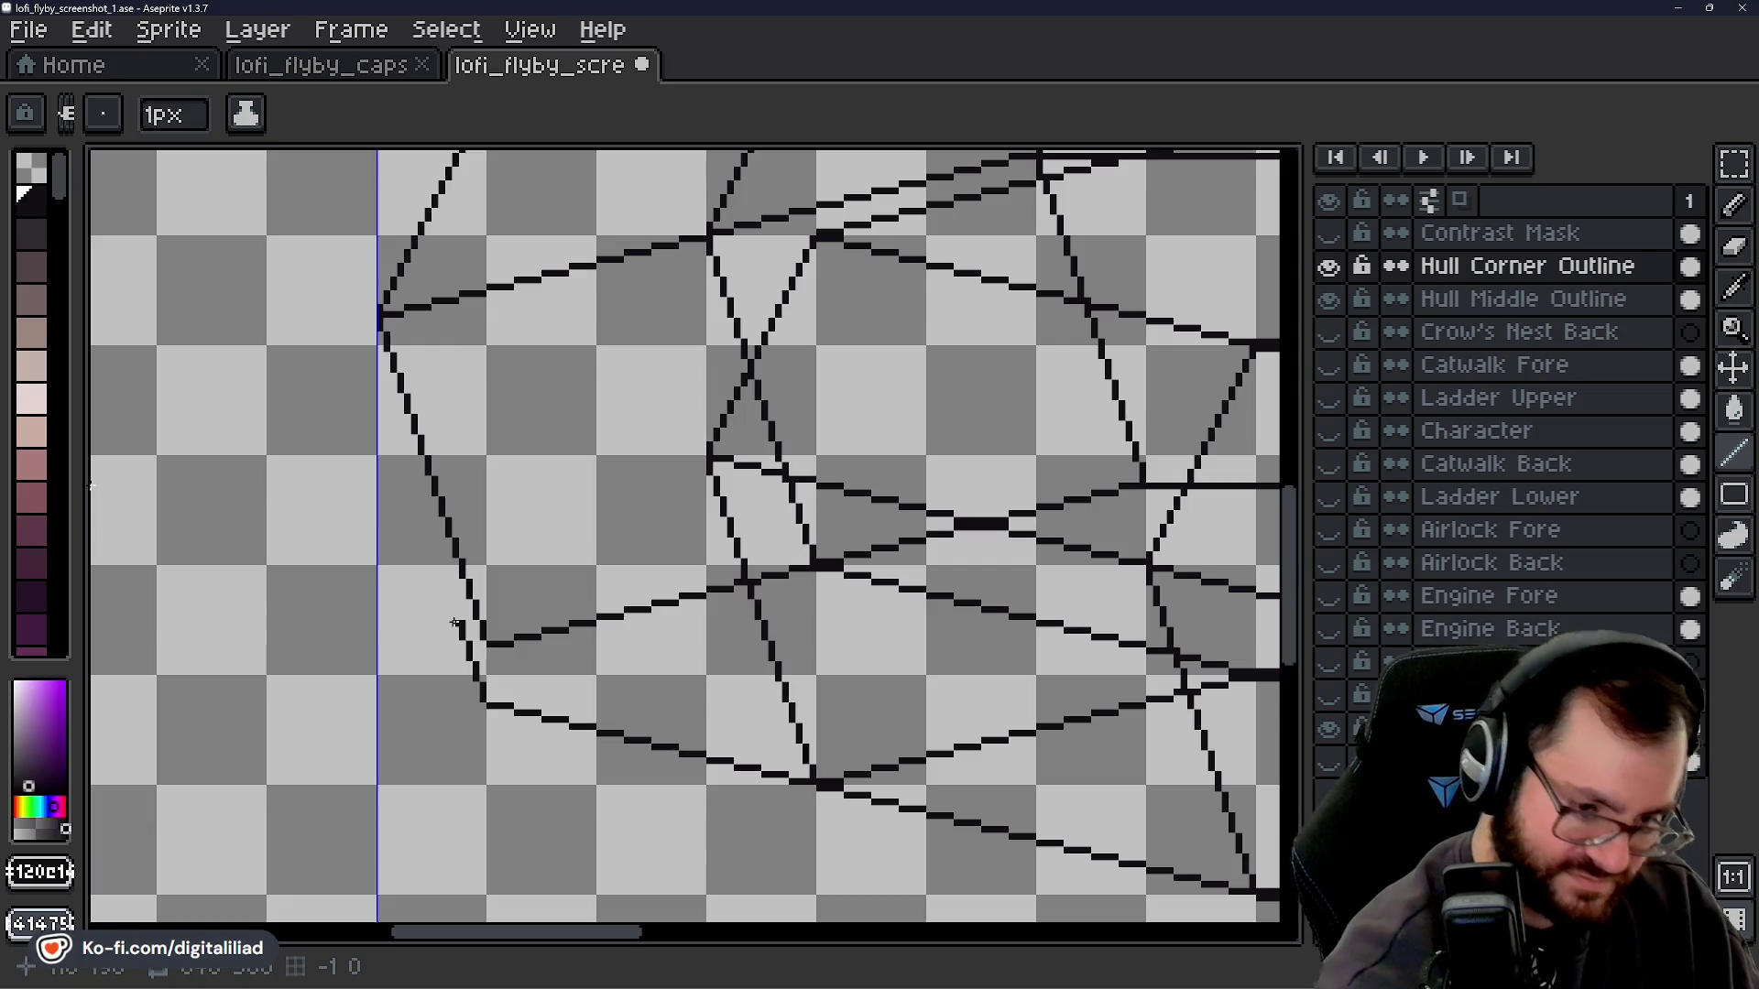
- Pencil a parallel inner edge up along the left diagonal toward the corner
drag(460, 623, 463, 640)
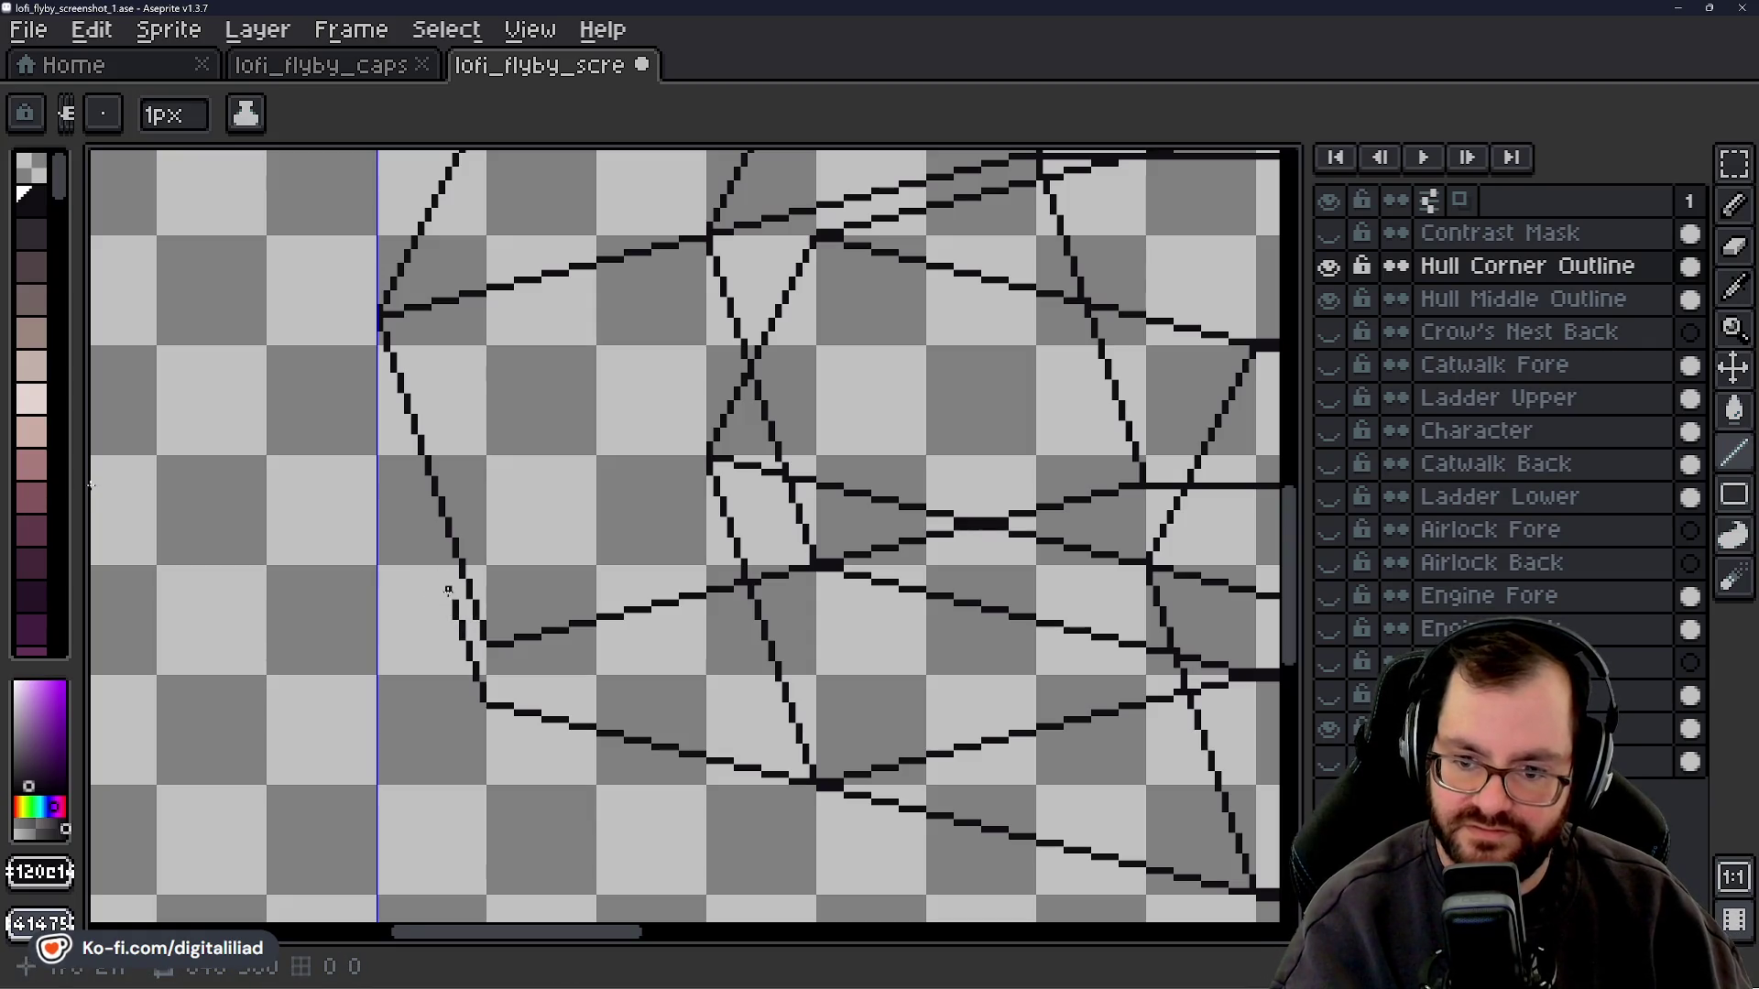
drag(435, 574, 396, 444)
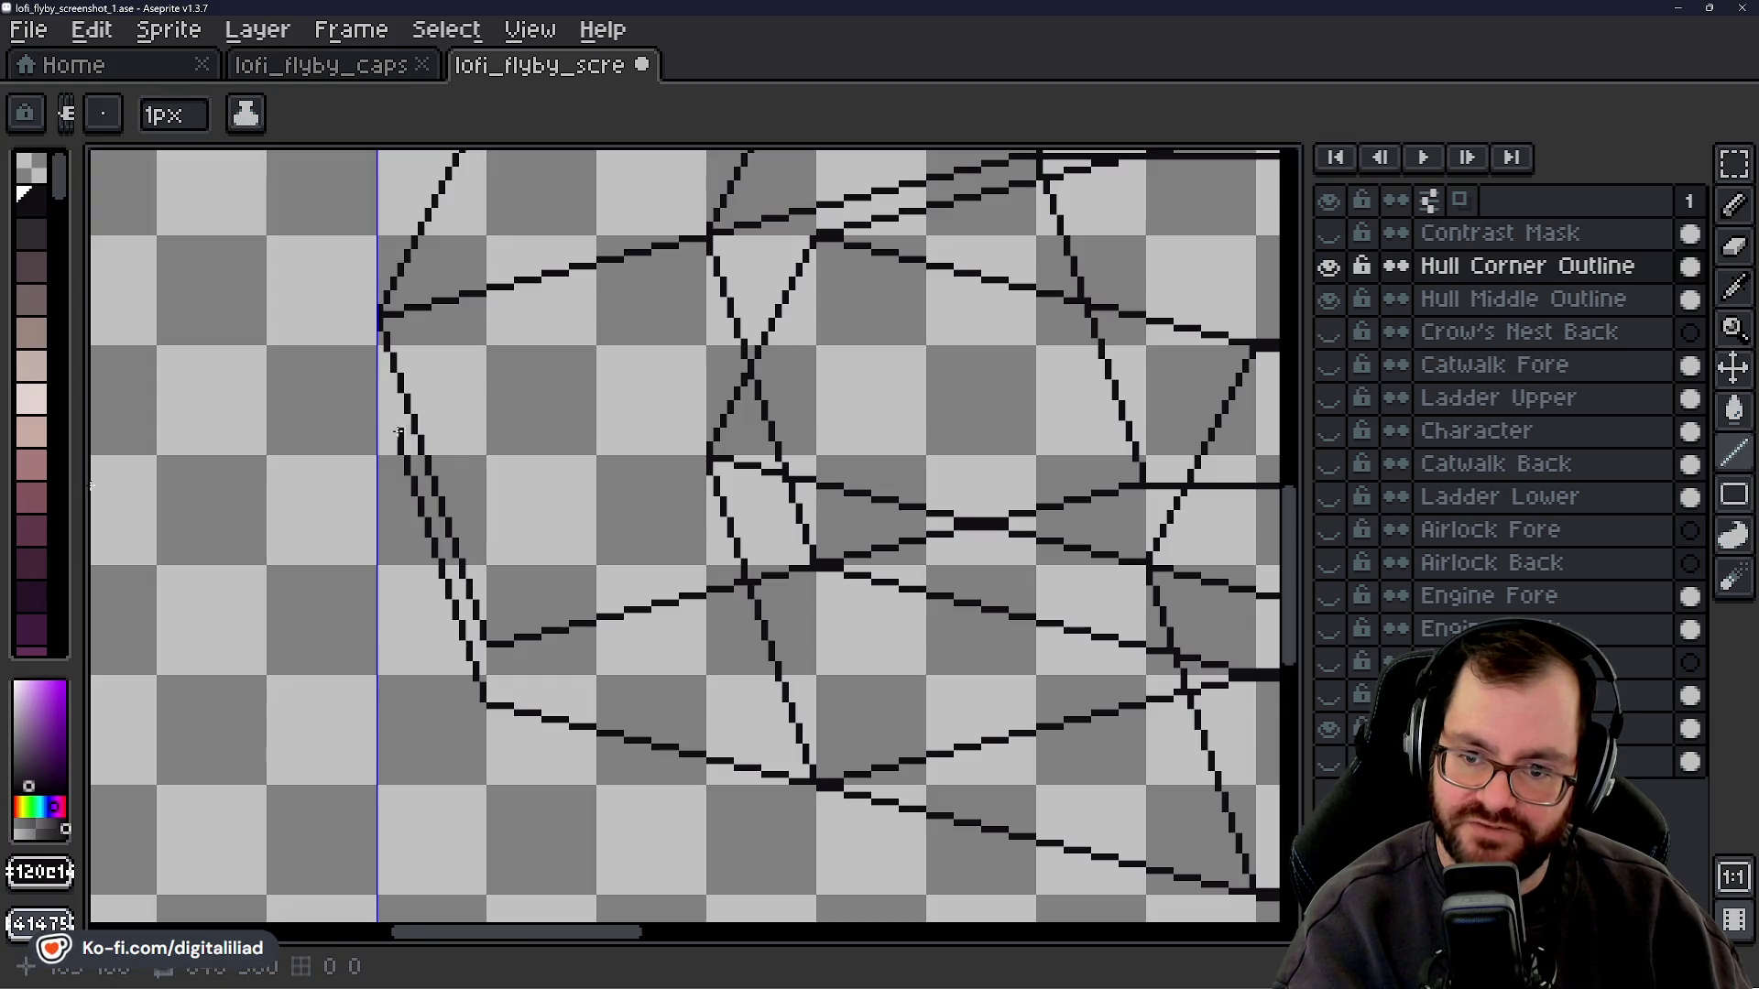
drag(393, 431, 380, 363)
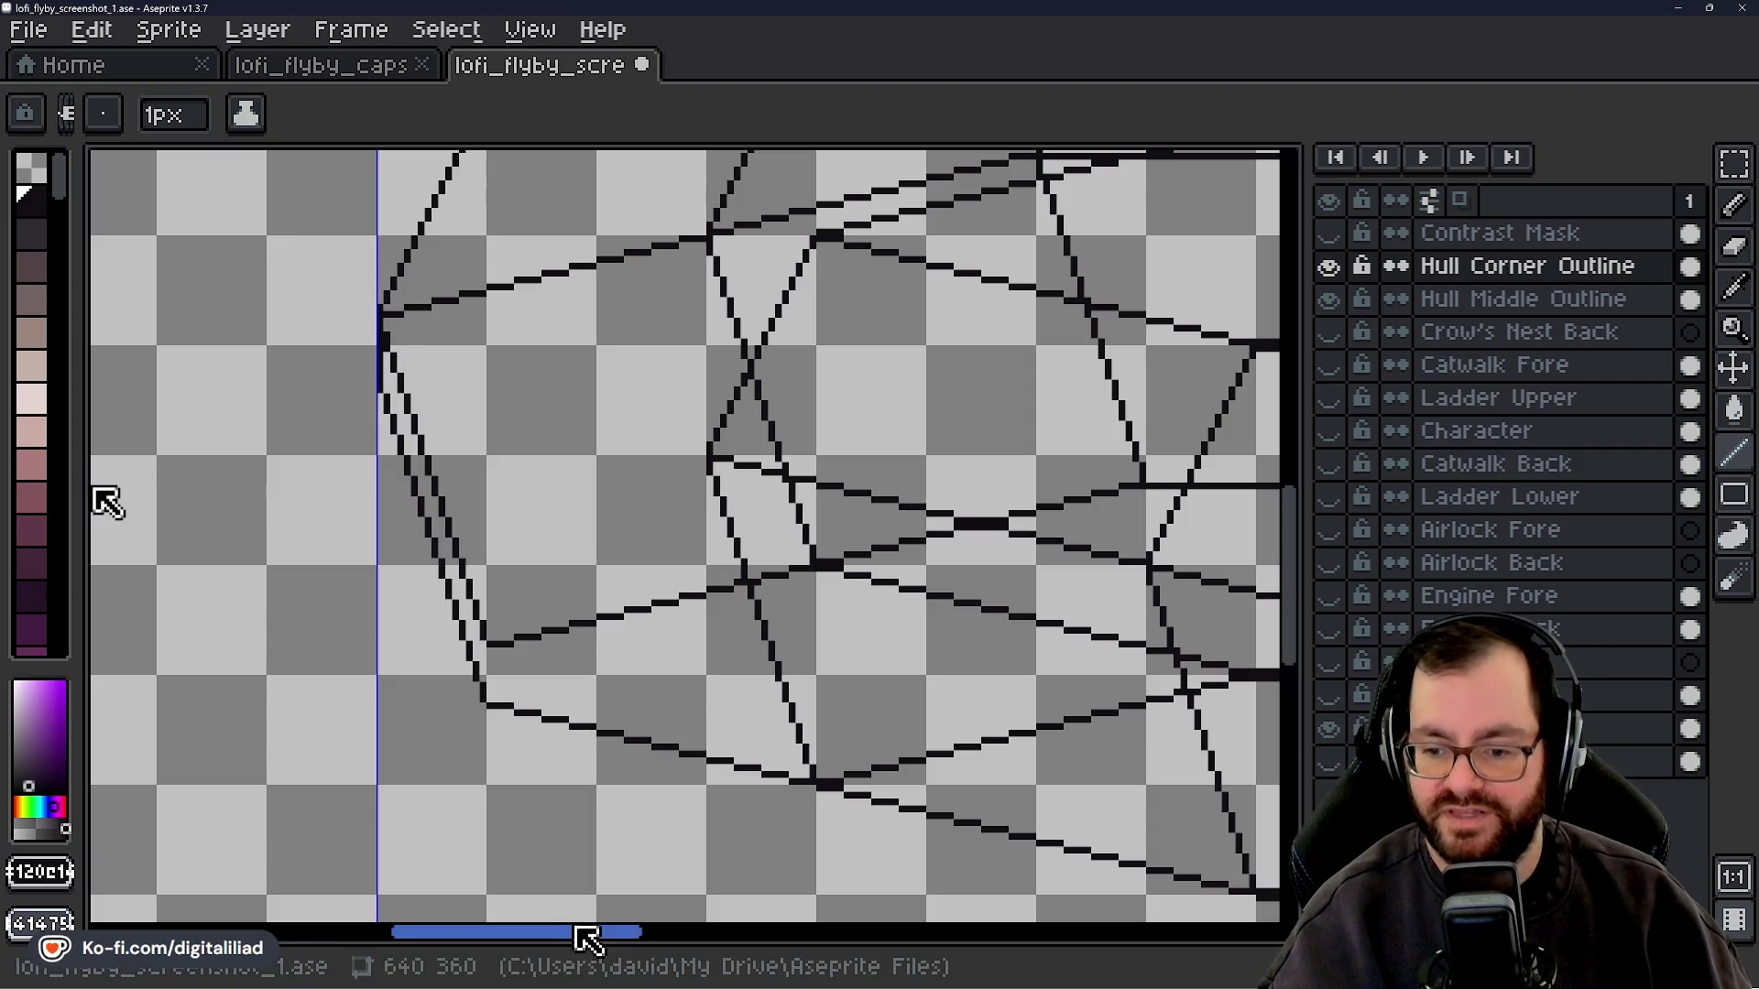
drag(589, 933, 609, 933)
drag(1287, 595, 1287, 529)
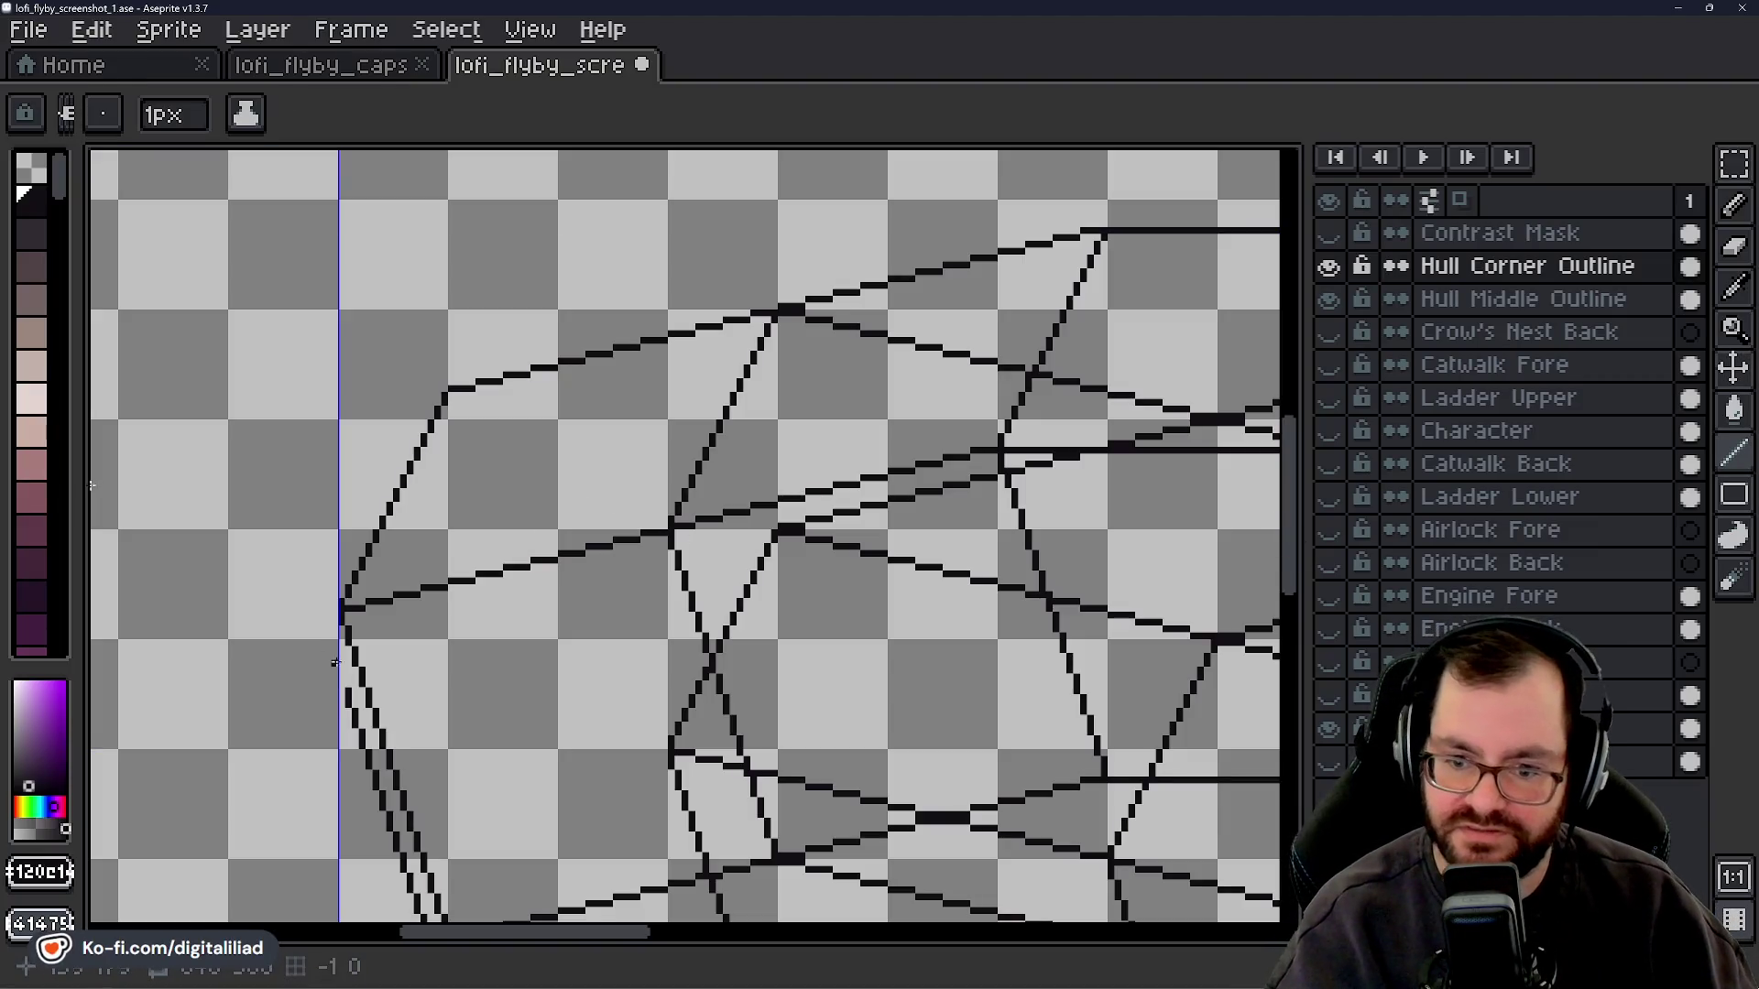
- Touch up the edge below the left corner and start a line leftward from the middle junction
drag(341, 675, 341, 681)
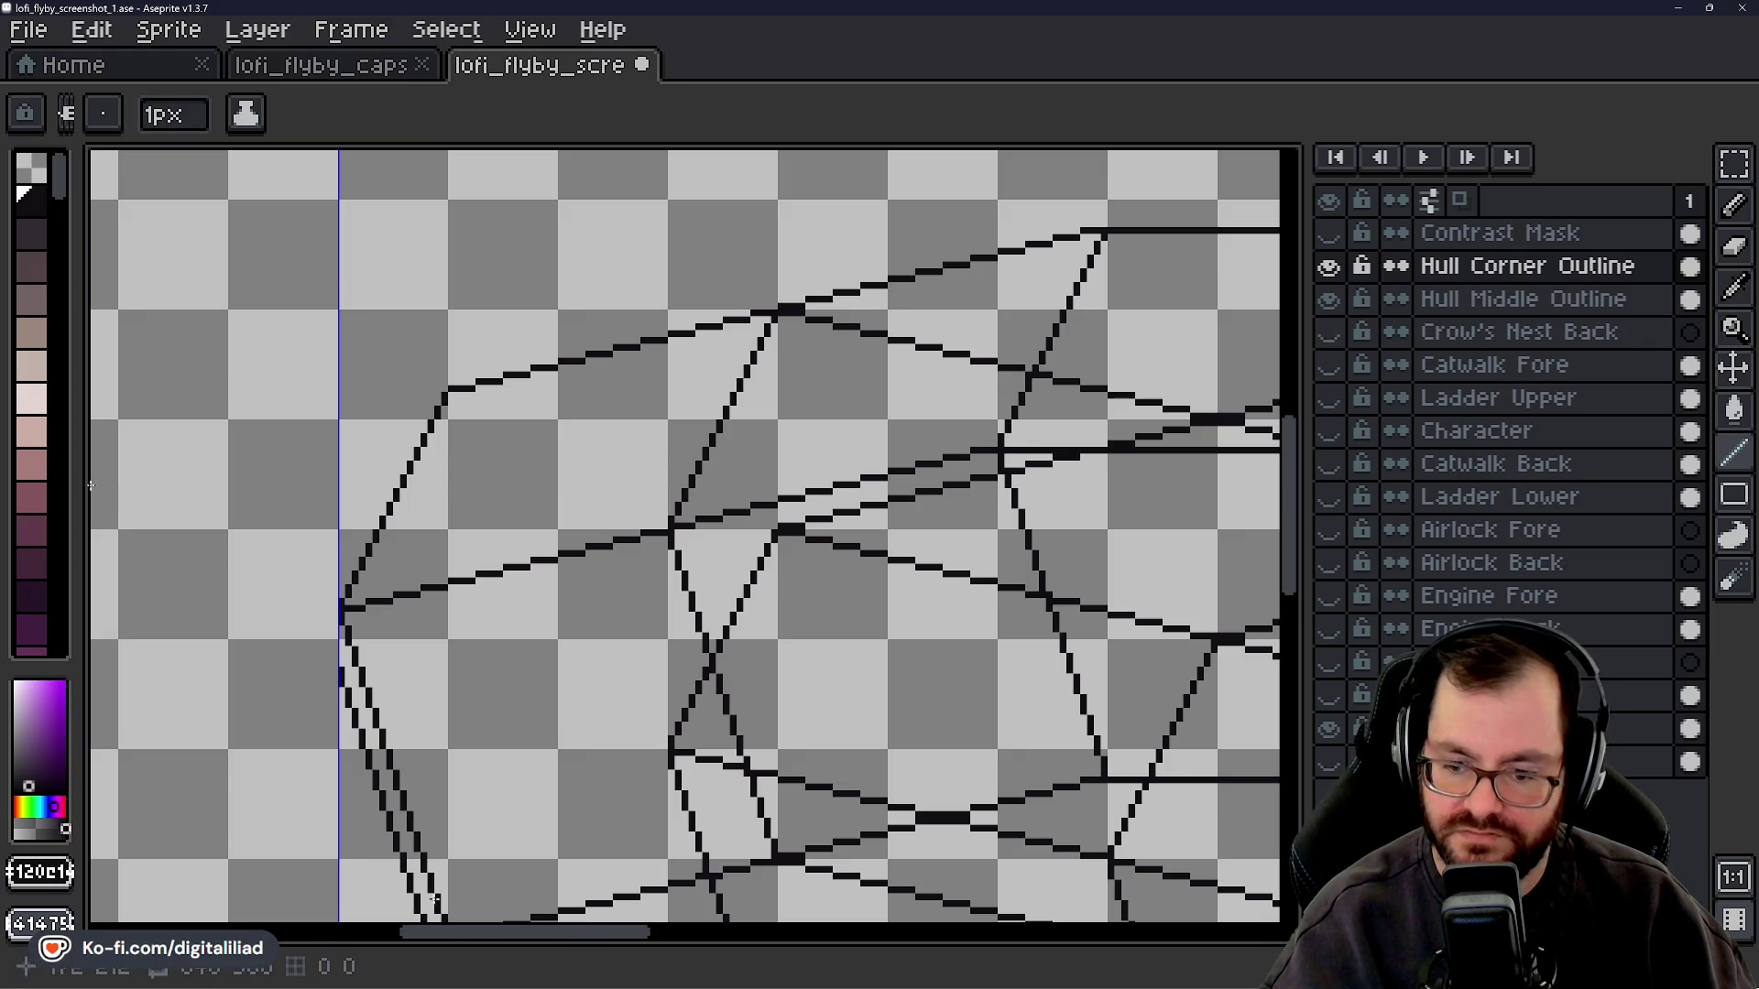
drag(466, 933, 484, 933)
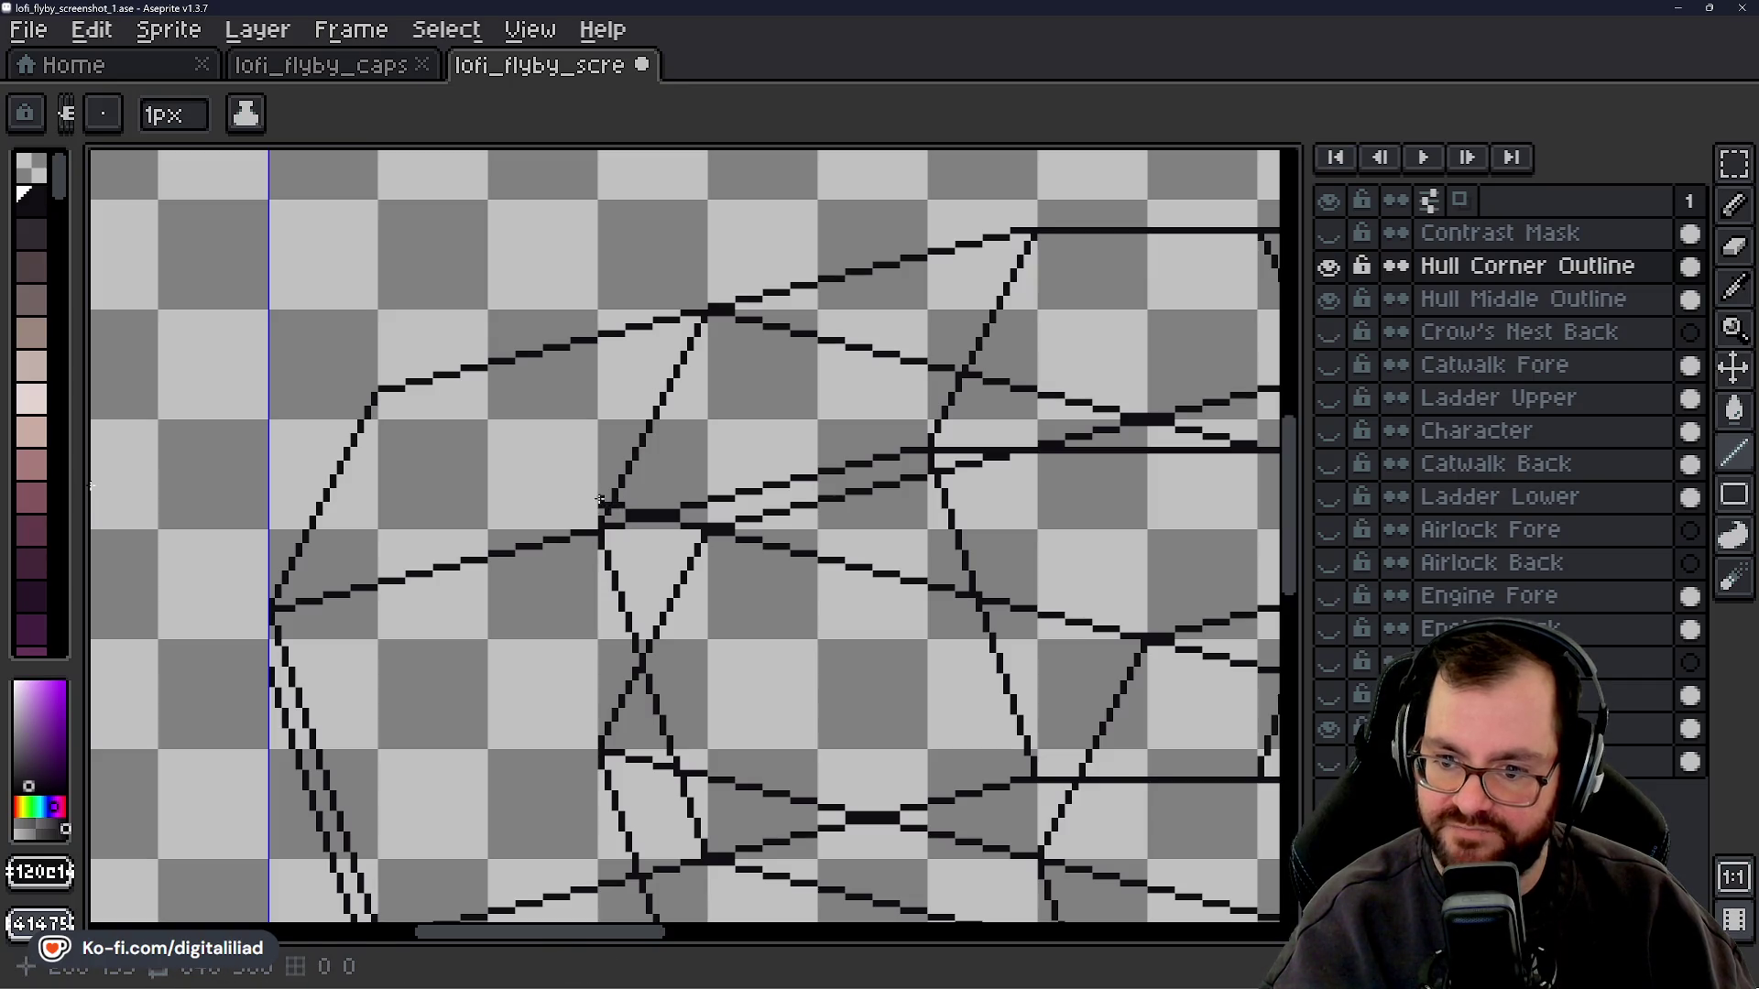
drag(591, 500, 569, 495)
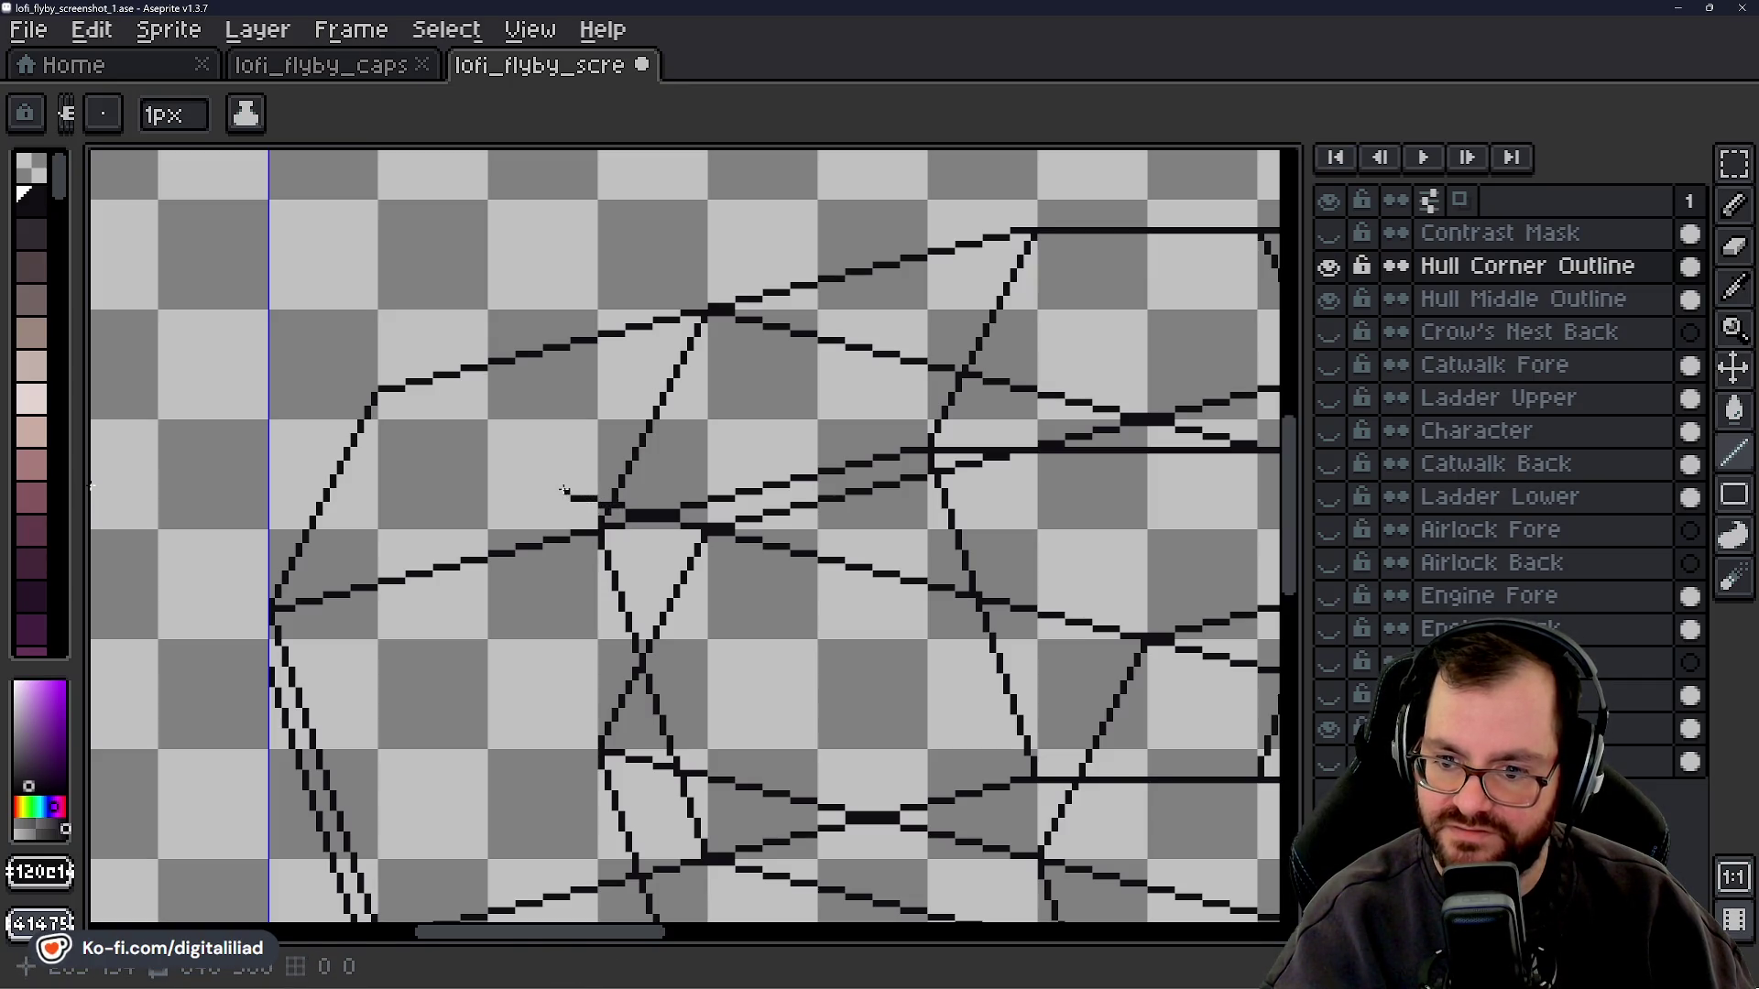
shift+click(562, 492)
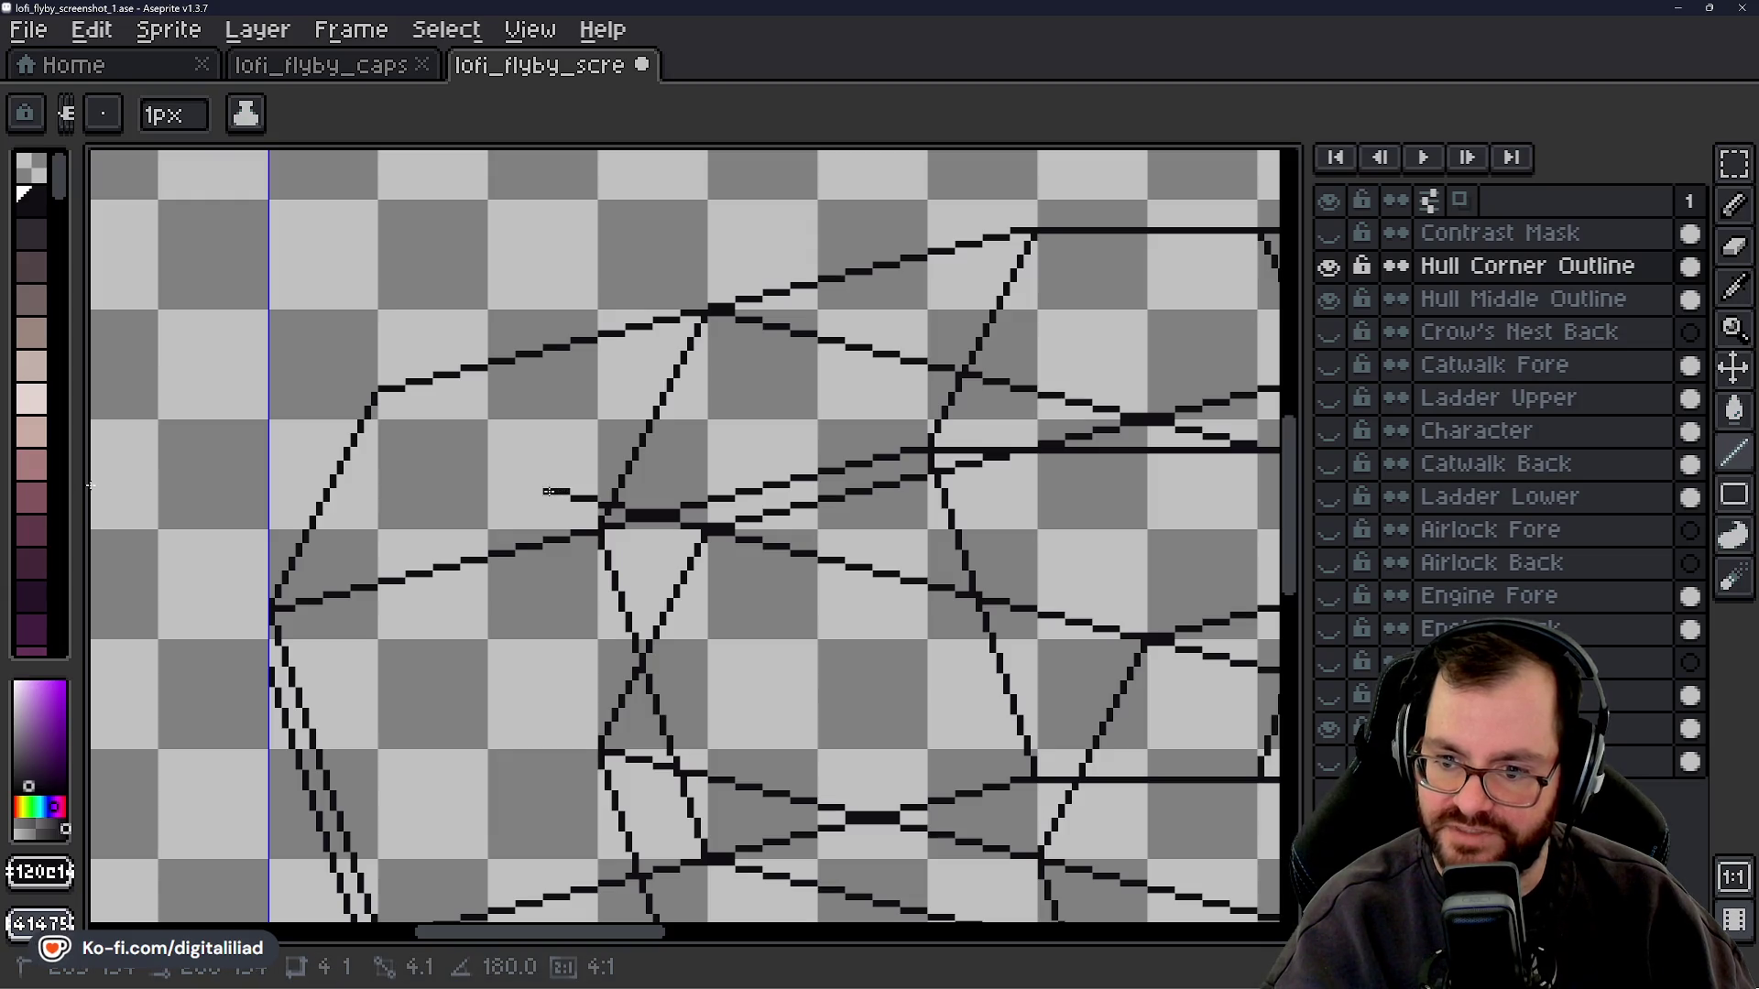
drag(548, 492, 547, 492)
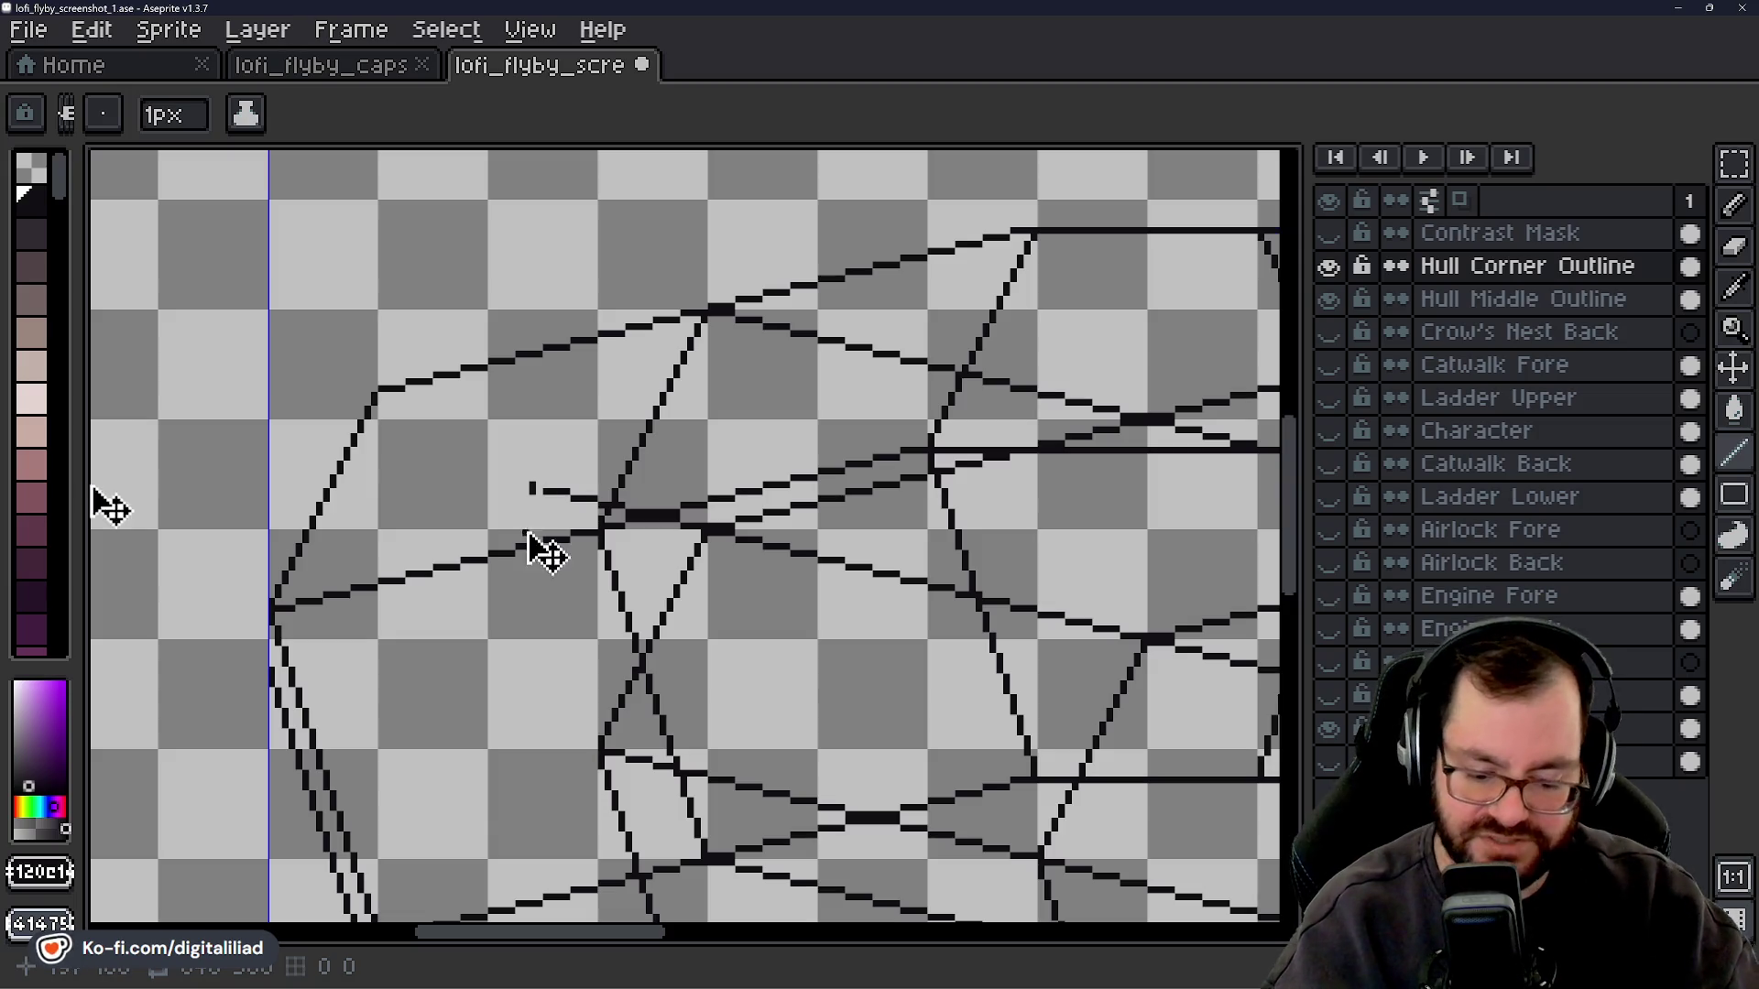
- Continue the inner line leftward in straight segments until it nearly reaches the left corner
shift+click(525, 486)
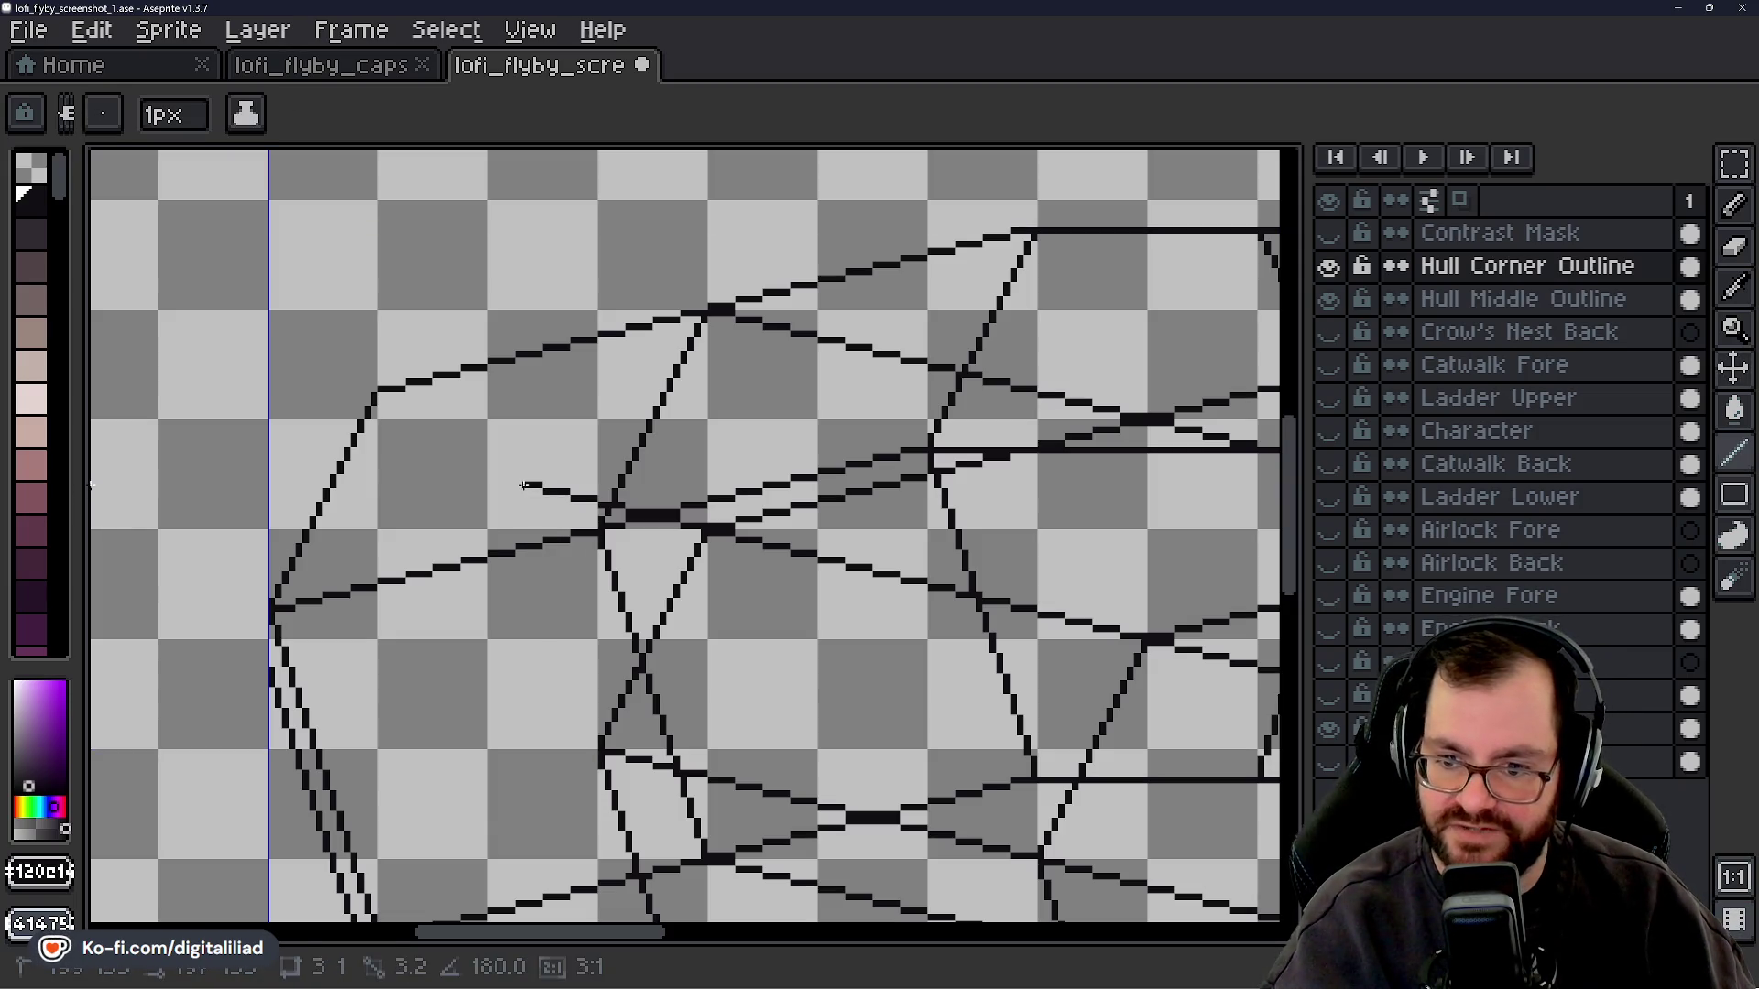
shift+click(518, 485)
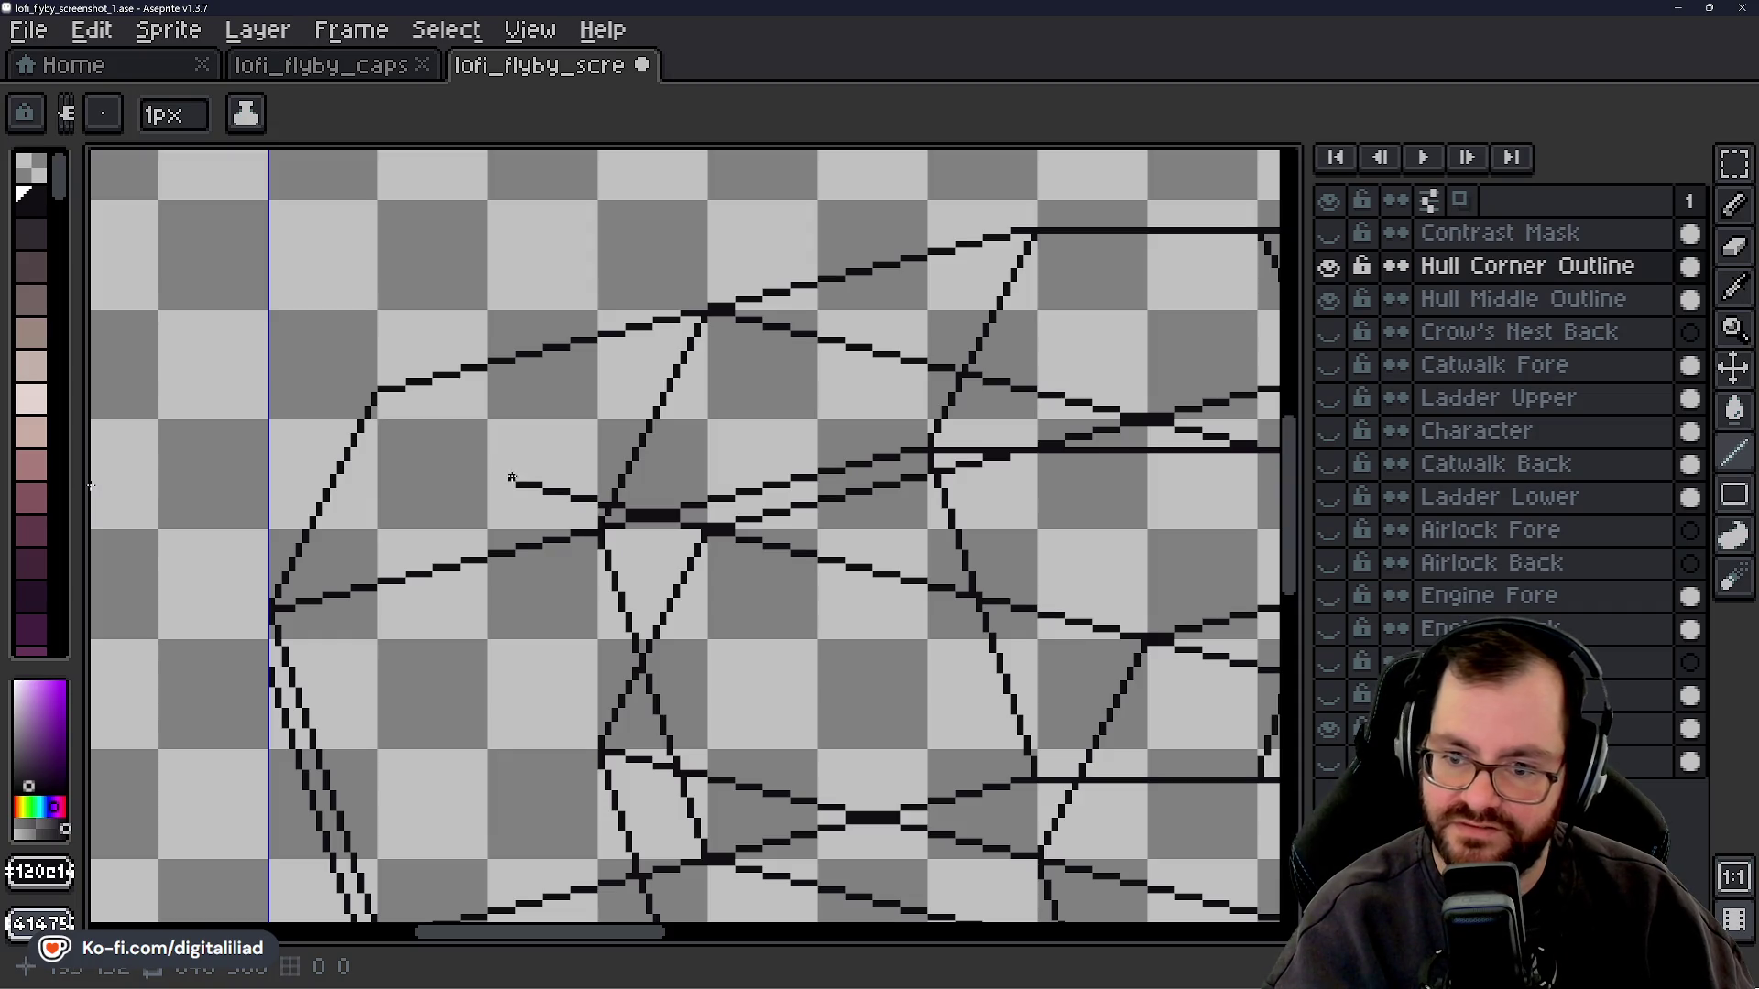
shift+click(484, 473)
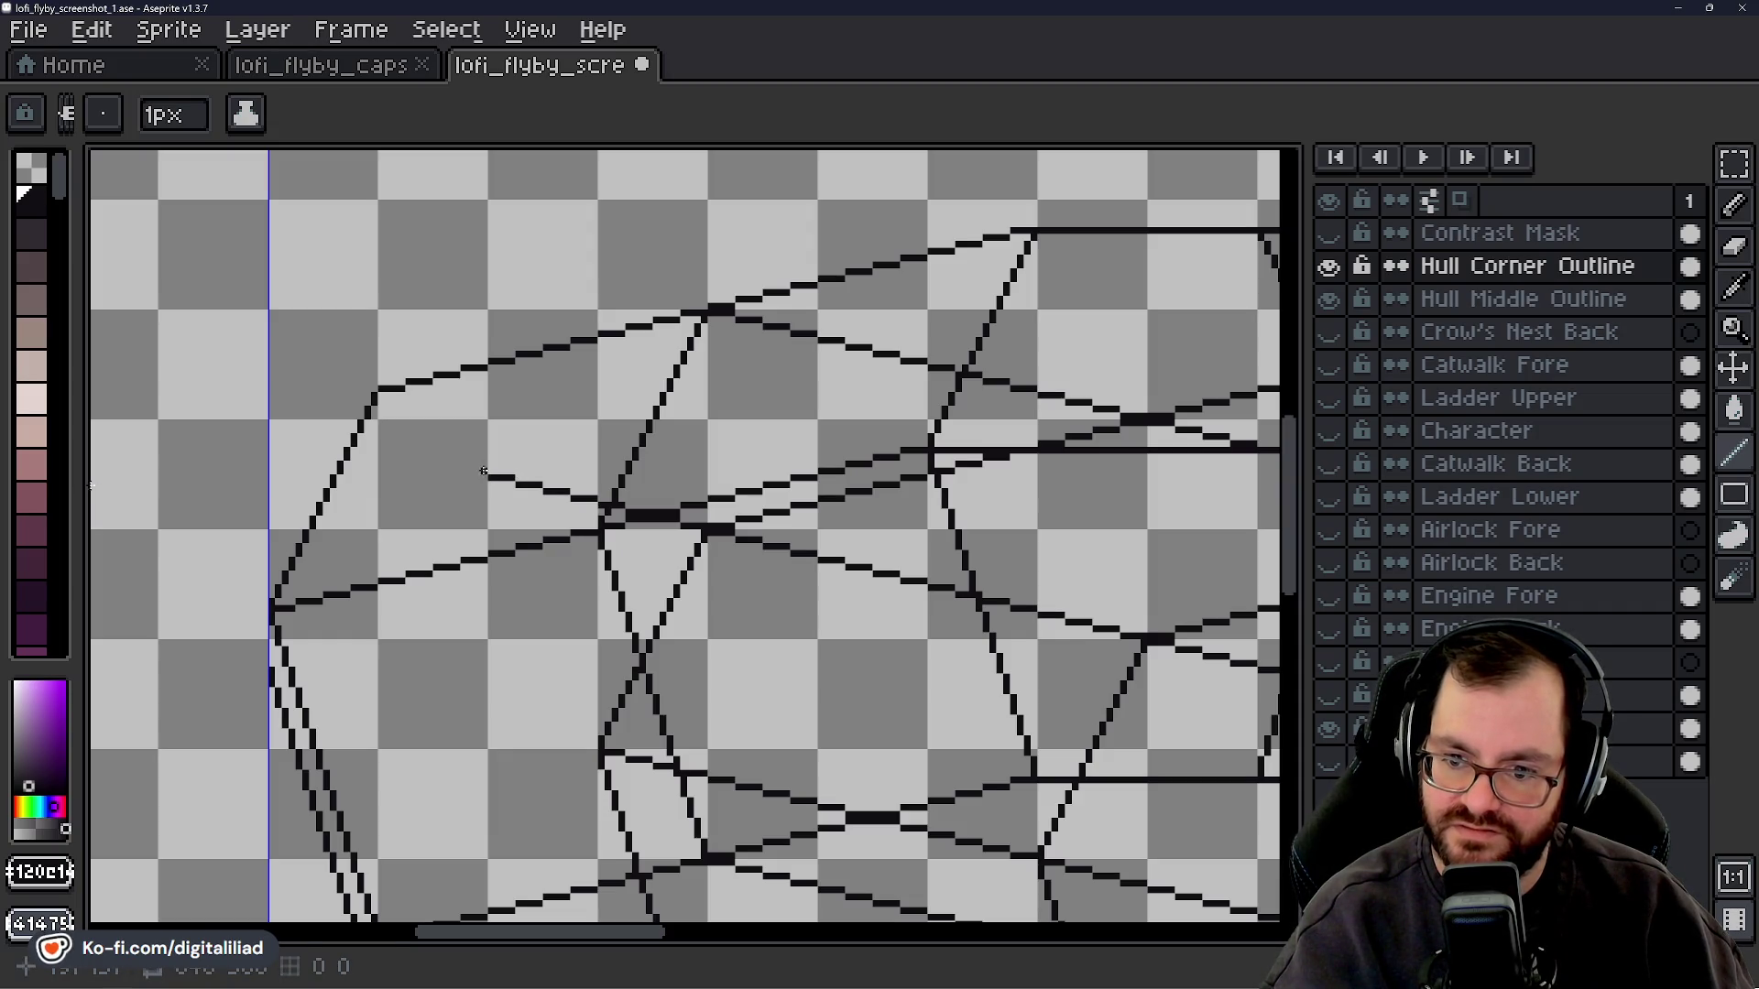
shift+click(518, 481)
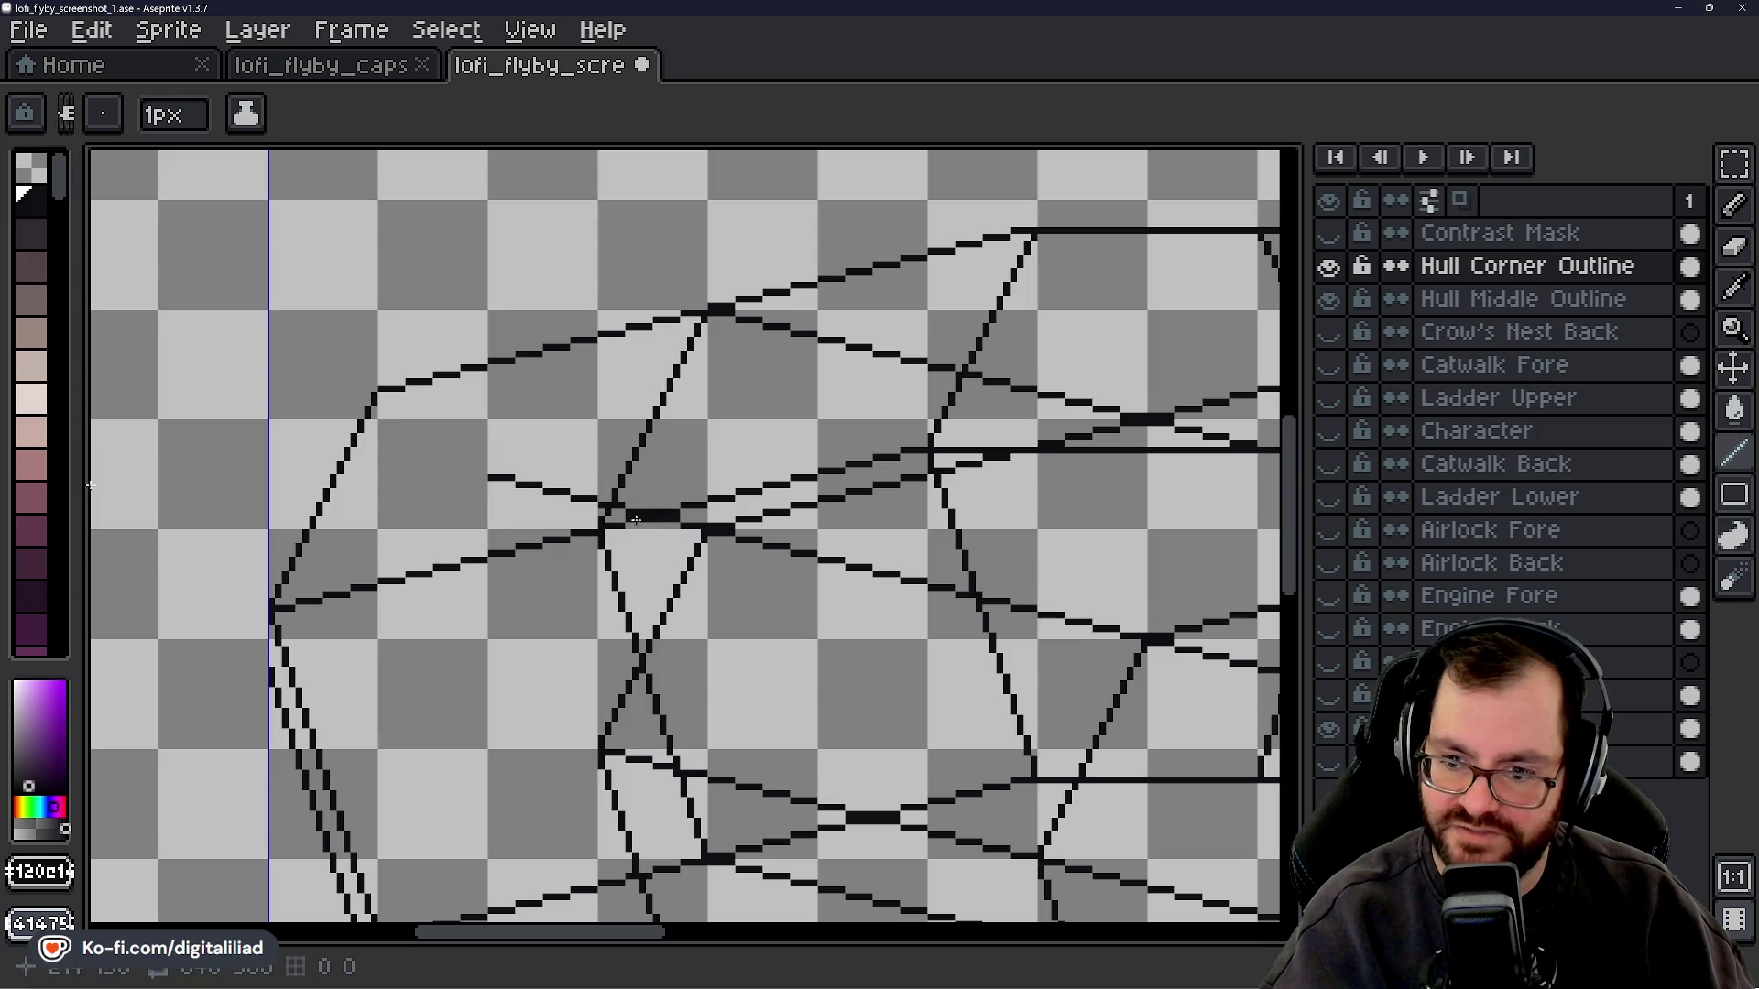
shift+click(462, 469)
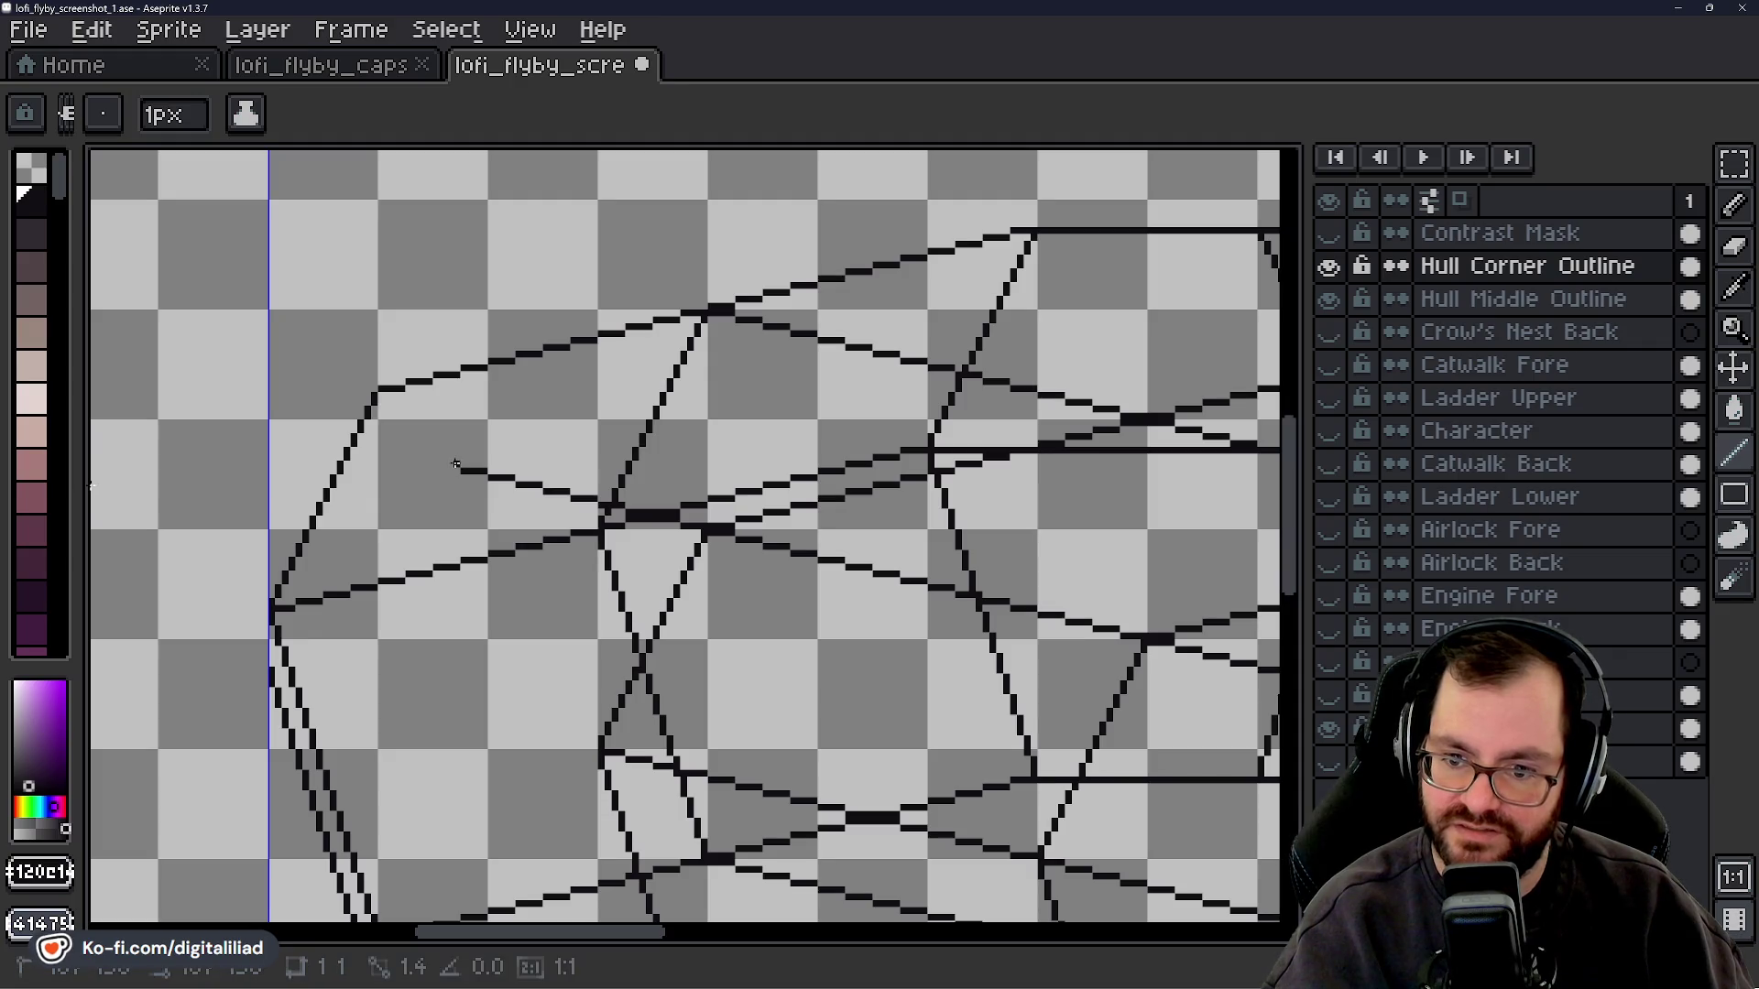
shift+click(431, 453)
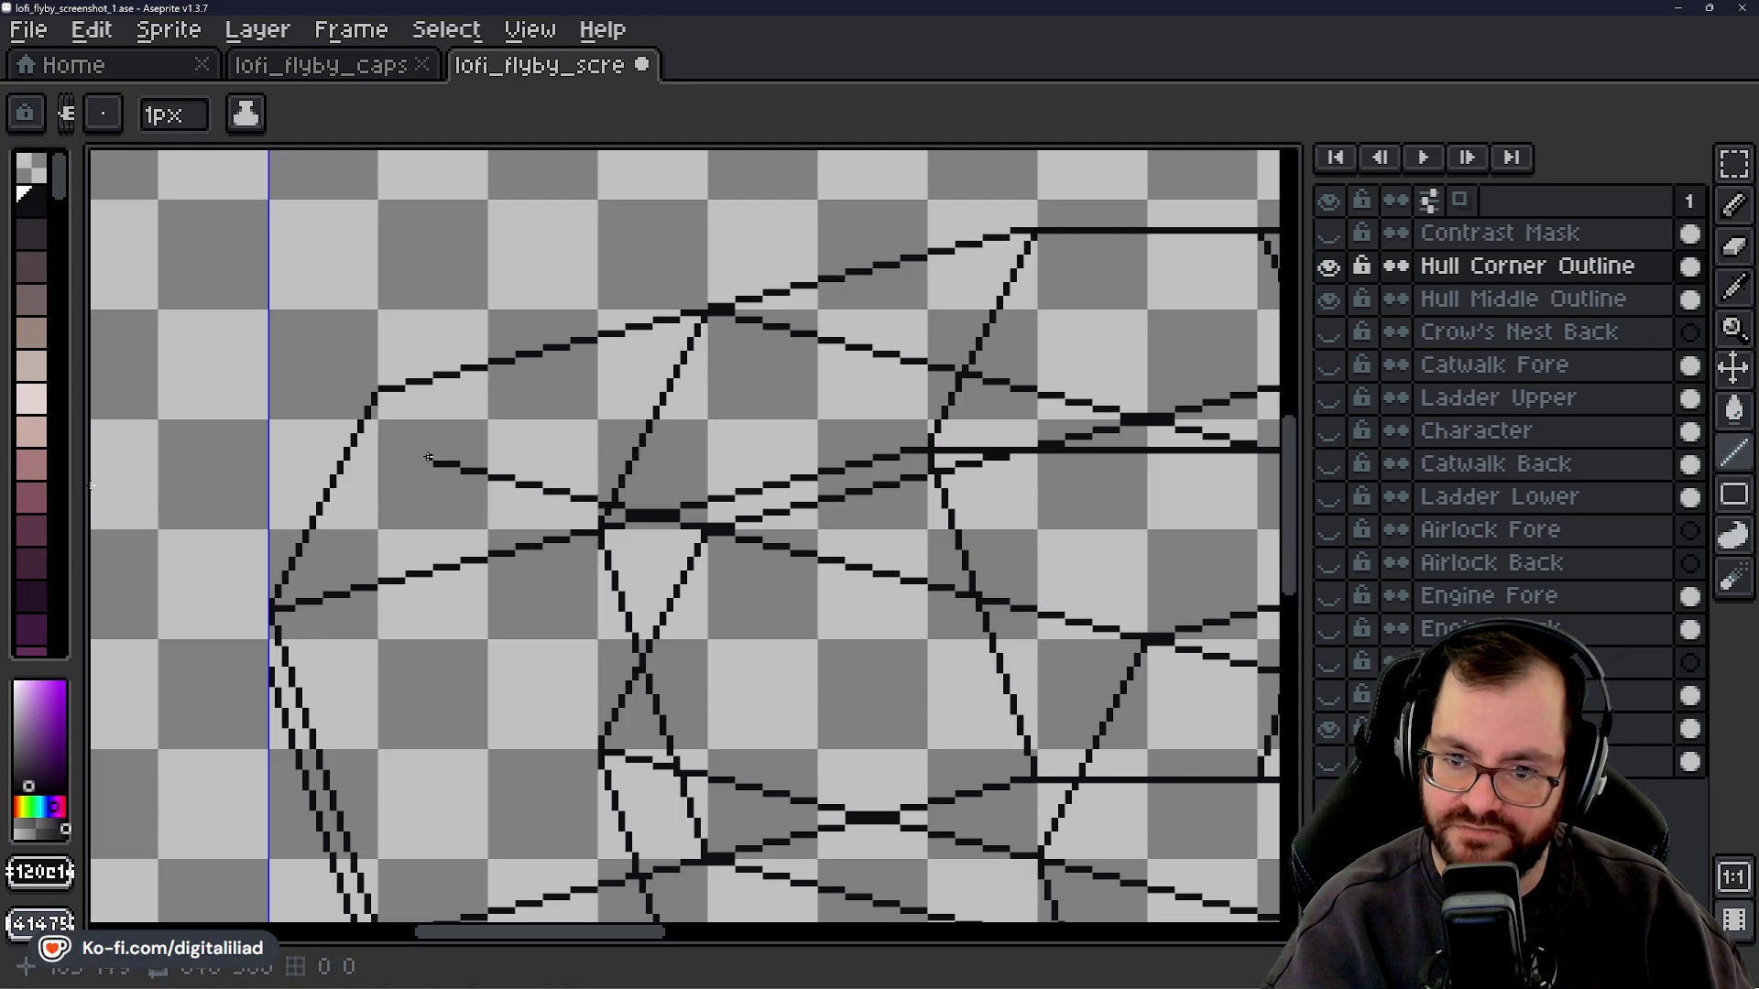
shift+click(410, 457)
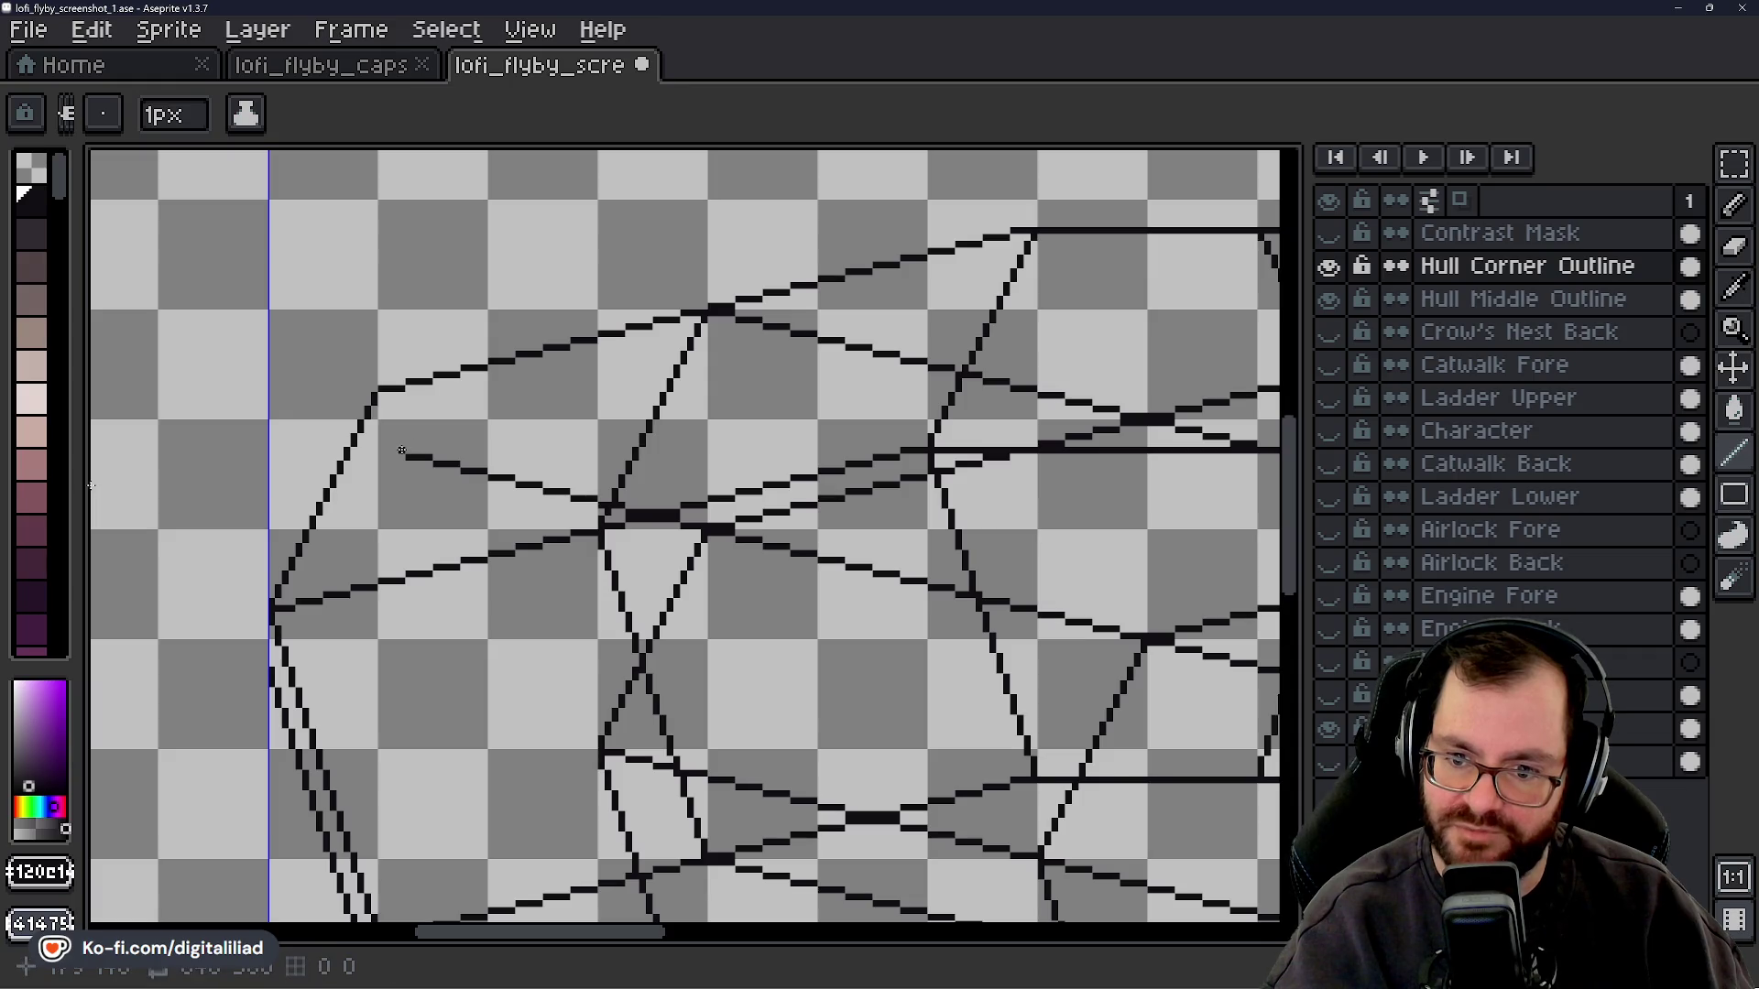
shift+click(378, 448)
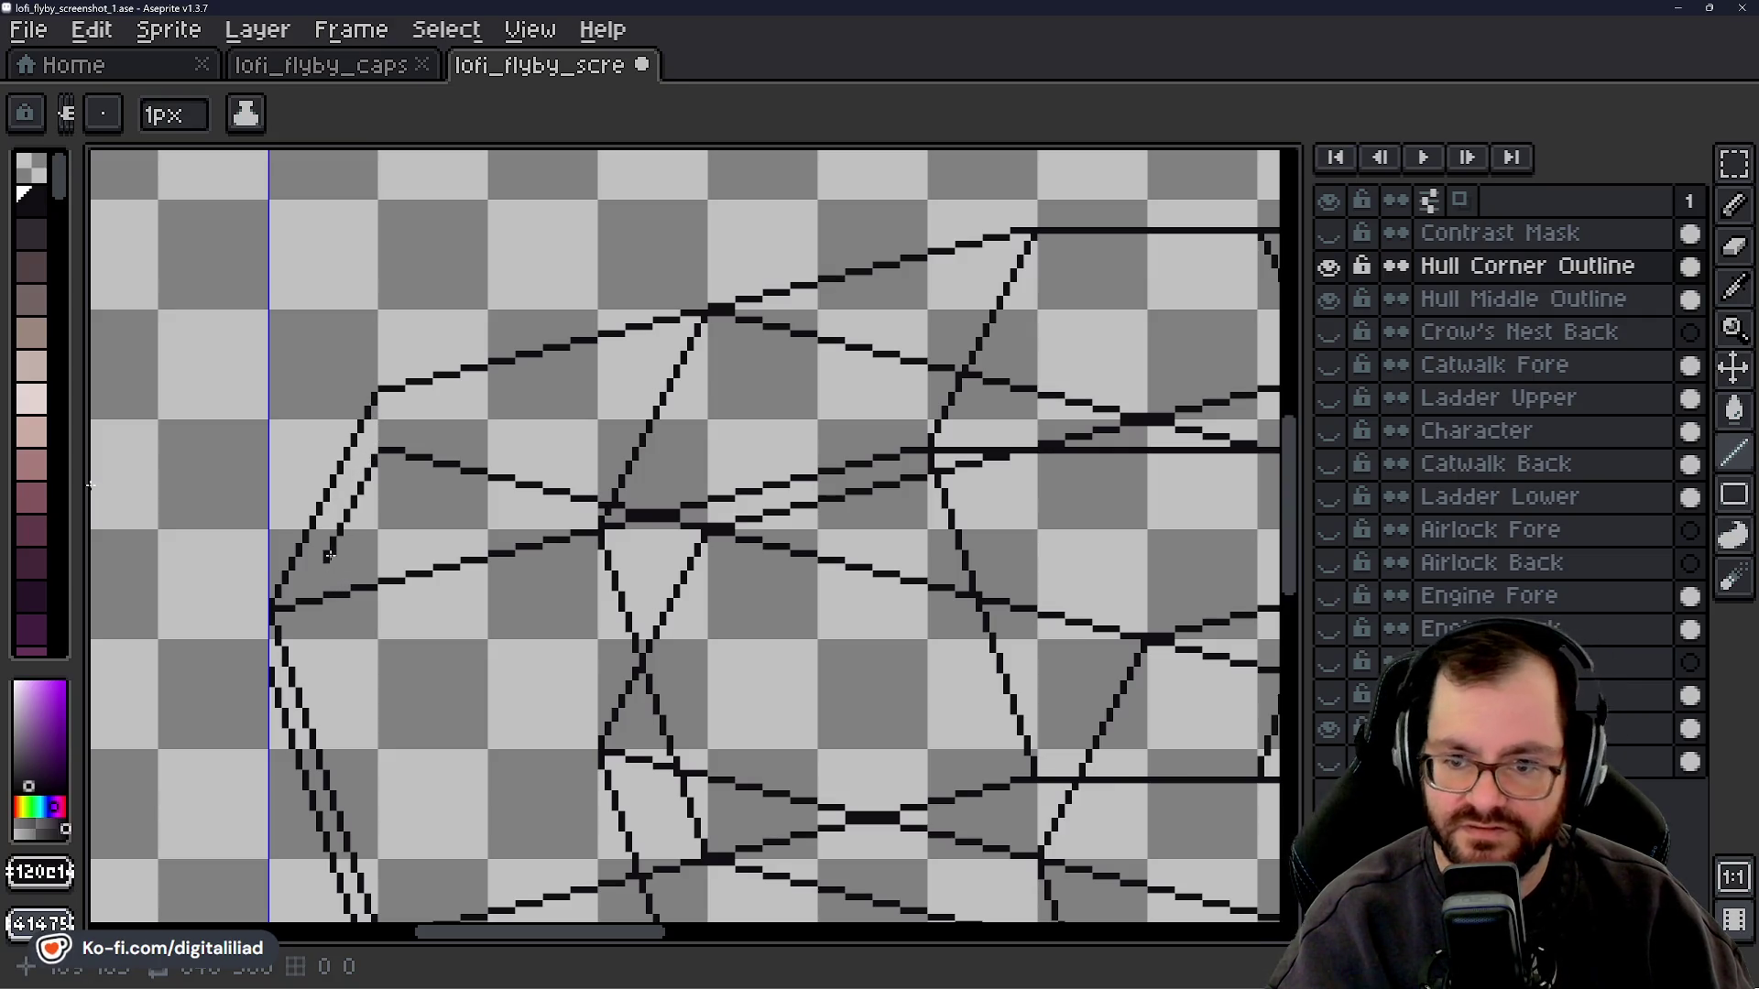
mouse_move(458, 933)
mouse_down()
mouse_move(757, 973)
mouse_move(471, 965)
mouse_up()
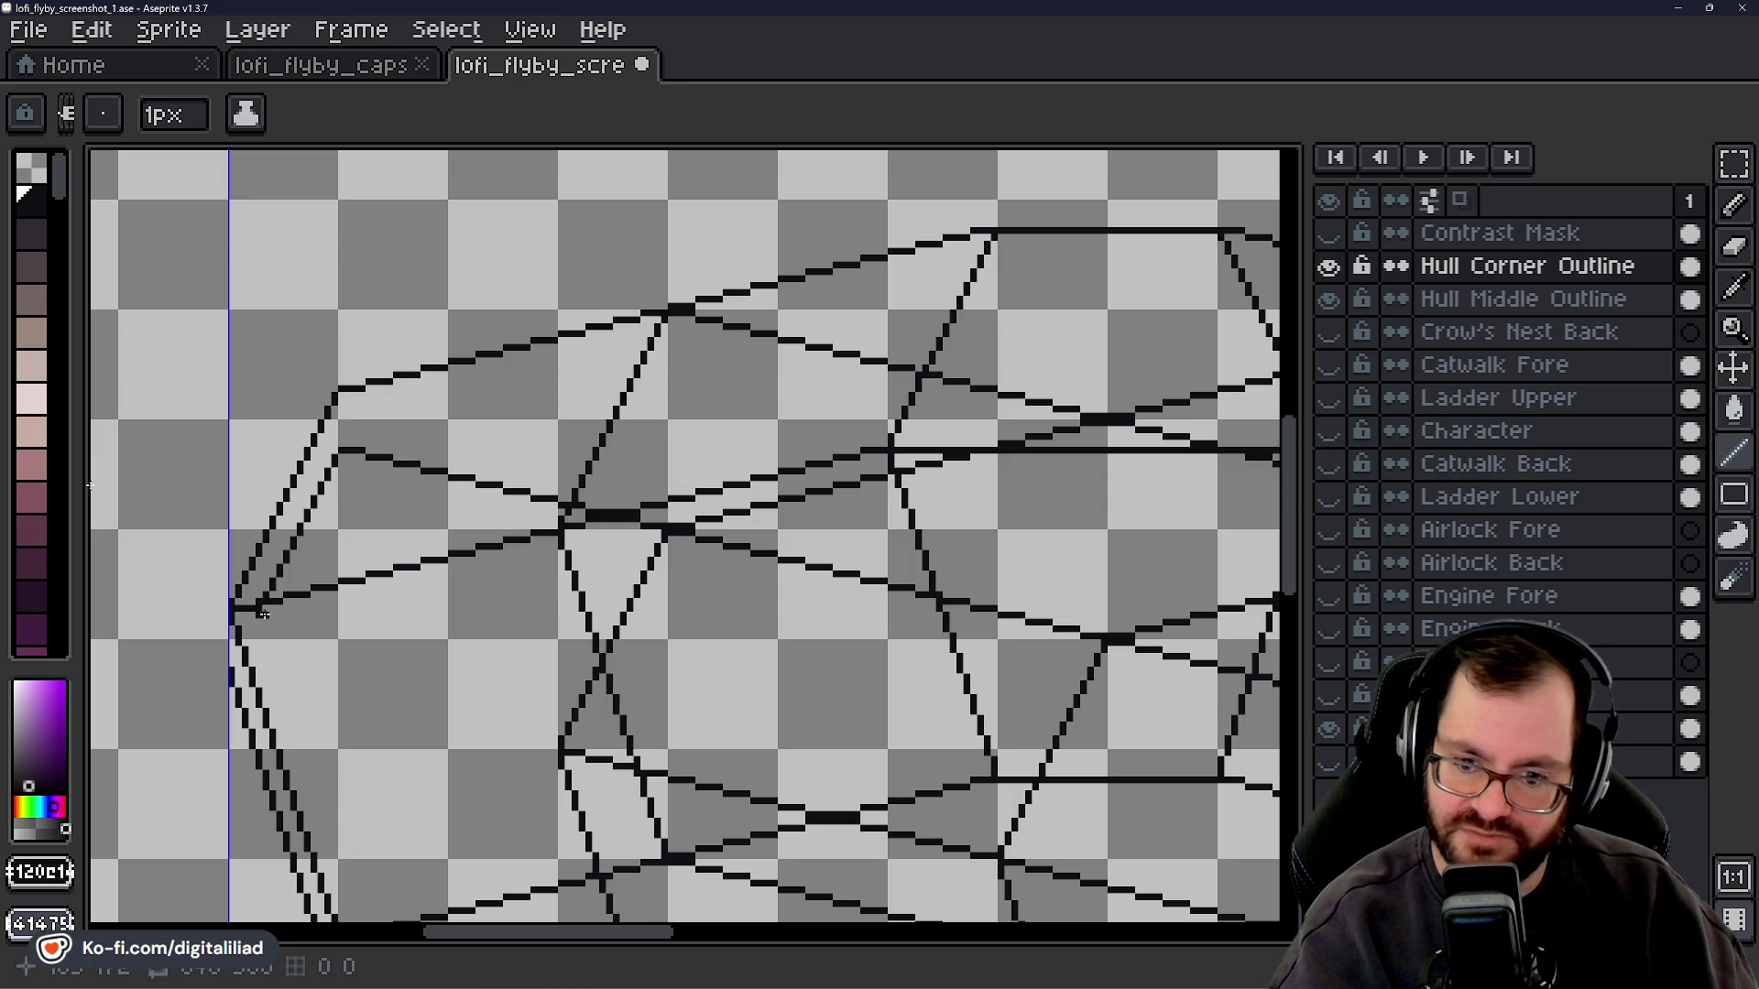
- Touch up the corner pixels, nudge the duplicate corner lines together, and erase the old lower diagonal
drag(252, 620, 241, 639)
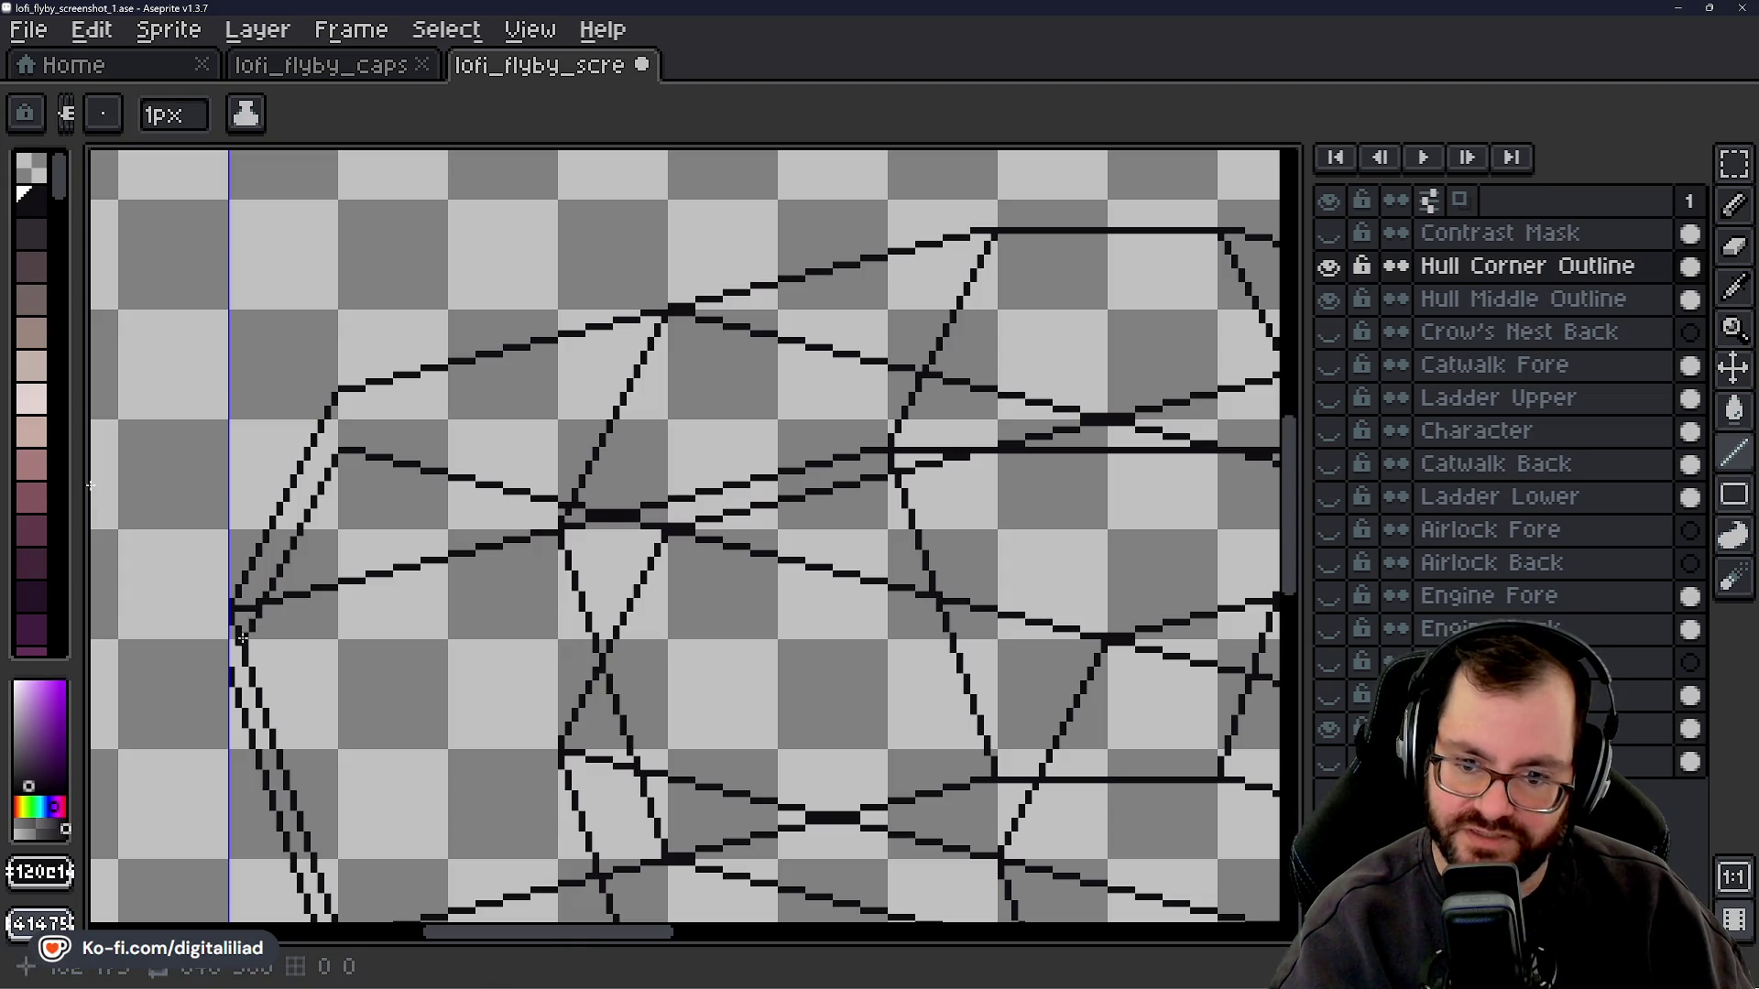
click(233, 656)
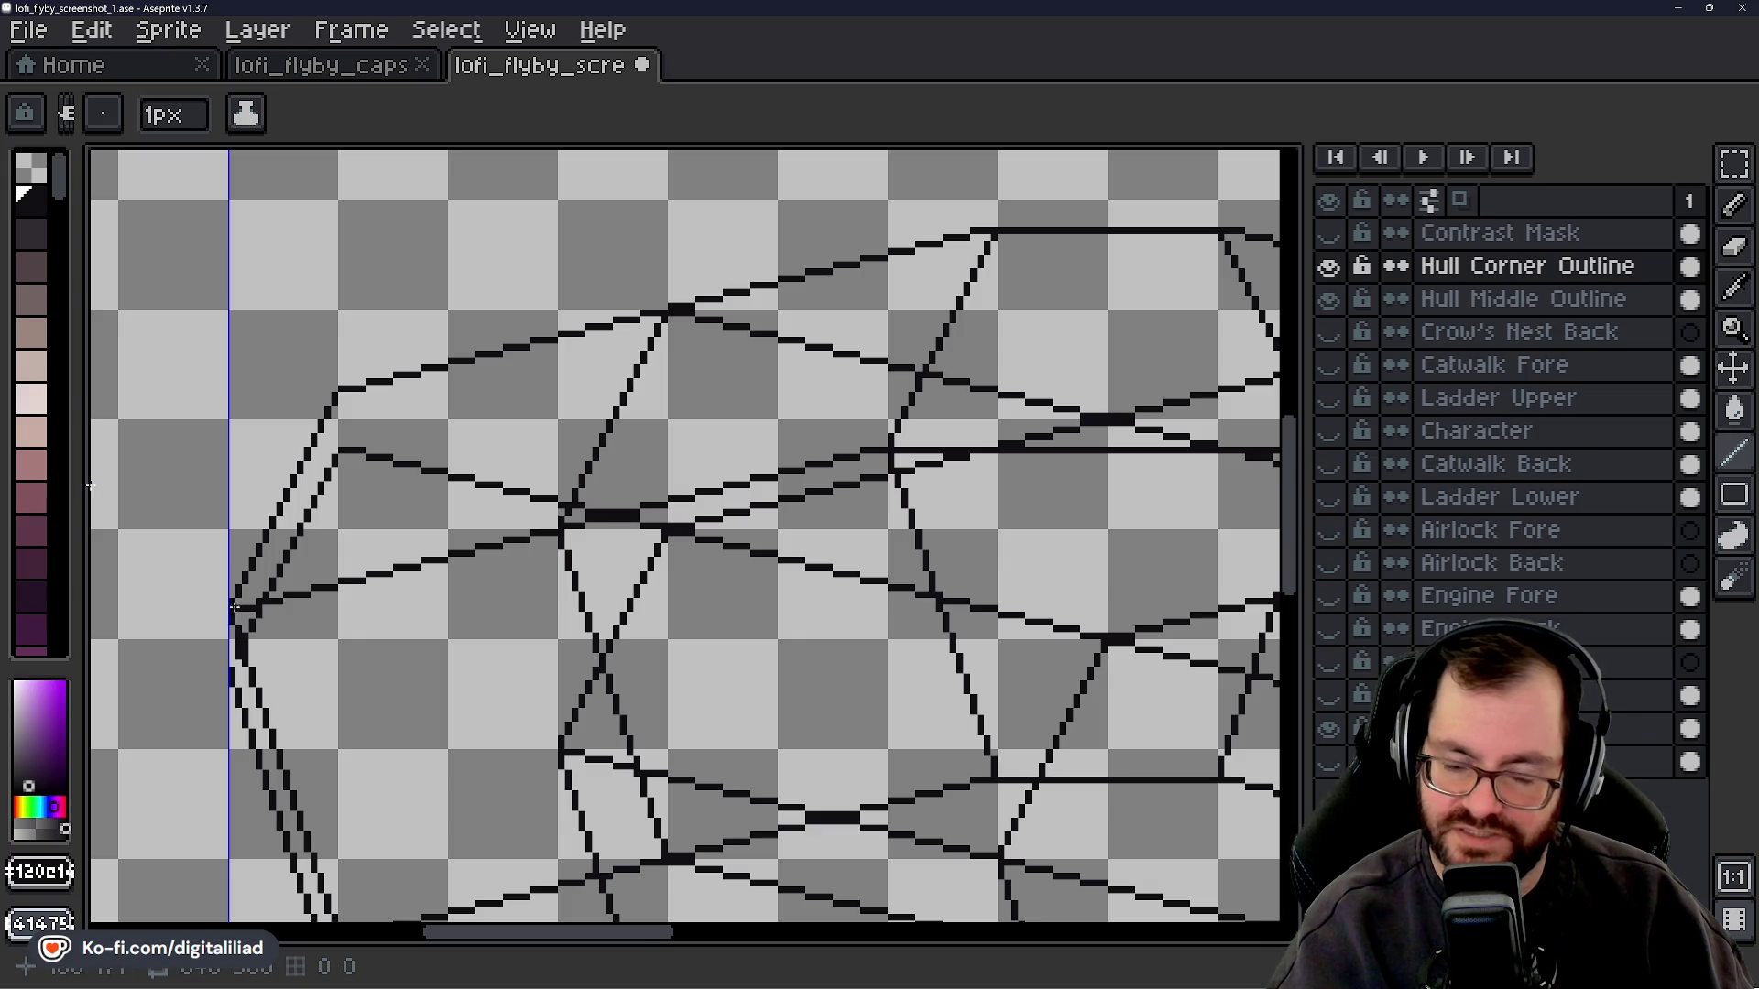
key(v)
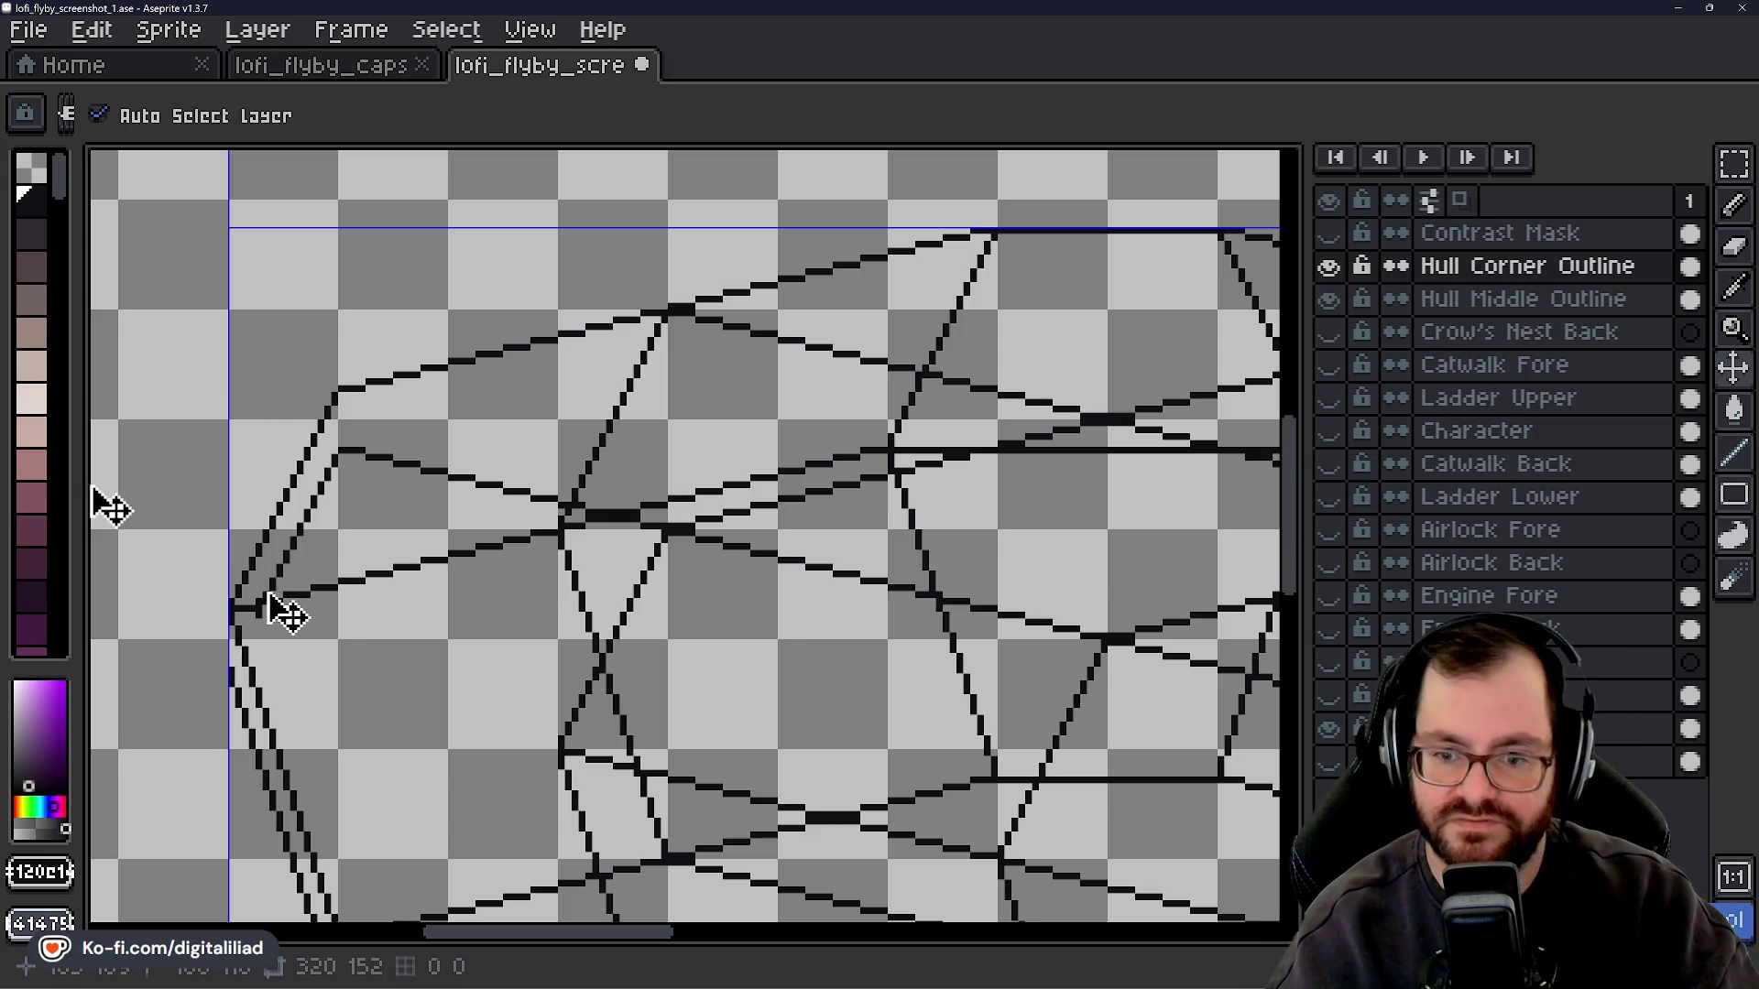
drag(302, 577, 311, 600)
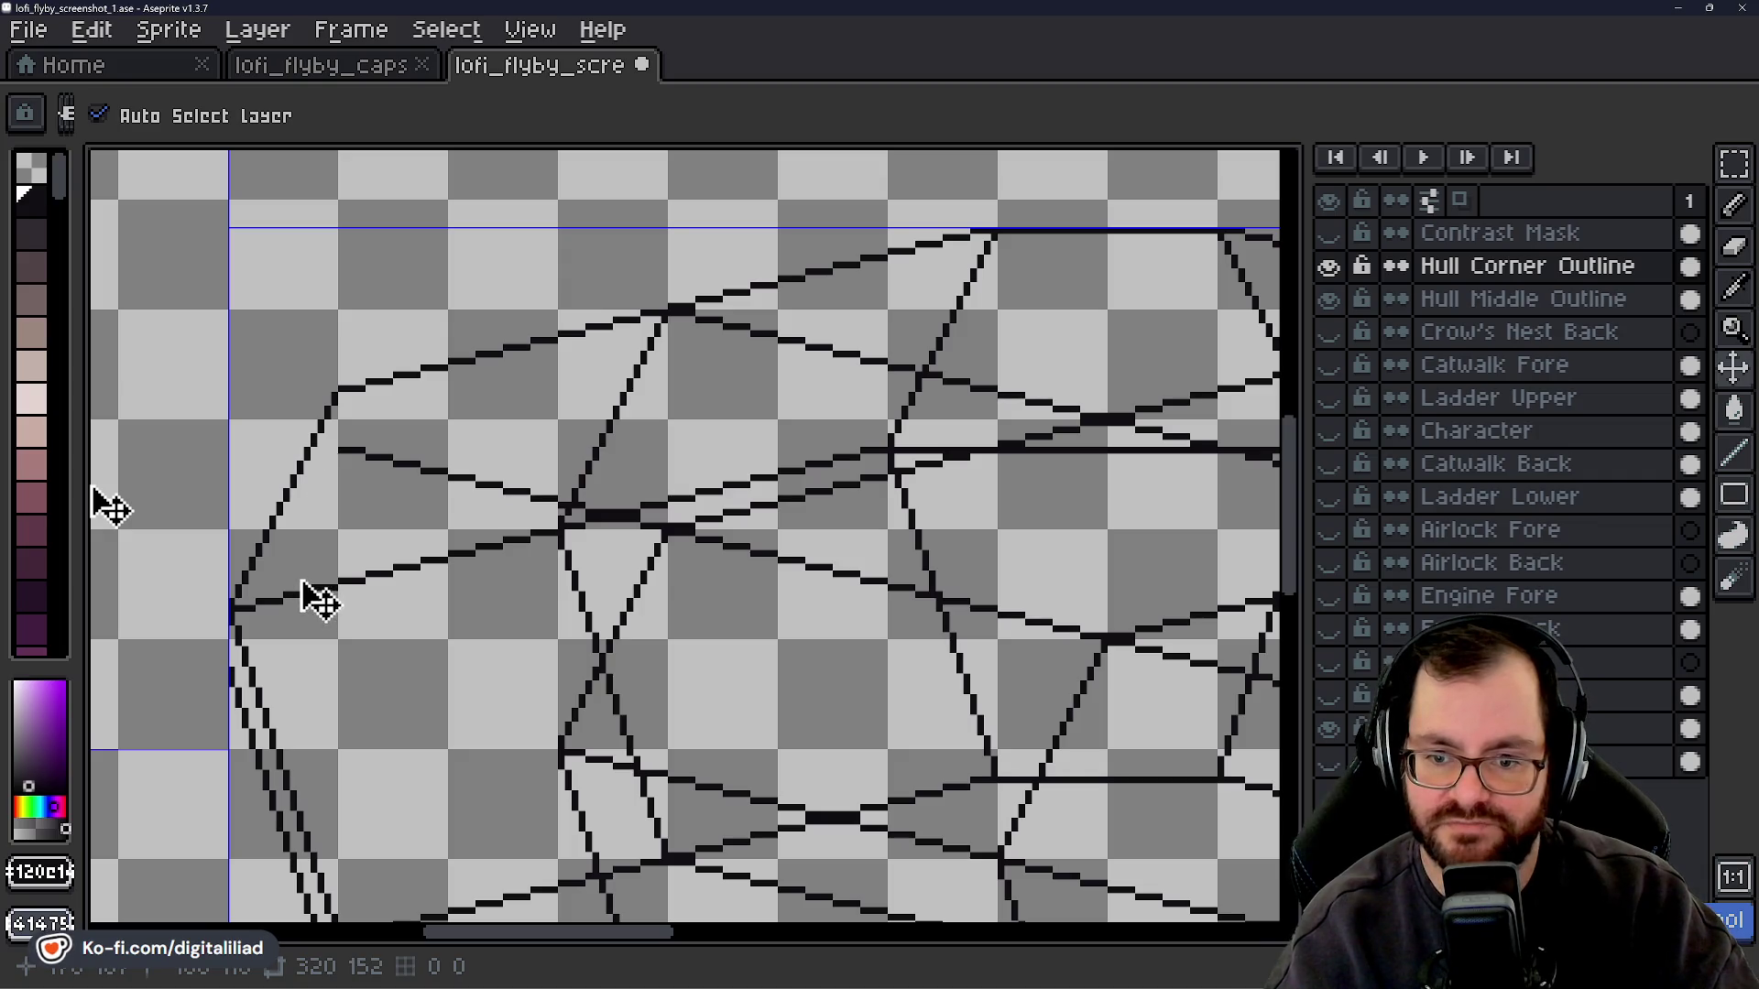
key(b)
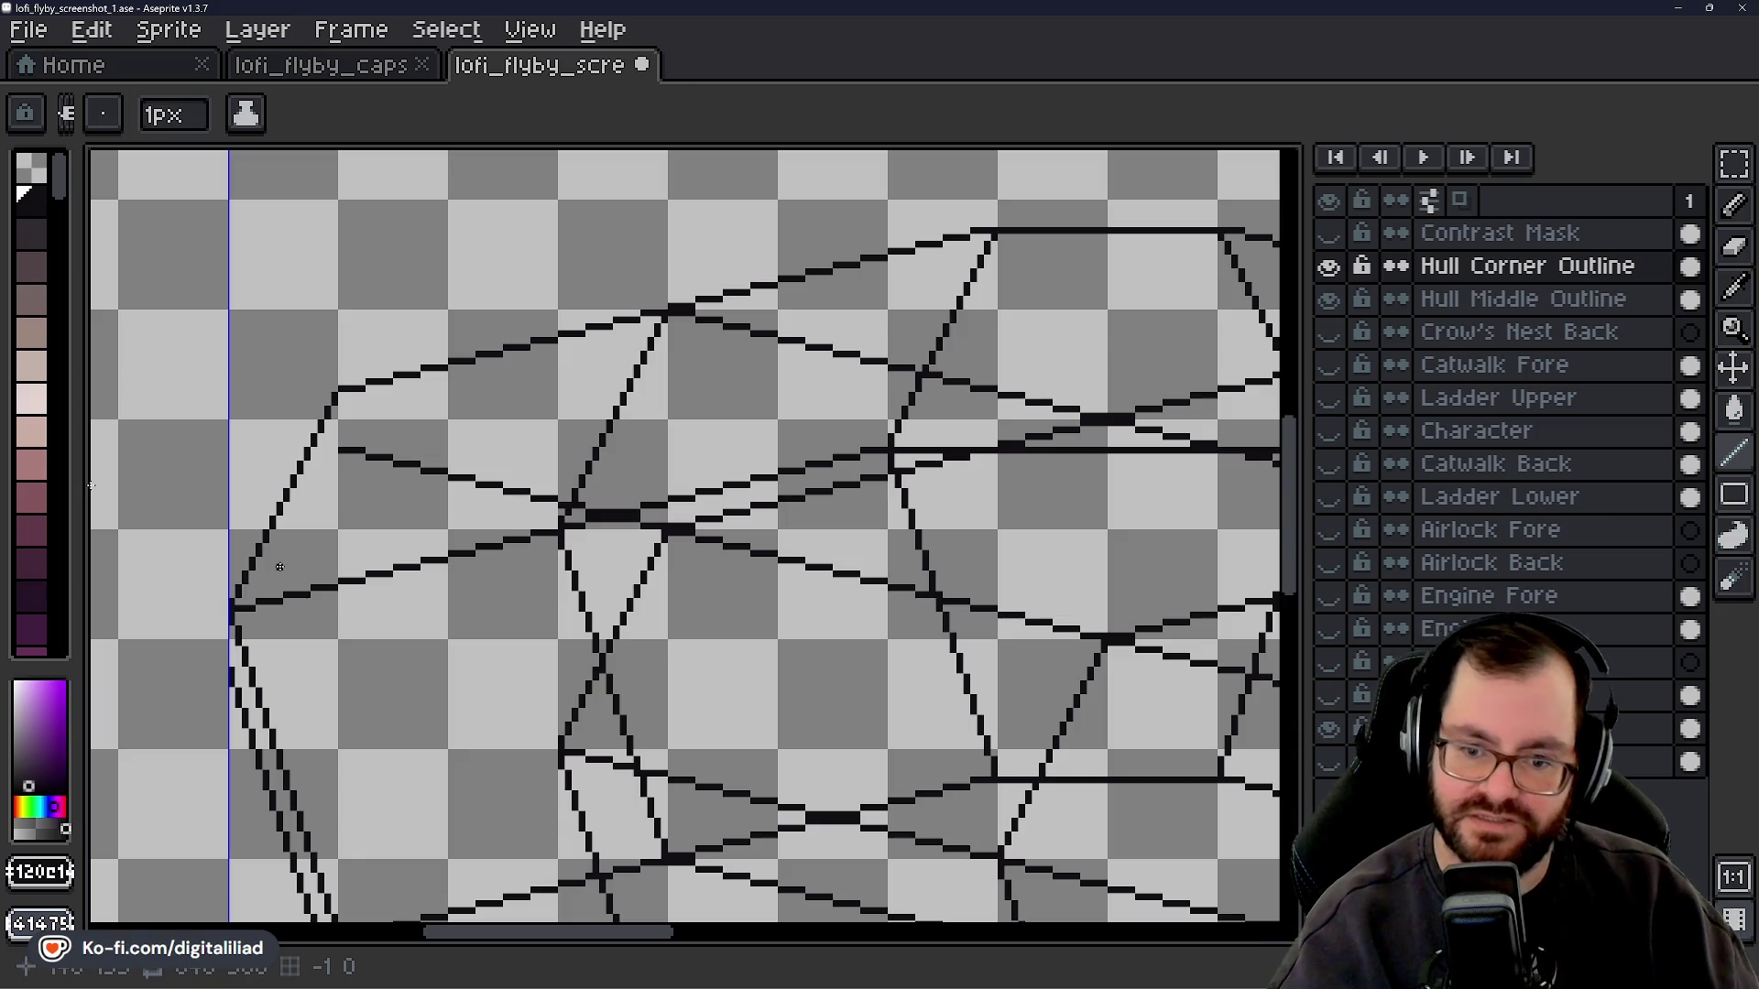
key(b)
drag(232, 574, 278, 515)
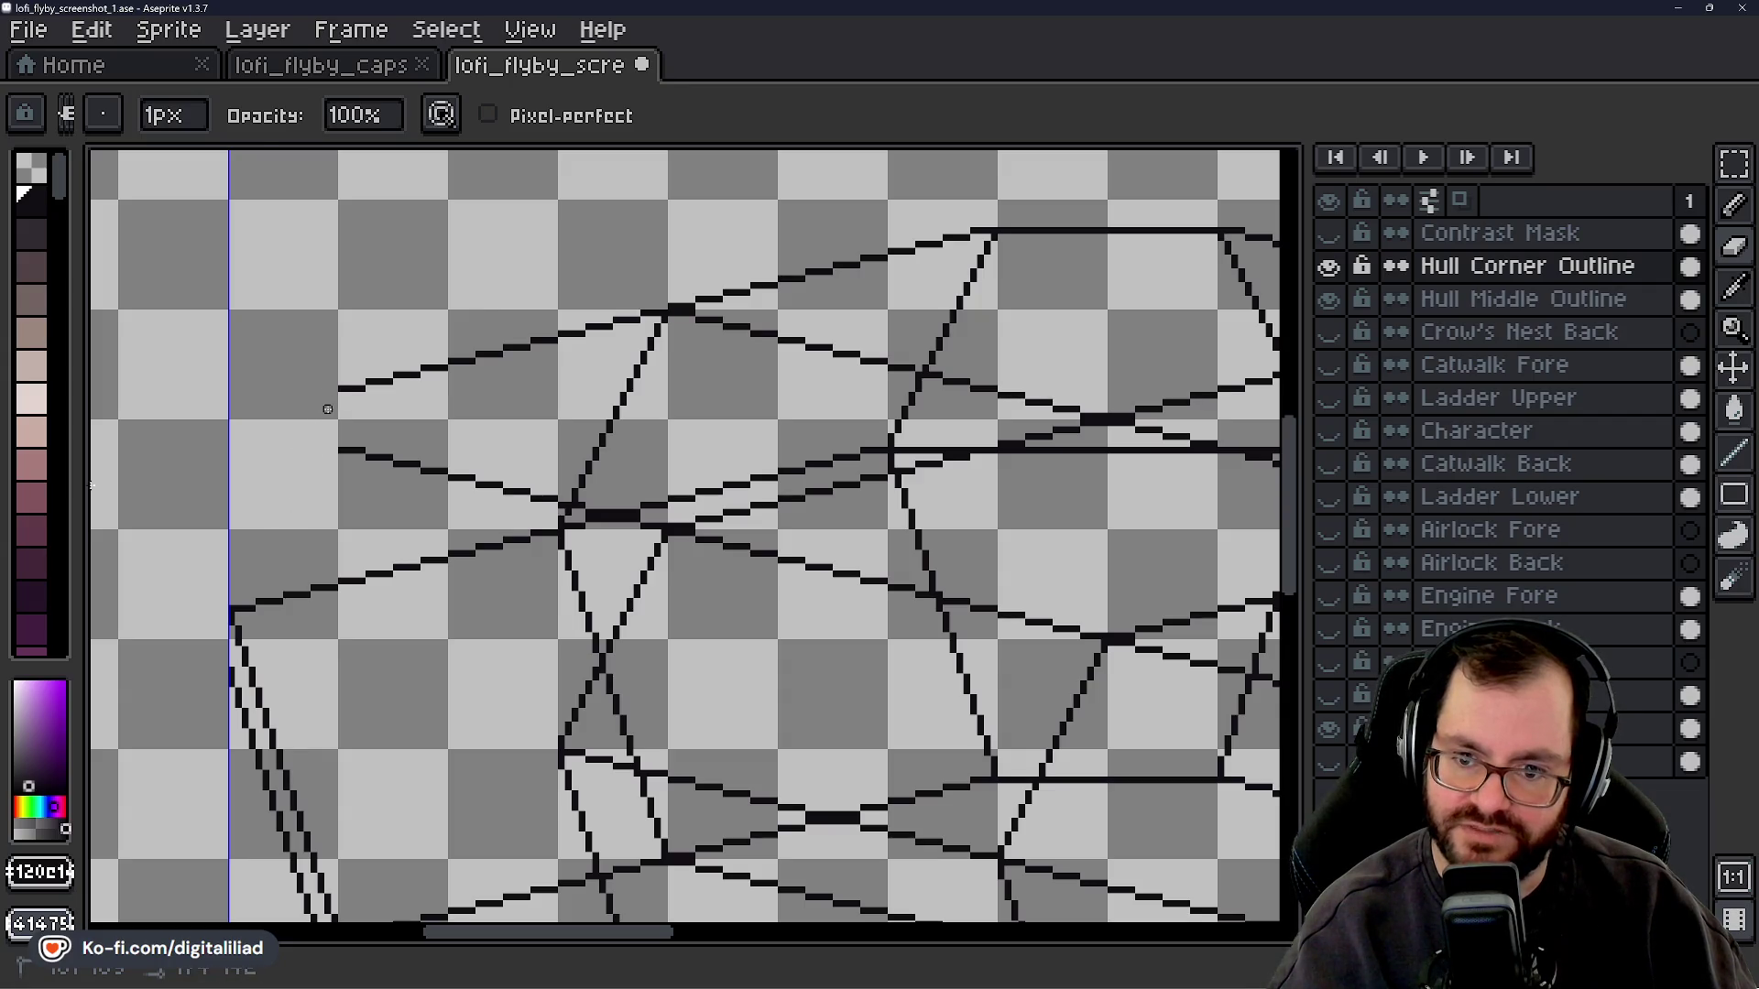
key(e)
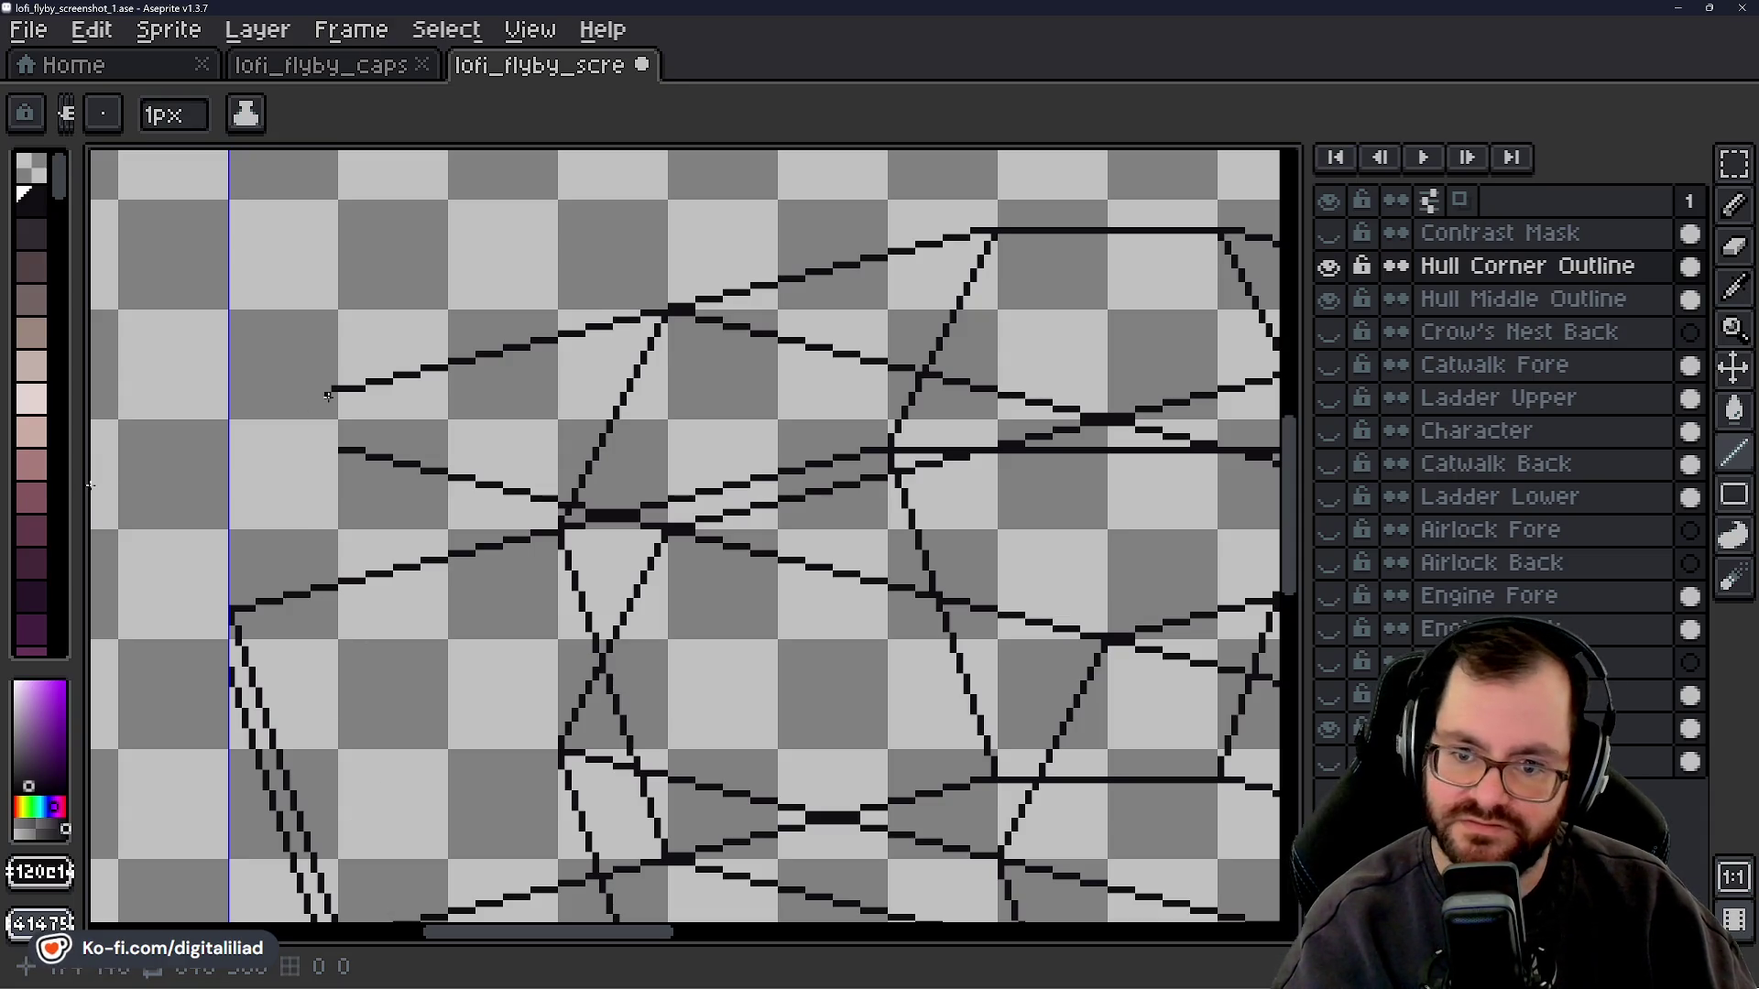
- Redraw the left-corner edge as one clean 1px diagonal down to the left tip
drag(327, 408, 312, 435)
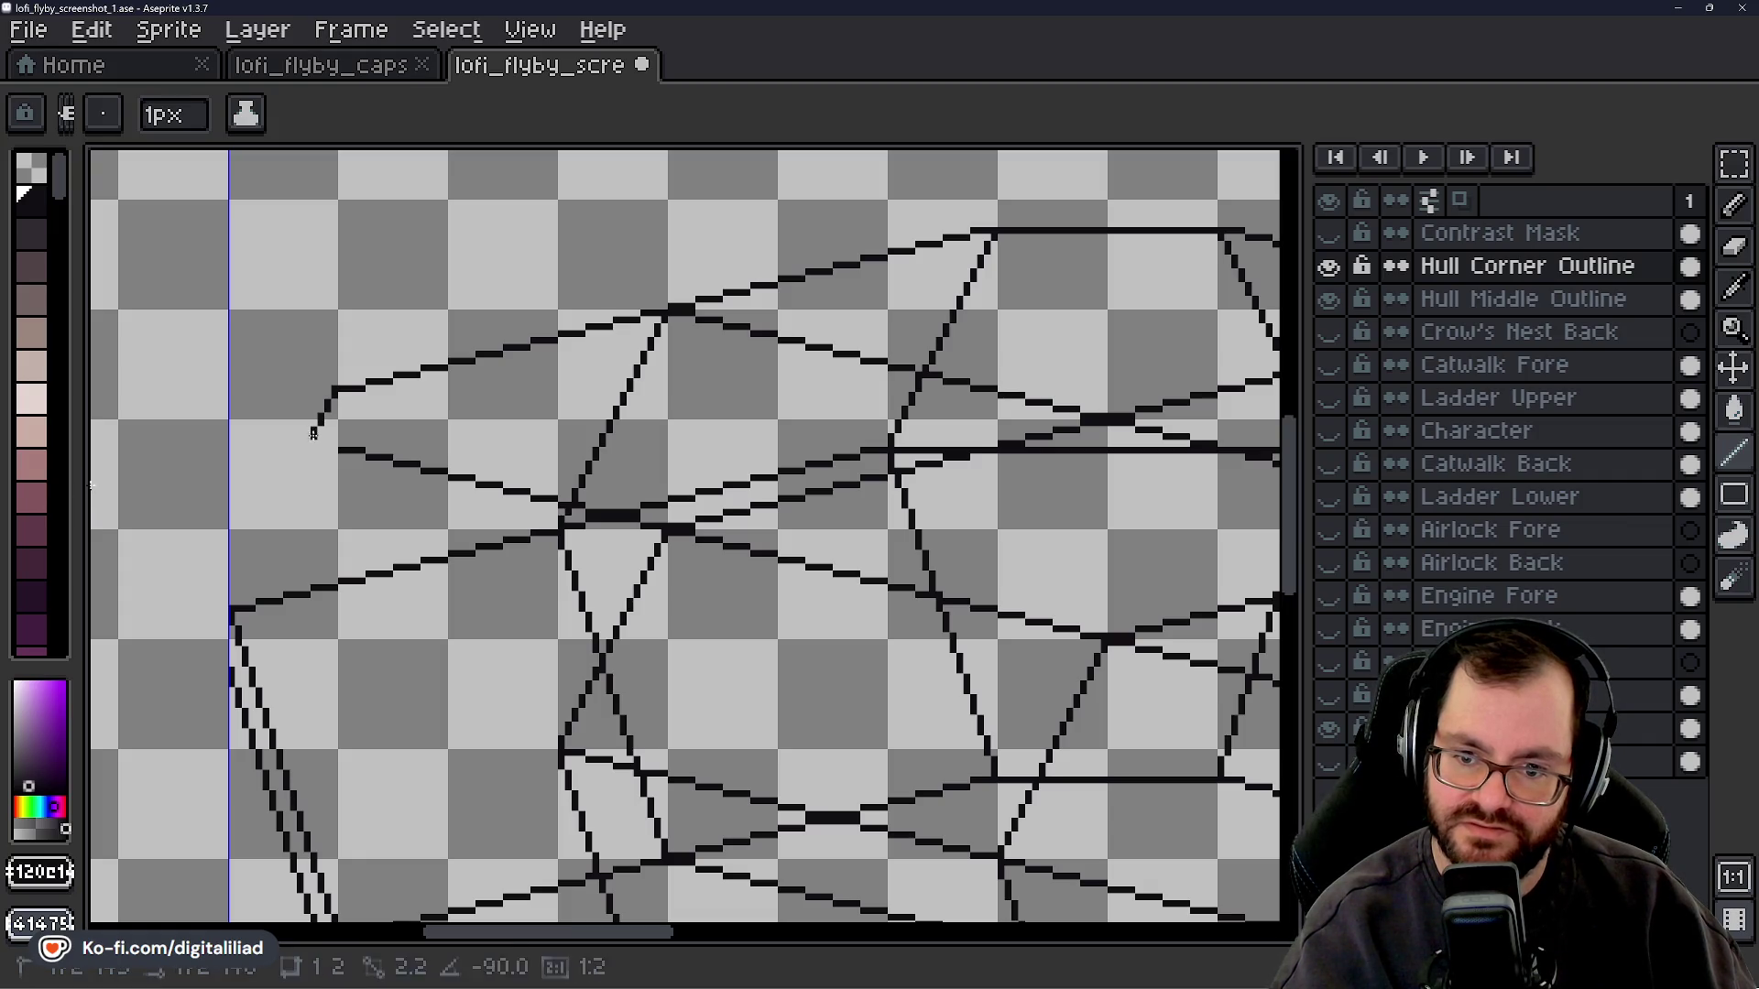
drag(312, 434, 253, 539)
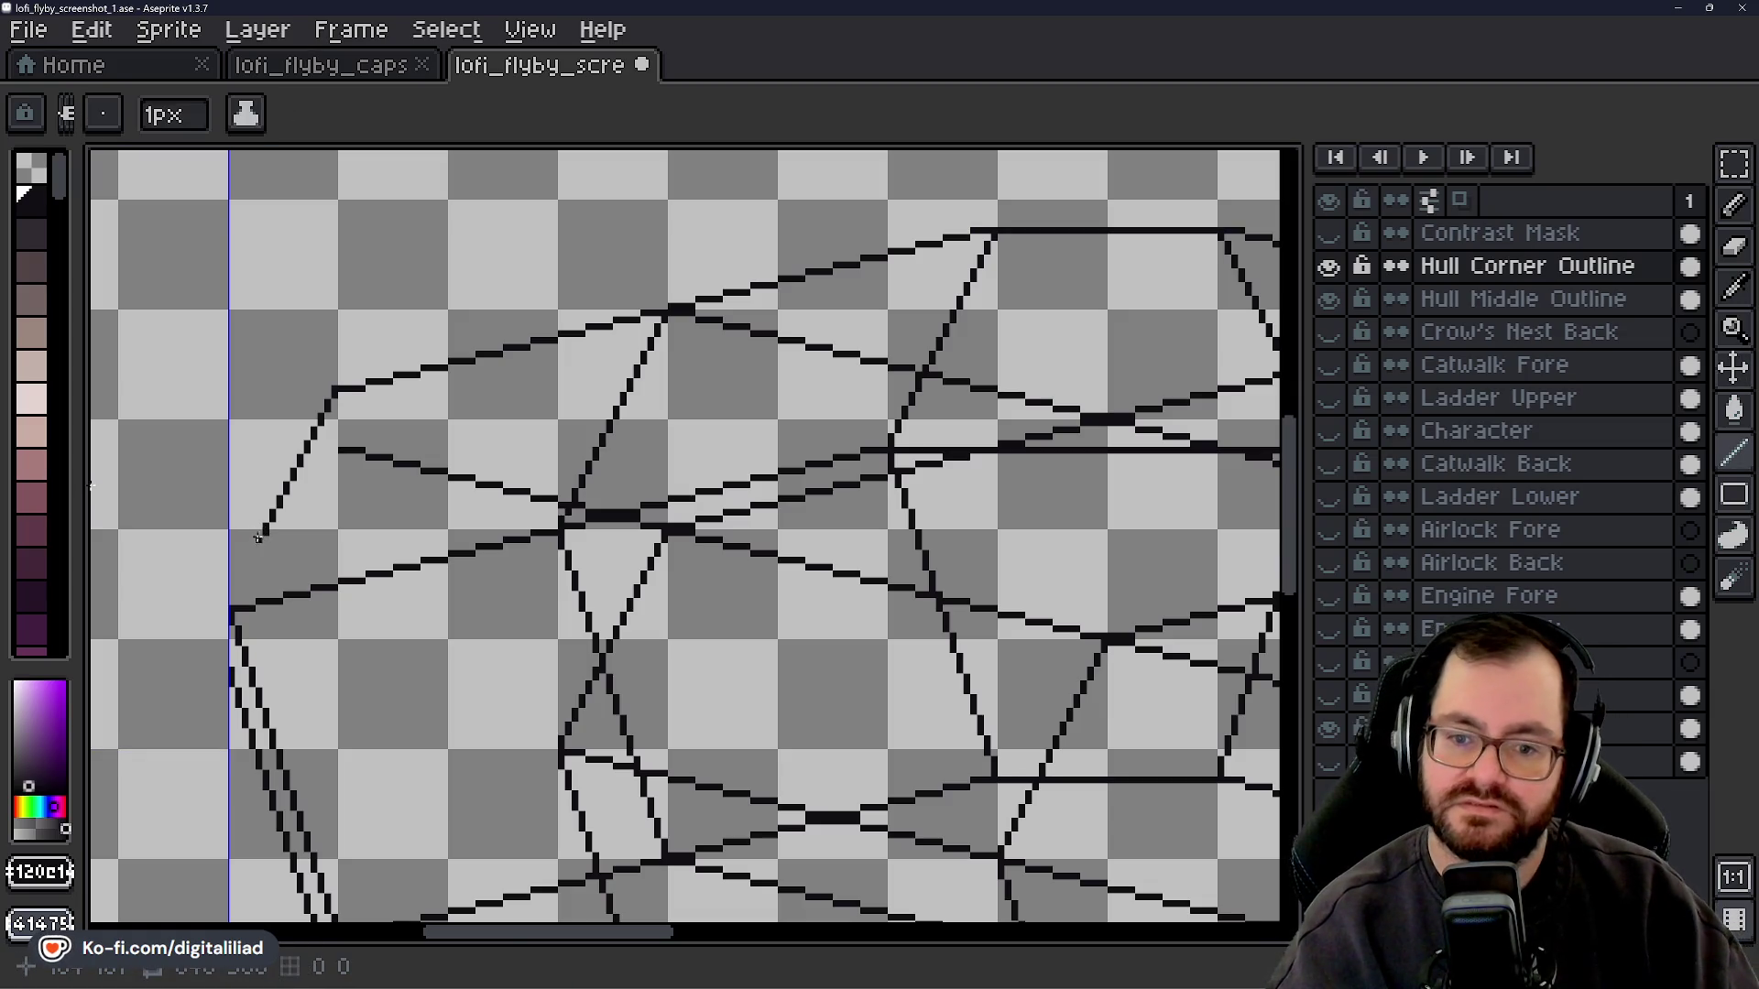
drag(262, 542, 234, 591)
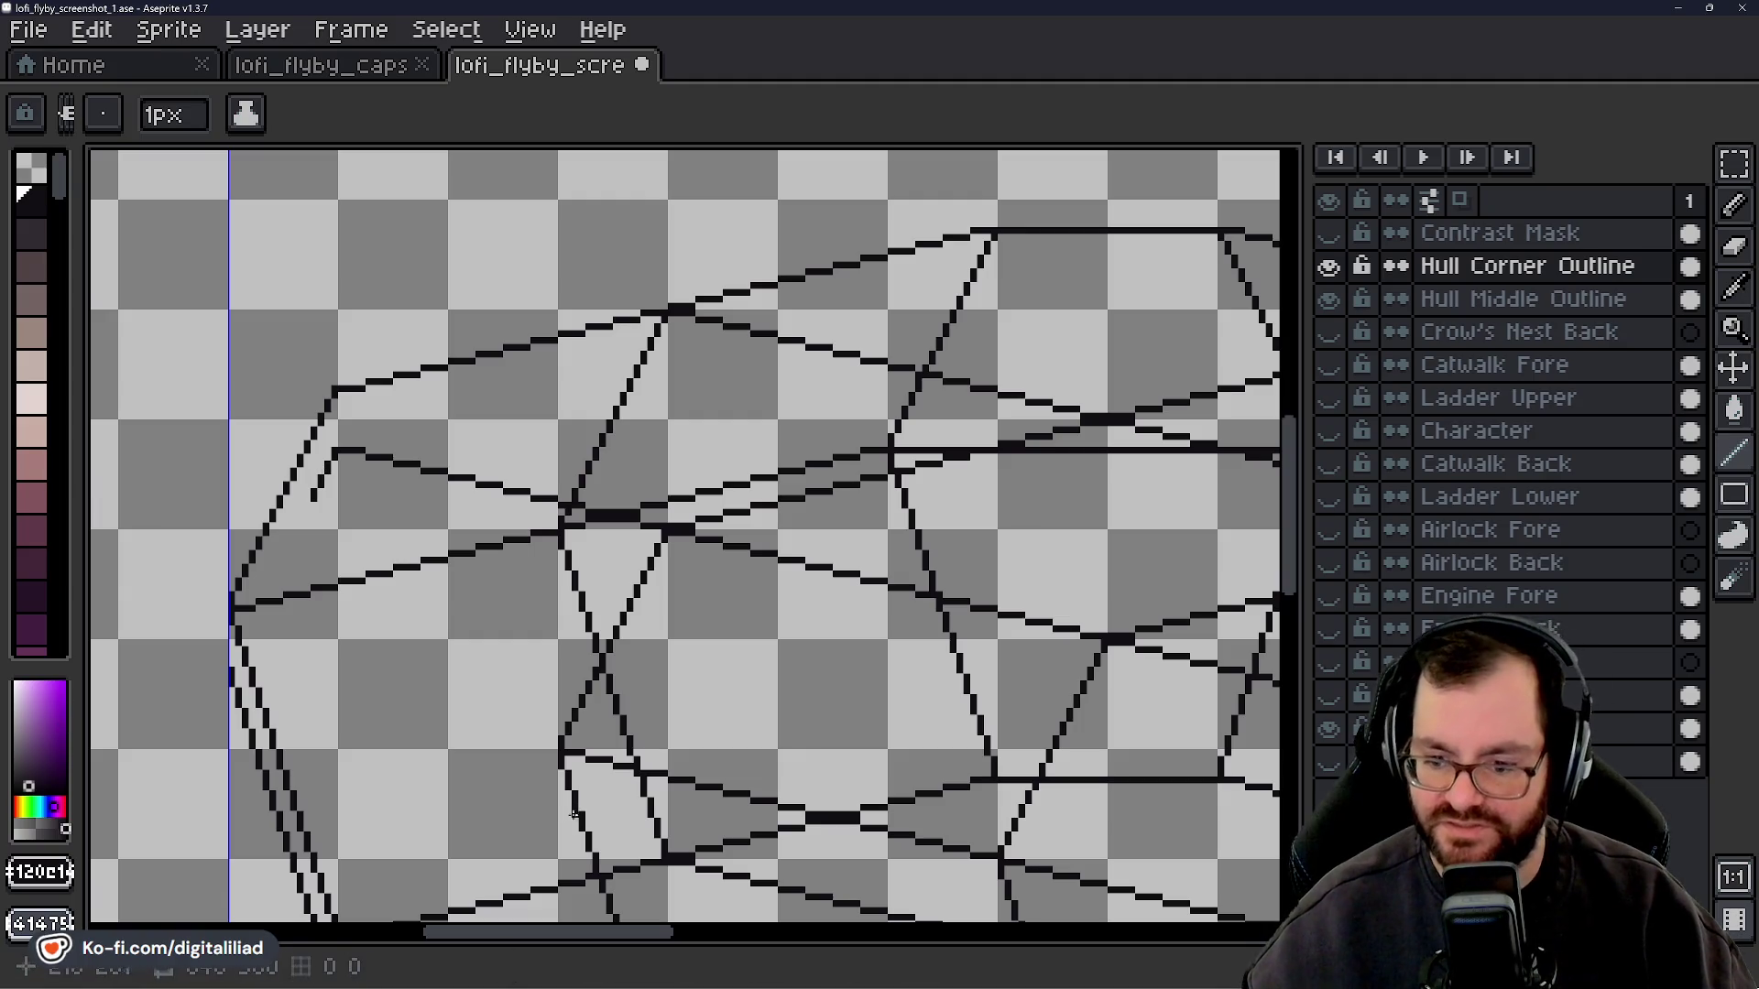
drag(607, 933, 942, 930)
key(minus)
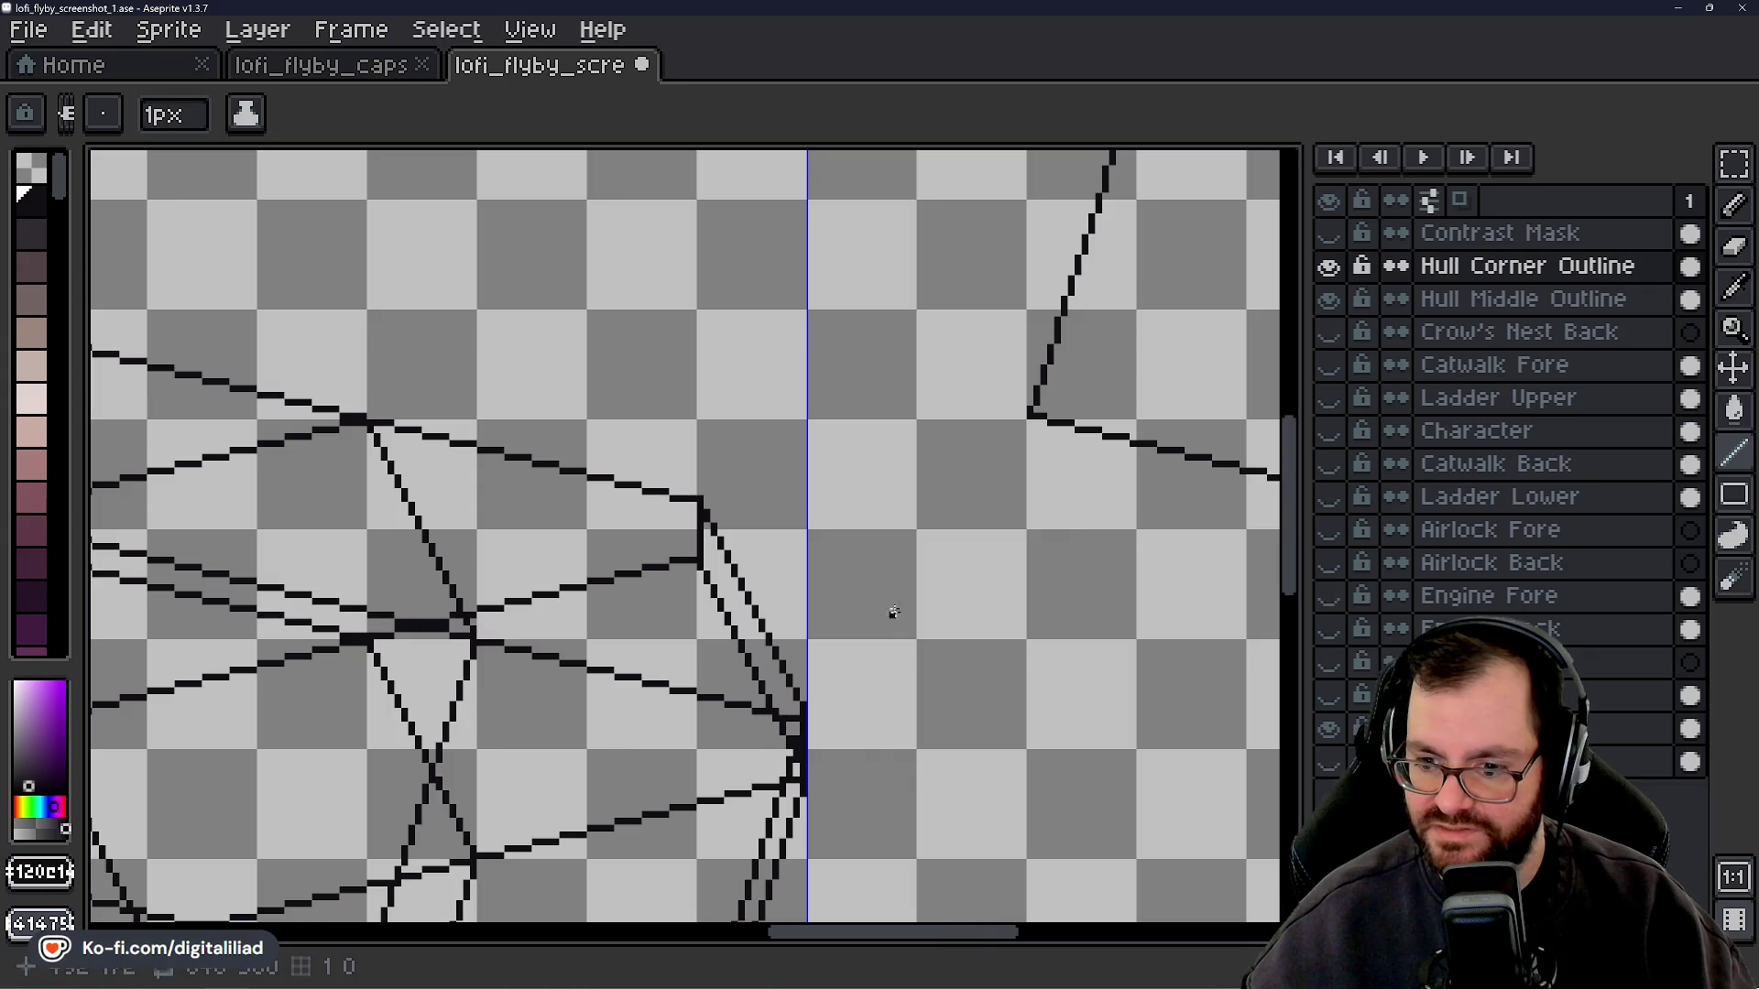
scroll(889, 609, up, 2)
scroll(884, 612, down, 4)
scroll(884, 612, up, 3)
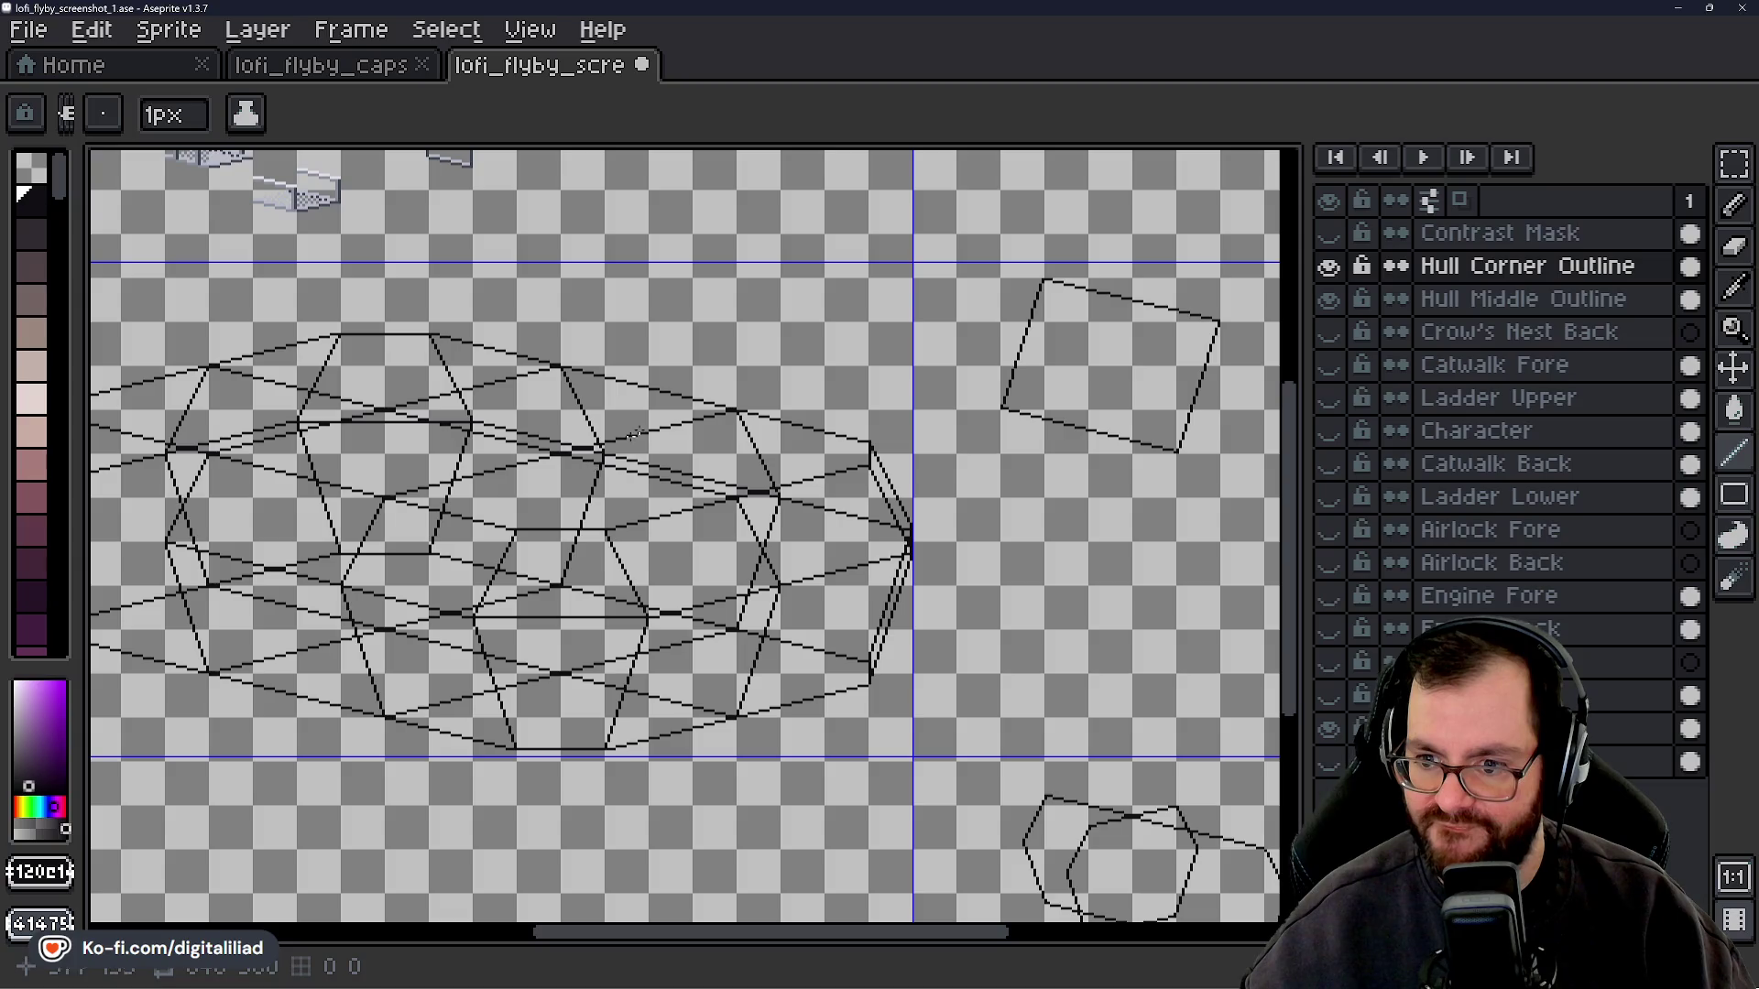
scroll(634, 432, up, 3)
scroll(767, 433, up, 1)
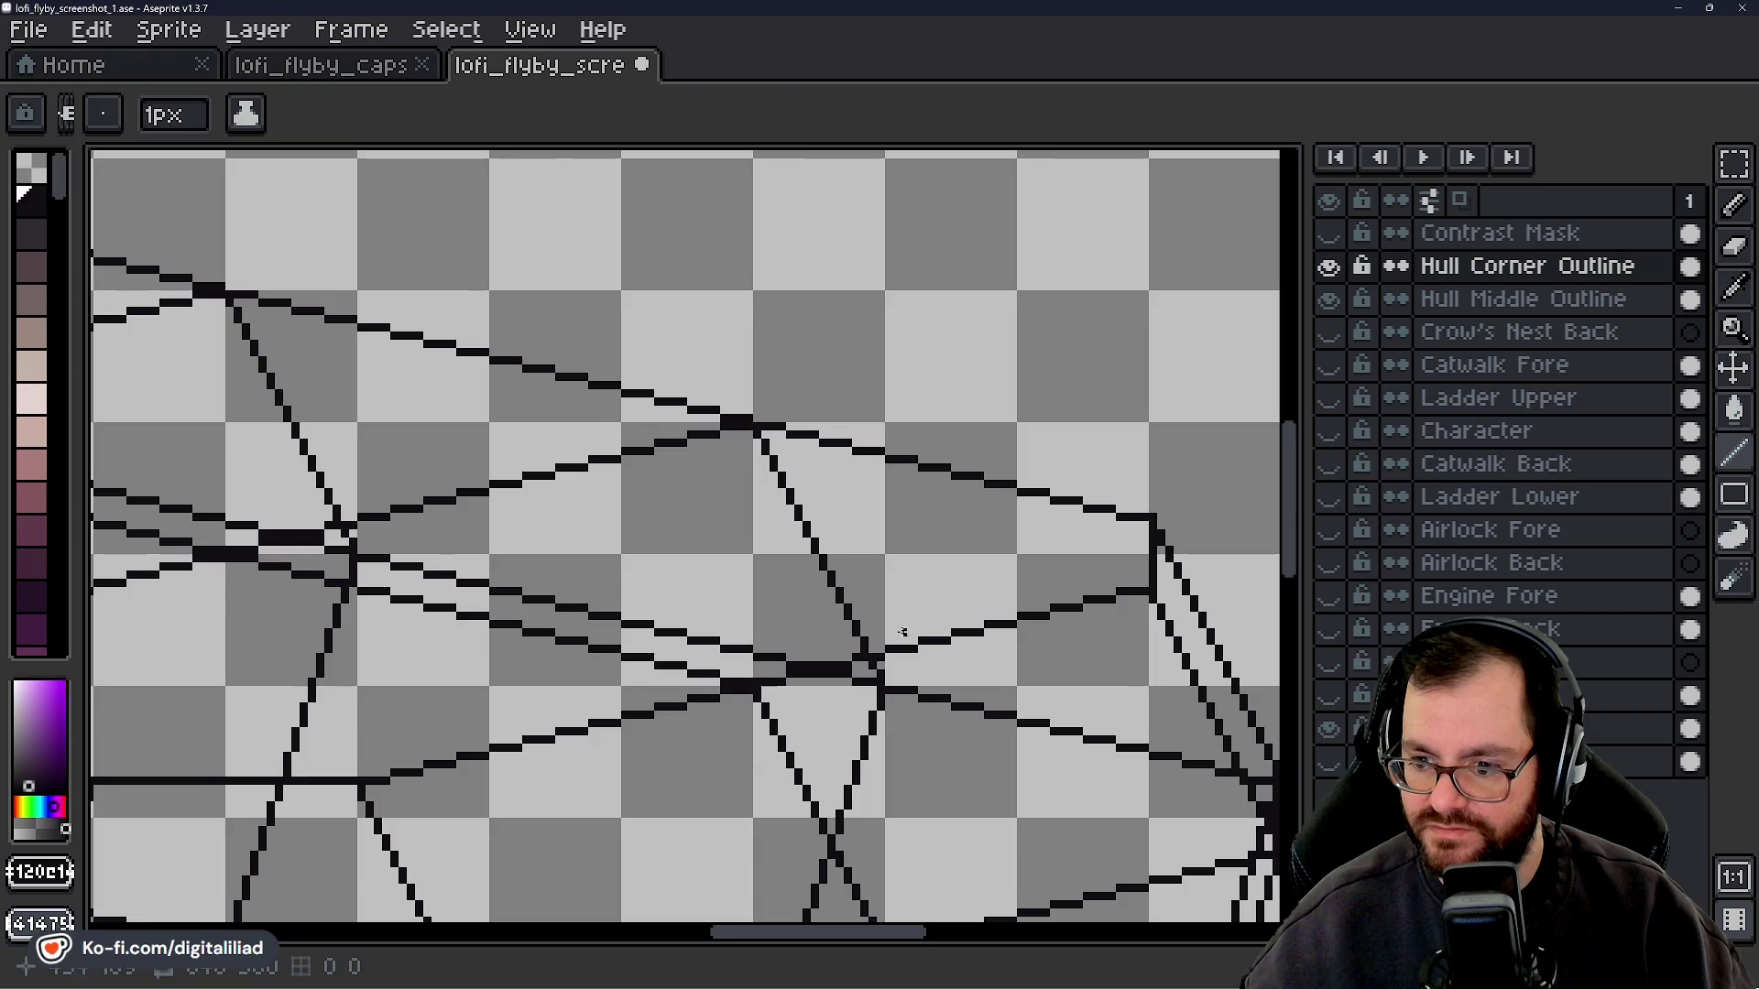
scroll(901, 478, down, 2)
scroll(902, 478, down, 1)
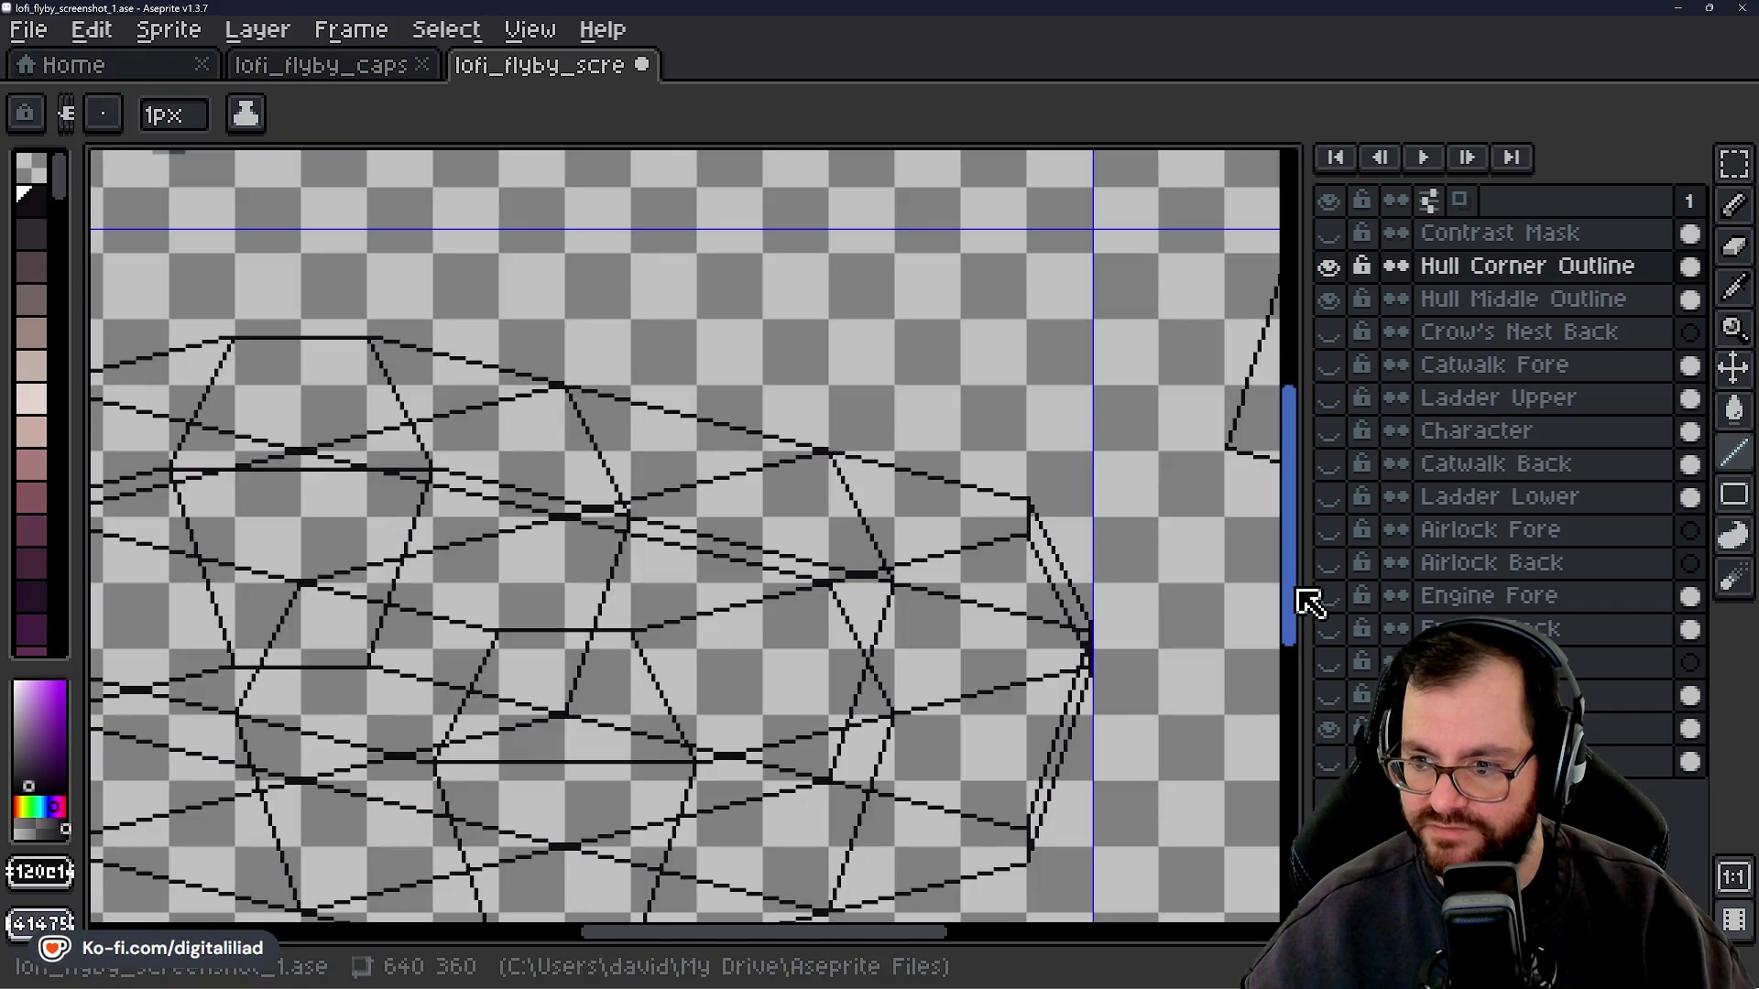
scroll(1163, 577, down, 2)
scroll(785, 563, up, 1)
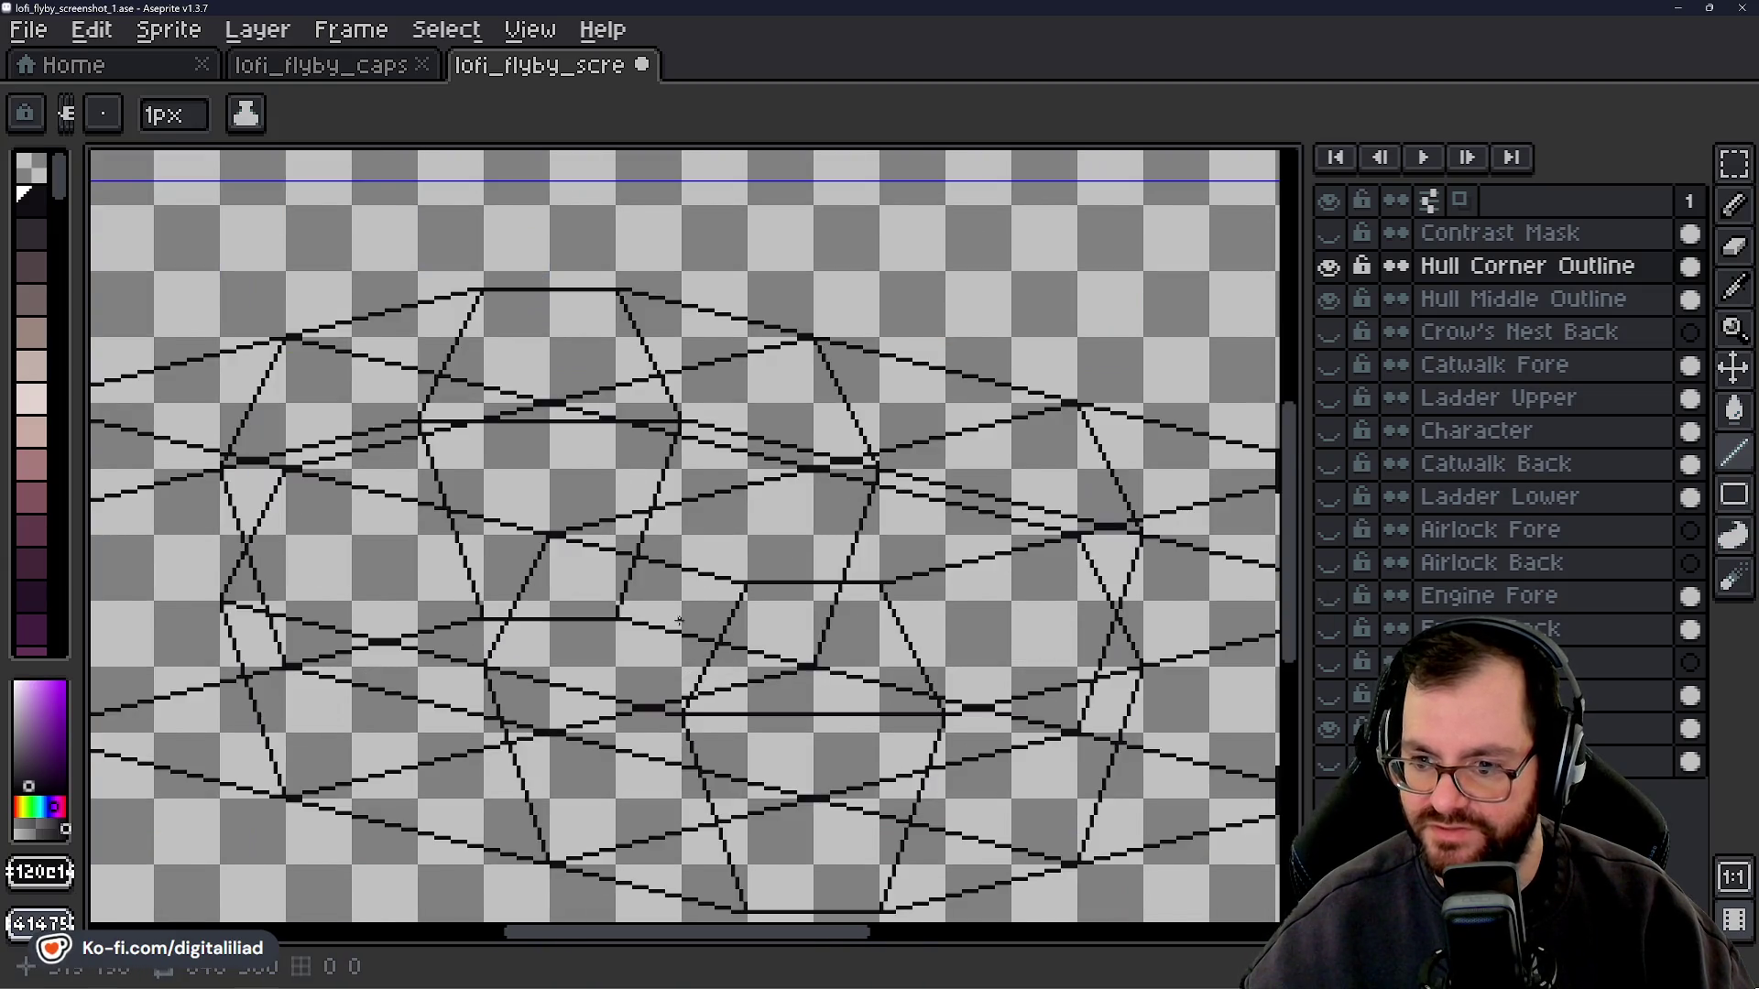
scroll(785, 563, up, 2)
scroll(785, 562, up, 1)
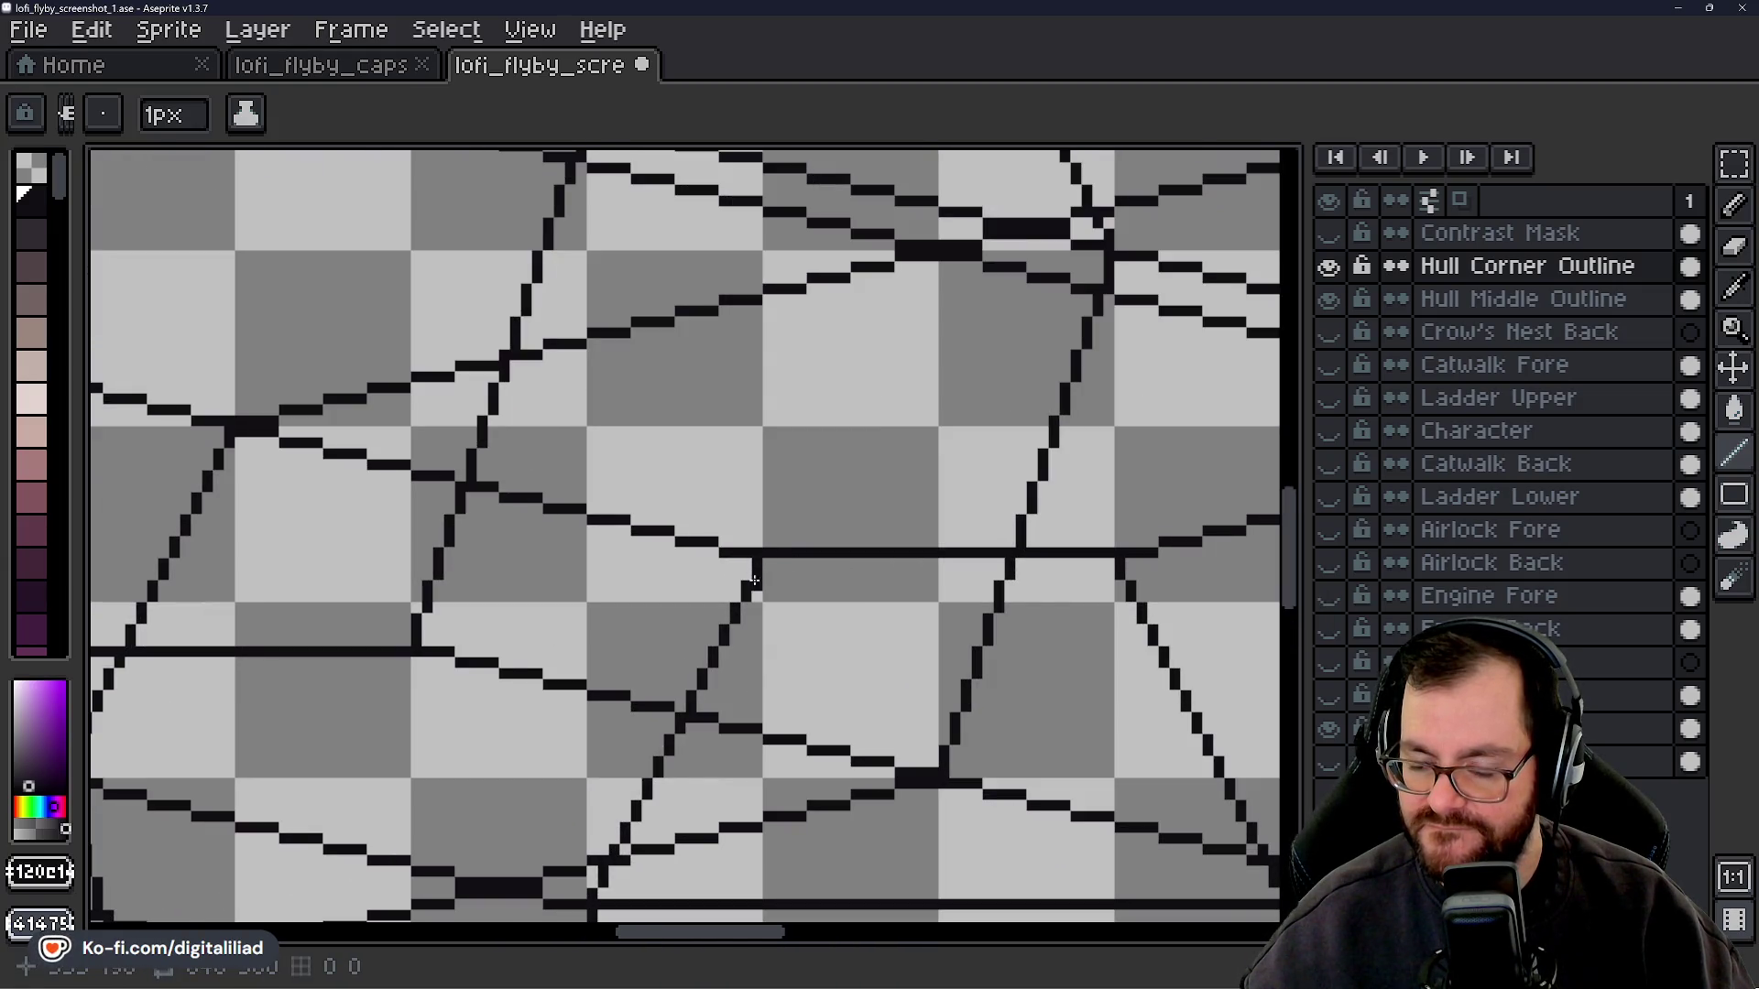
scroll(753, 580, down, 2)
scroll(753, 580, down, 2)
scroll(369, 576, up, 2)
scroll(369, 576, up, 2)
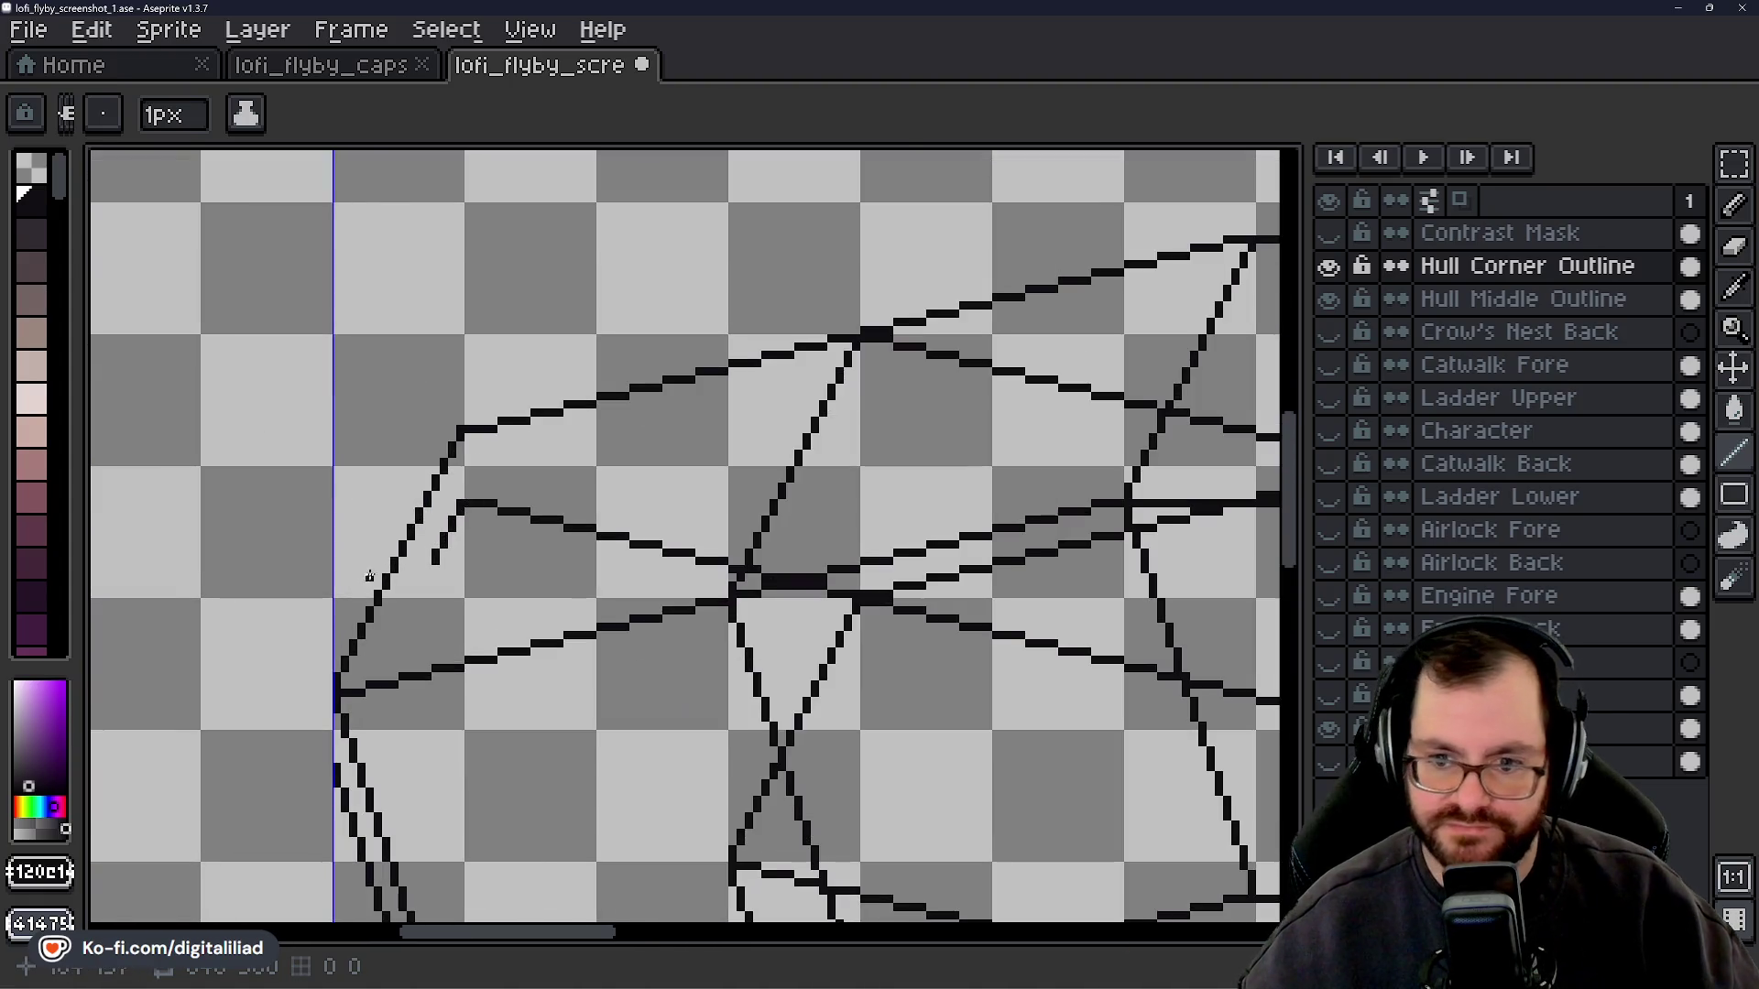
key(v)
- Redo the down-left diagonal from the outline end and clear stray pixels along the left tip
key(ctrl+z)
key(ctrl+z)
key(ctrl+z)
key(ctrl+z)
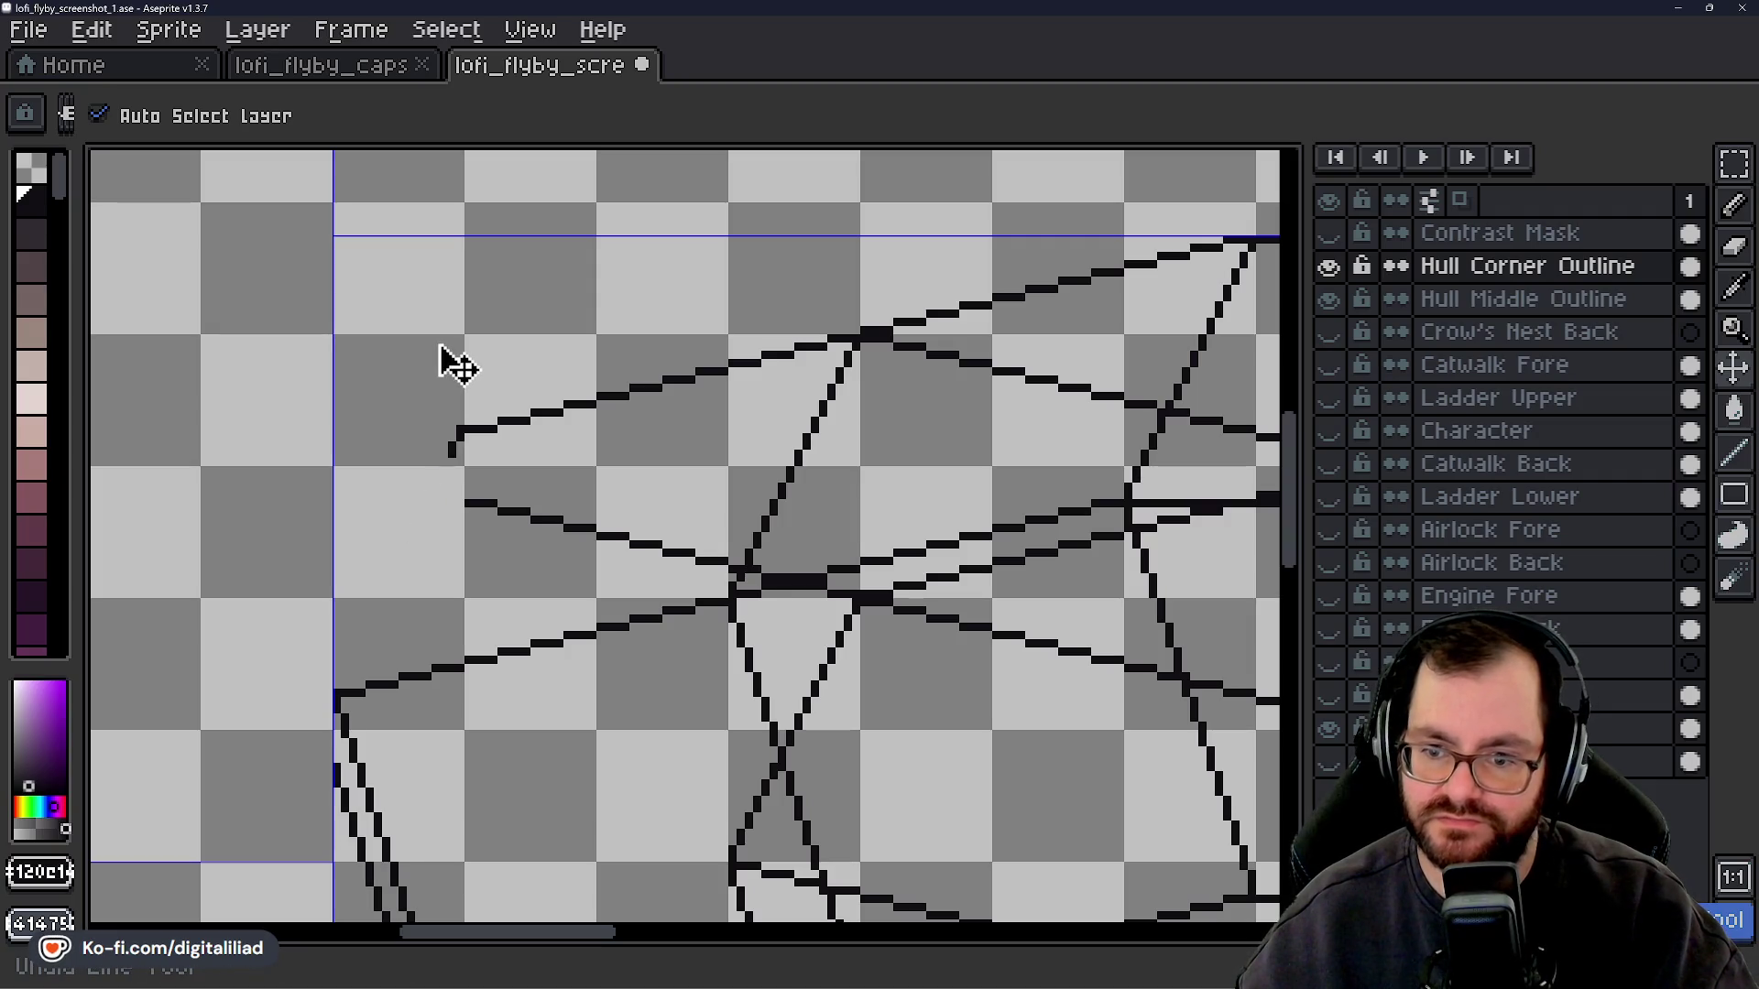
key(b)
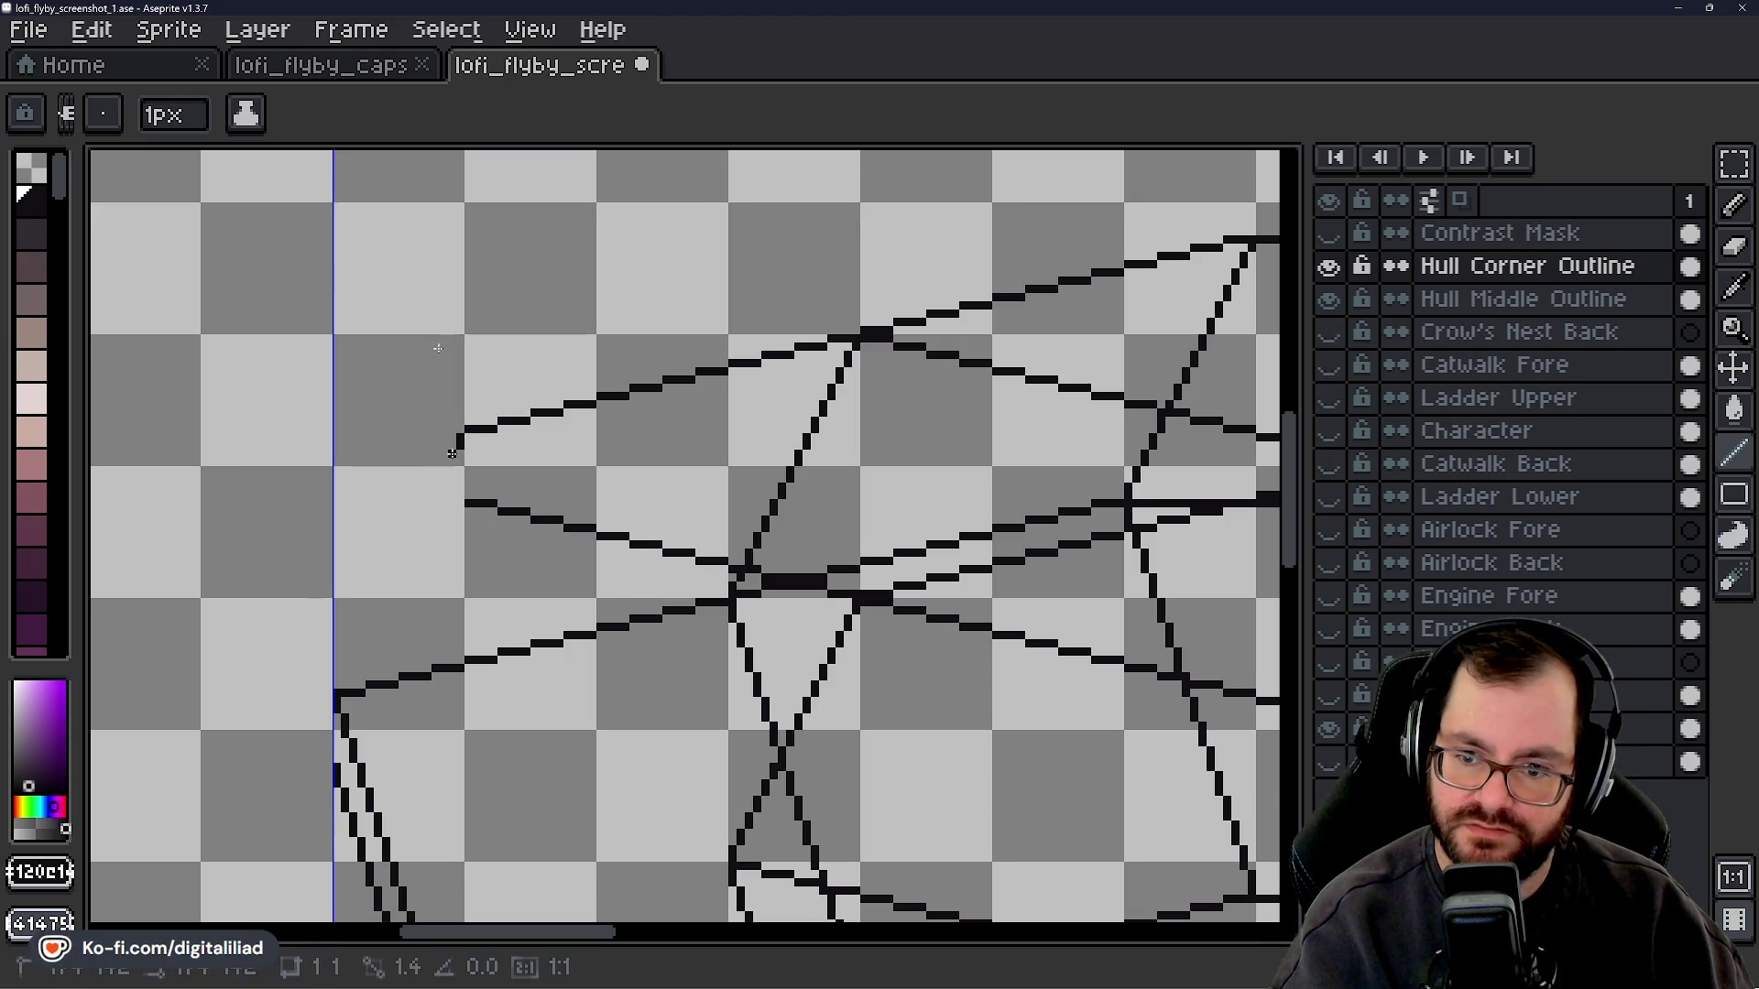
drag(435, 487, 420, 519)
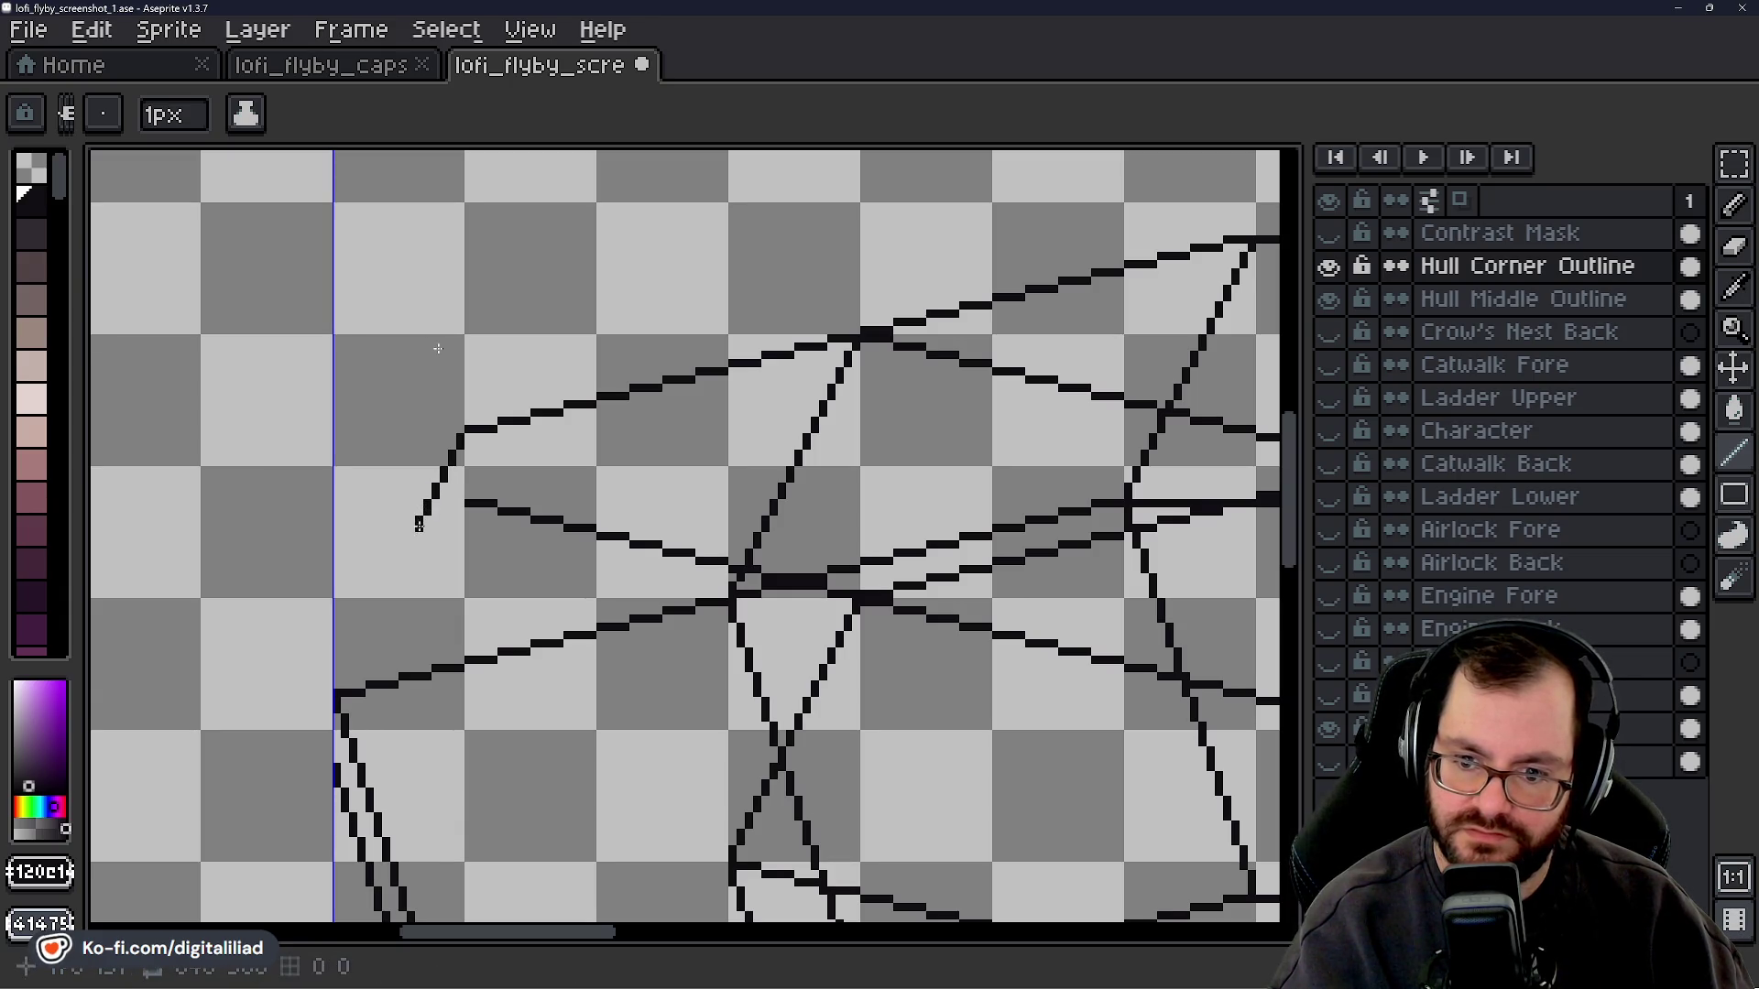
drag(420, 520, 336, 683)
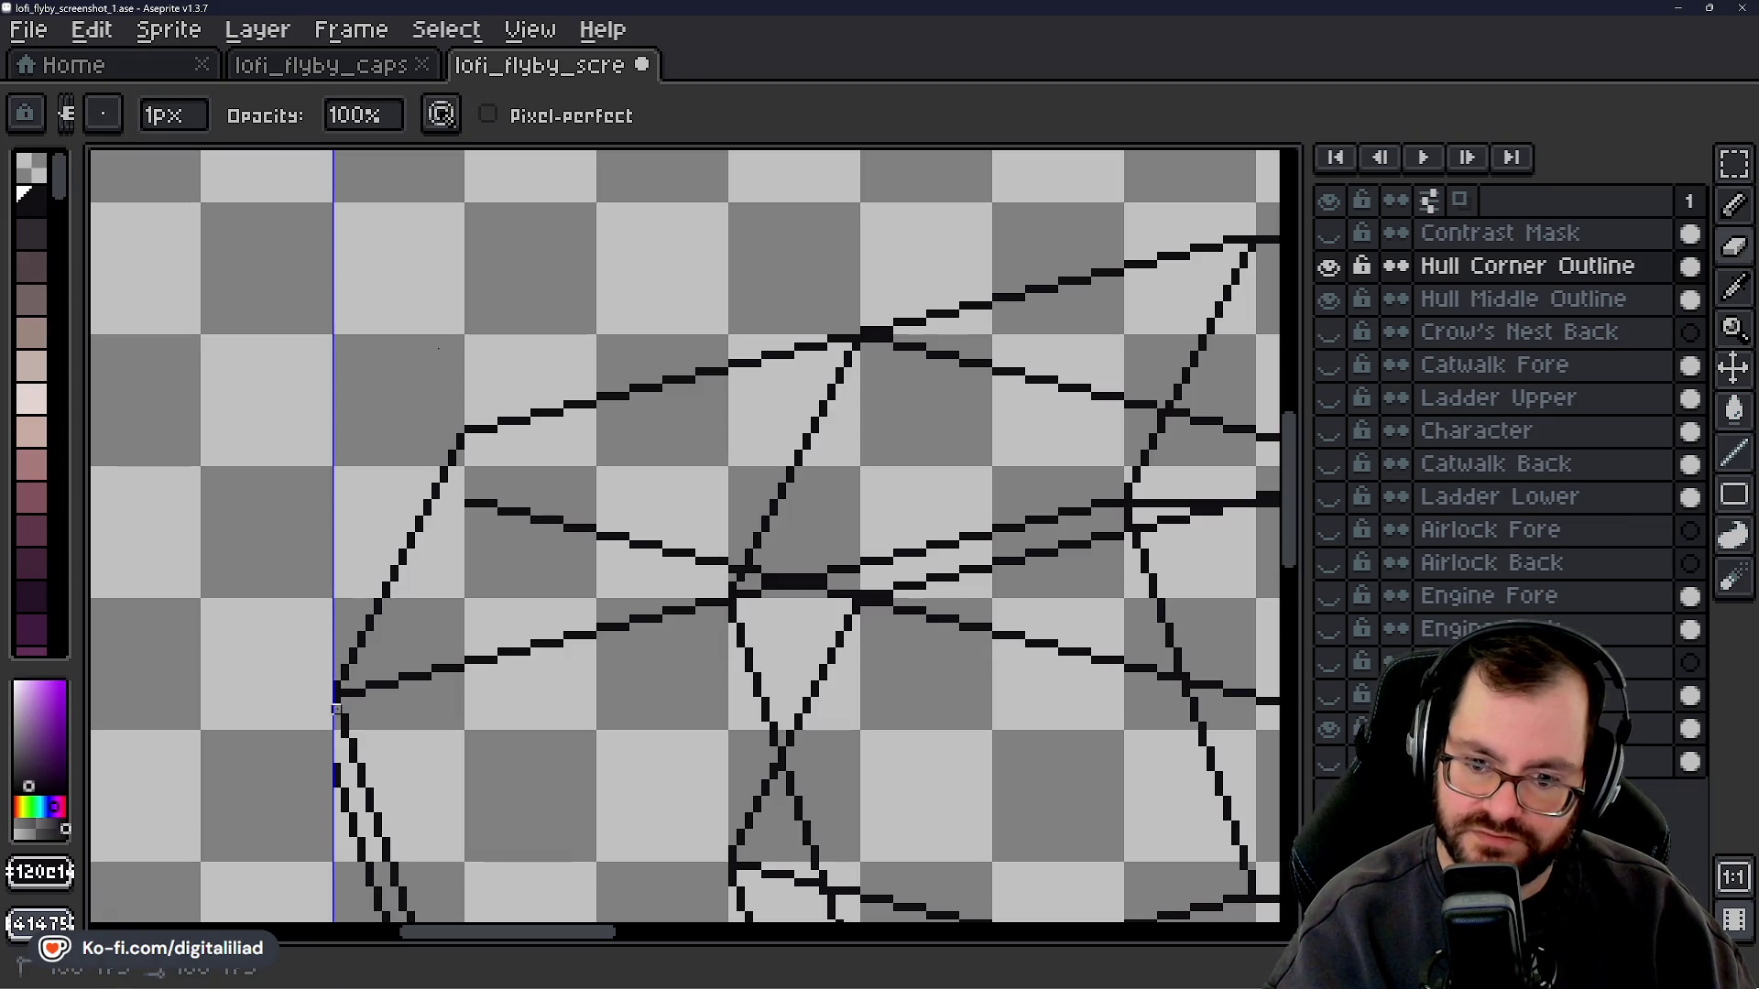
drag(361, 783, 353, 825)
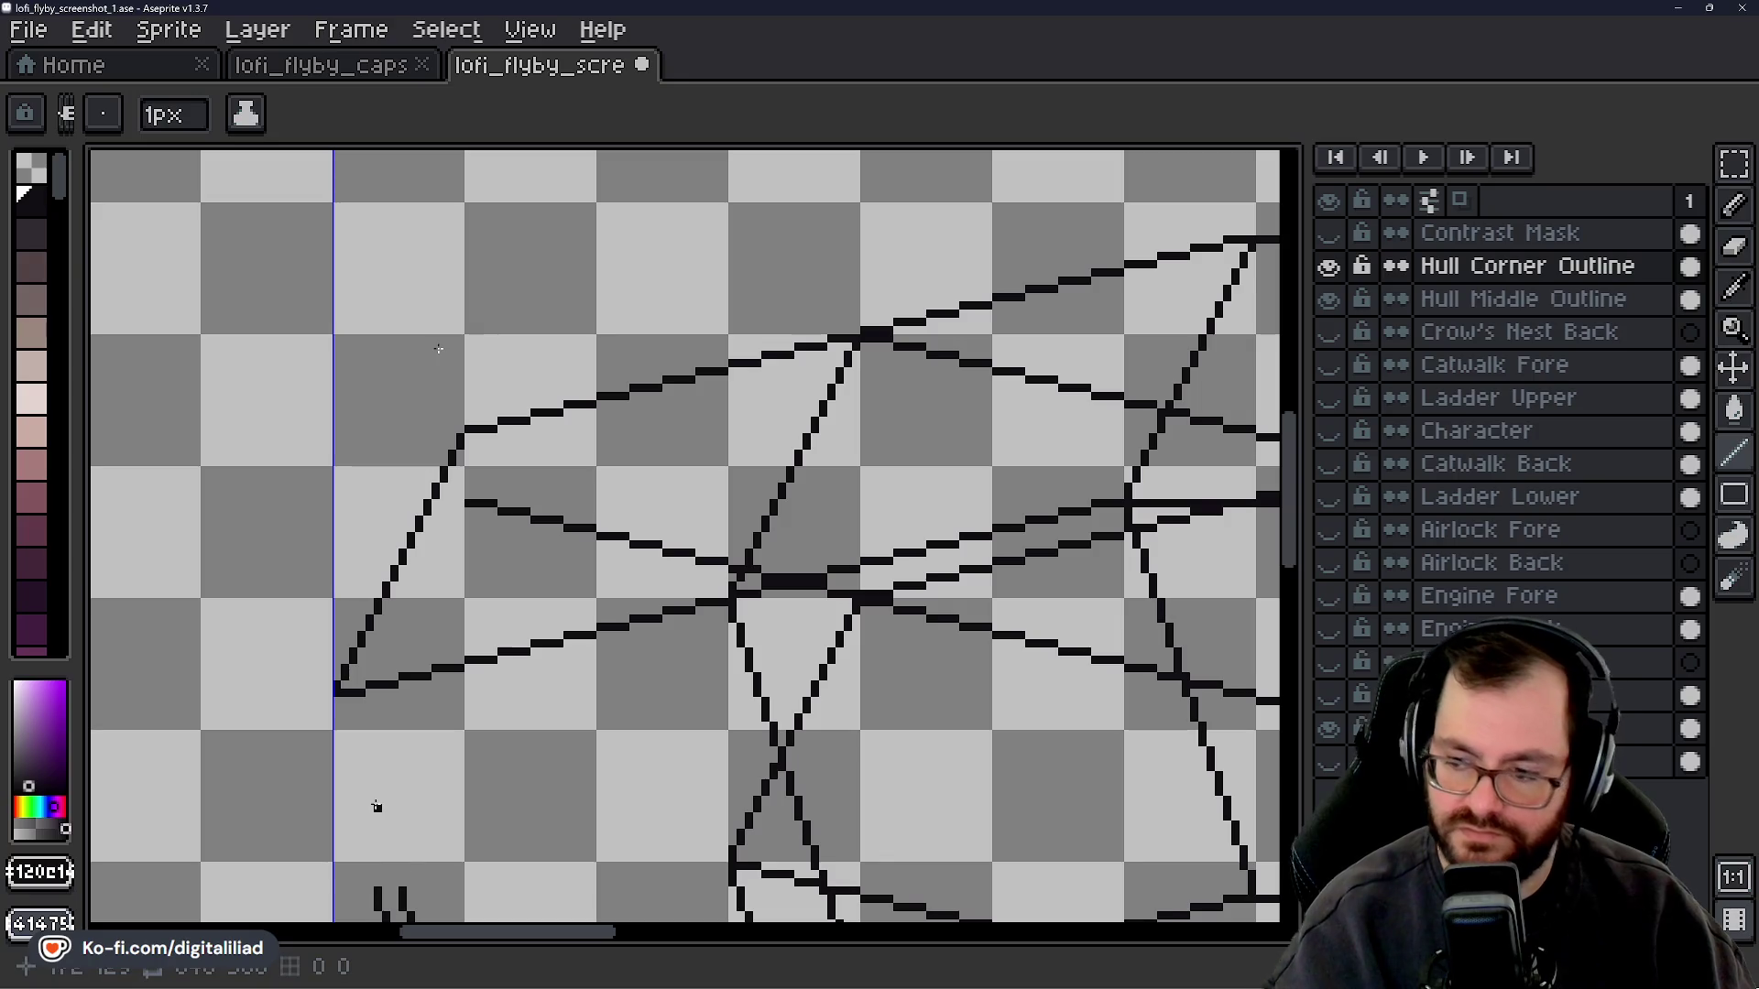
drag(1287, 513, 1282, 620)
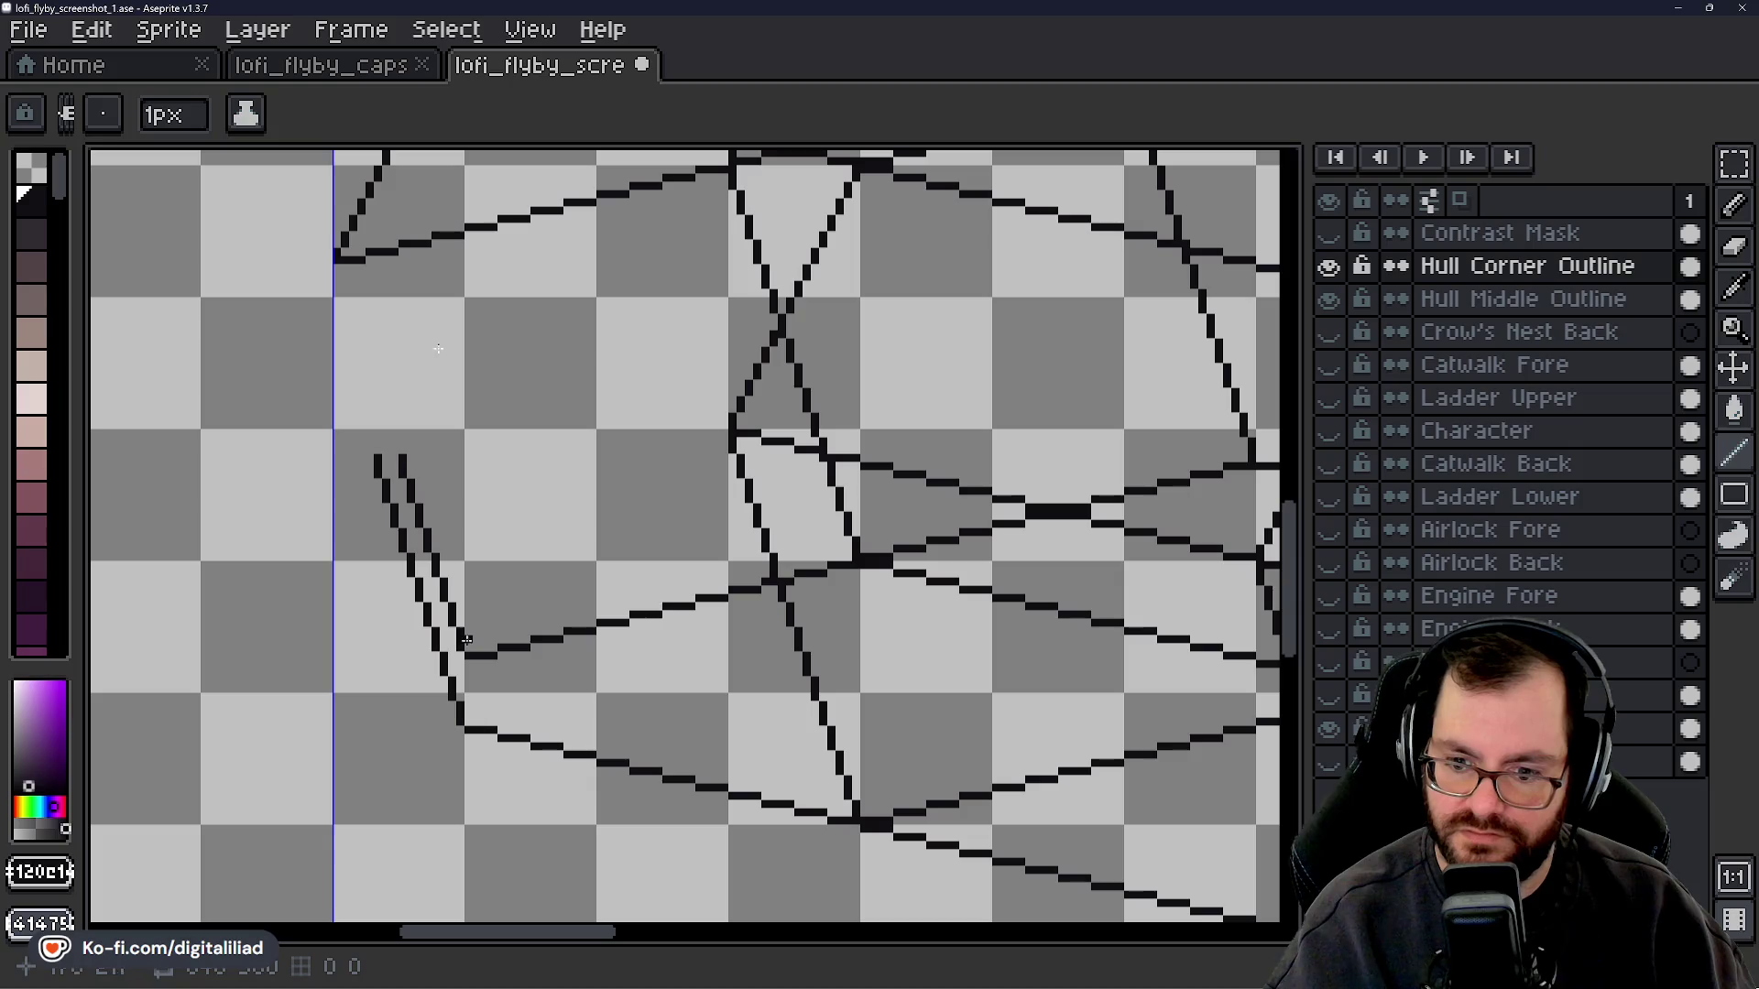
- Draw the inner diagonal edge of the hull's left corner facet with 1px lines
drag(1291, 527, 1305, 556)
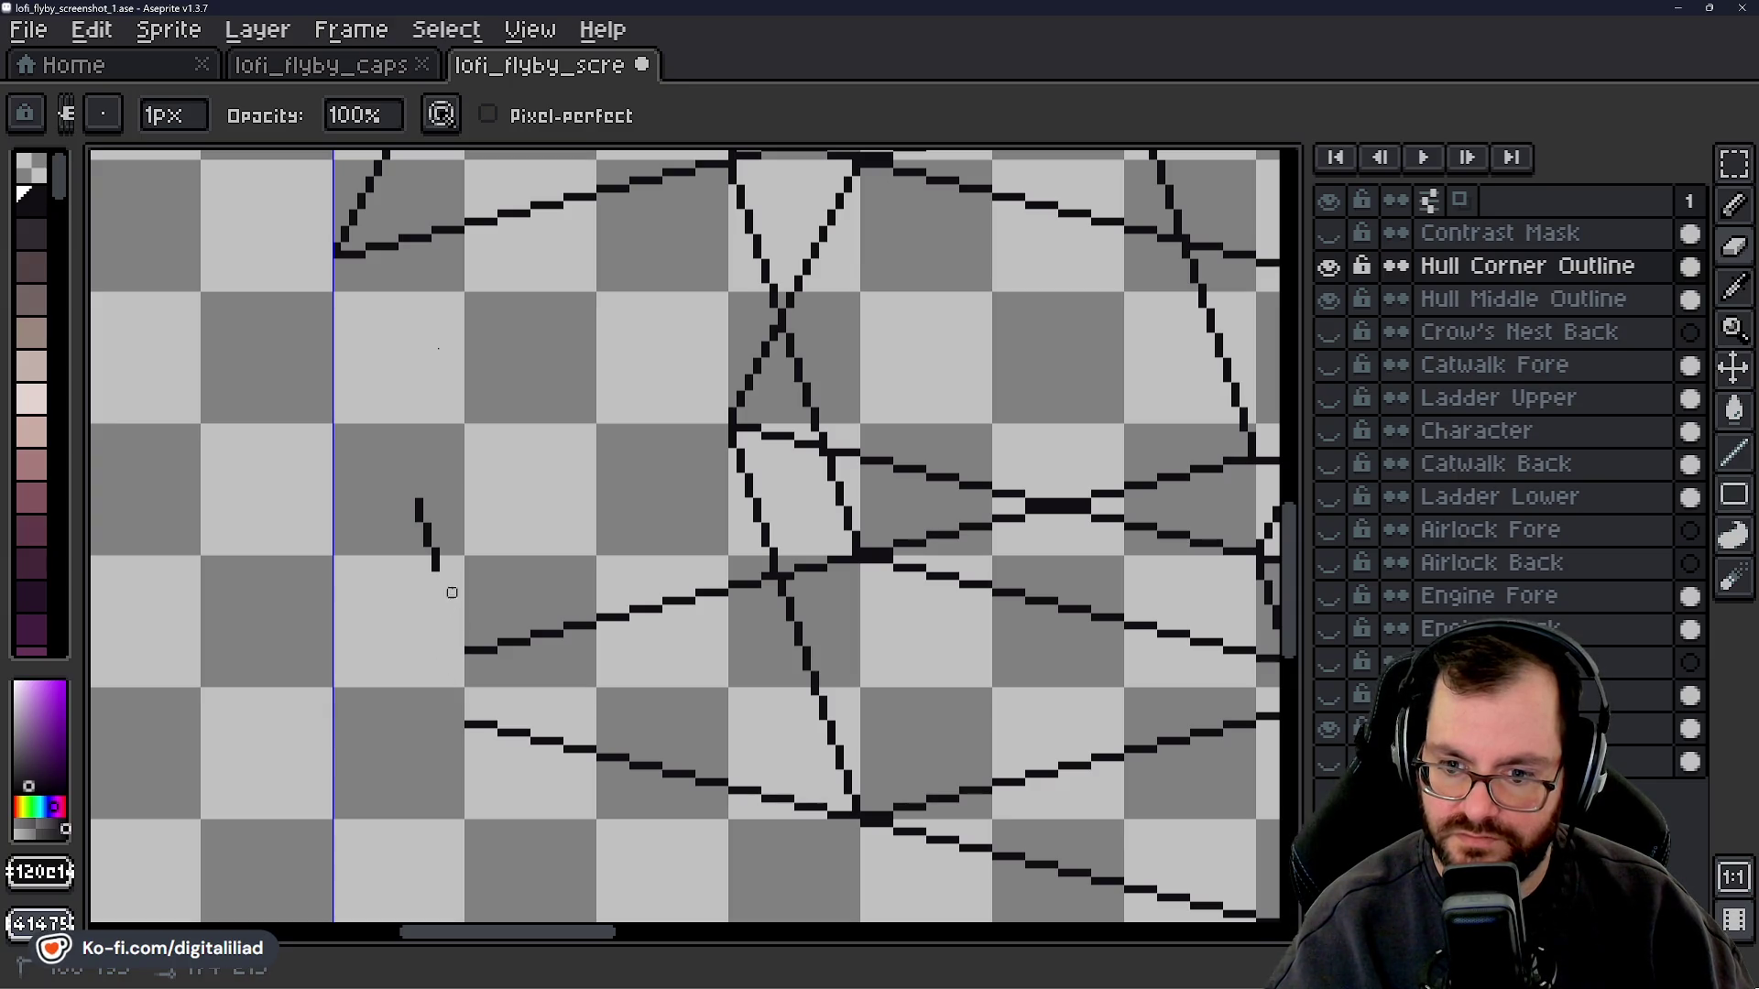
key(i)
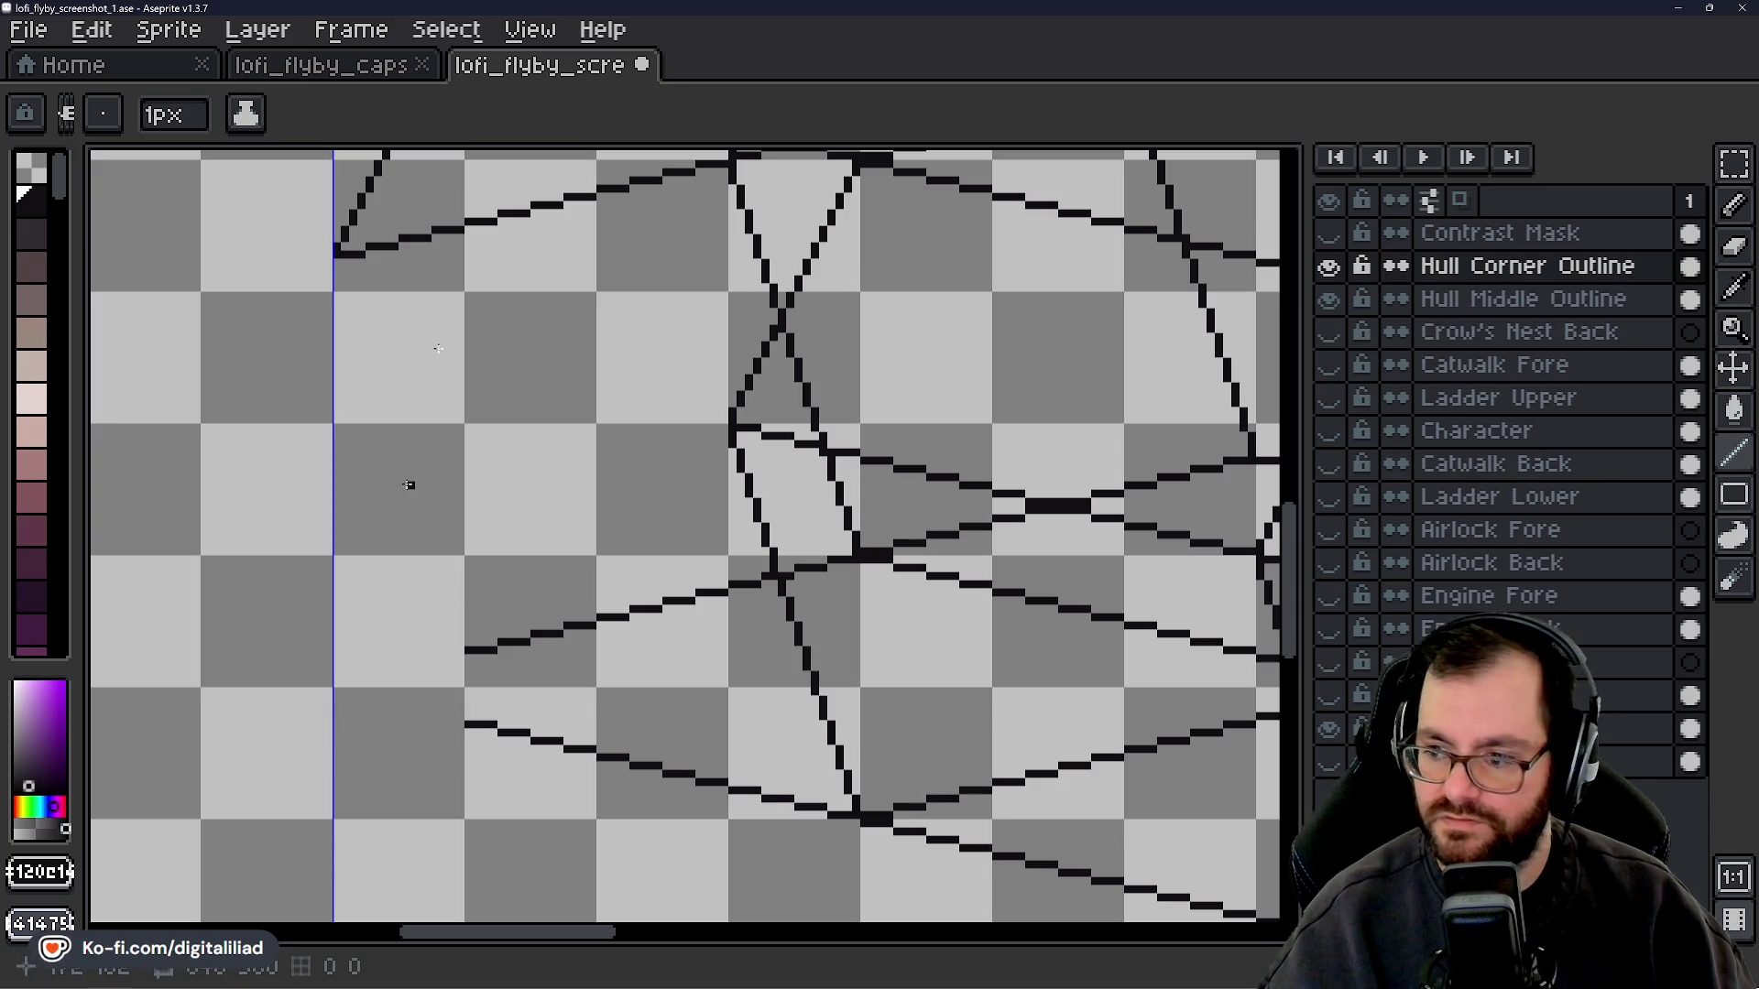
drag(1309, 573, 1305, 537)
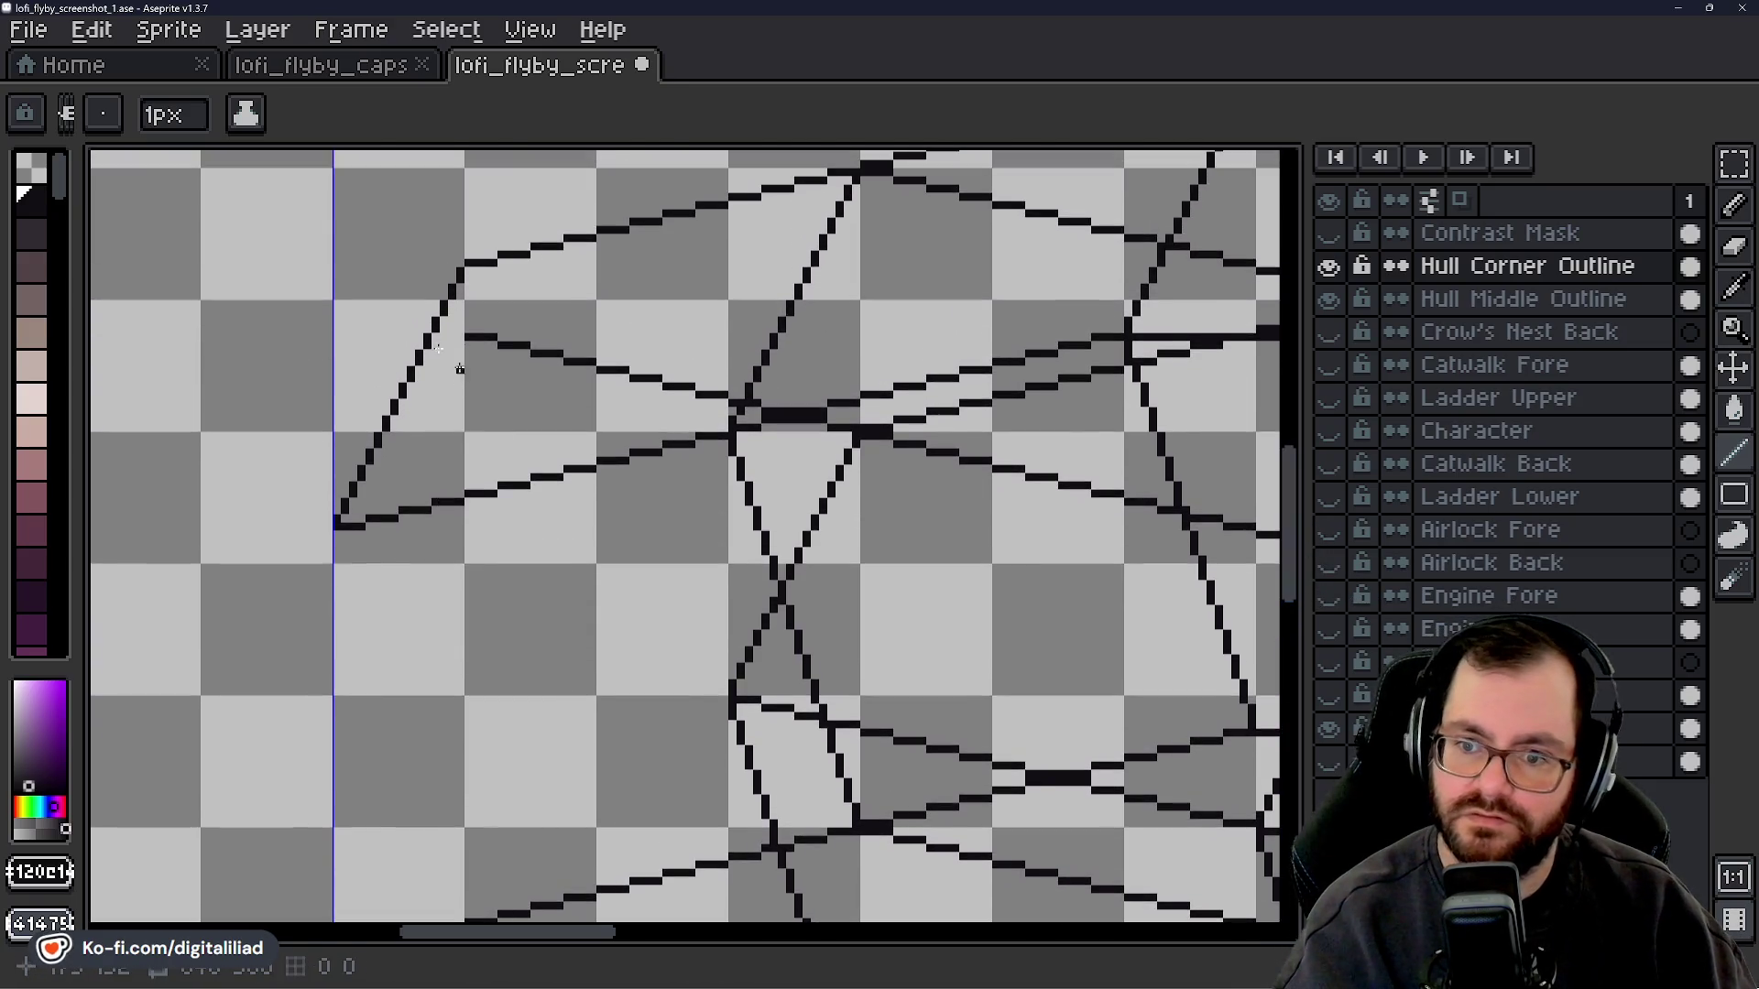
drag(460, 346, 444, 383)
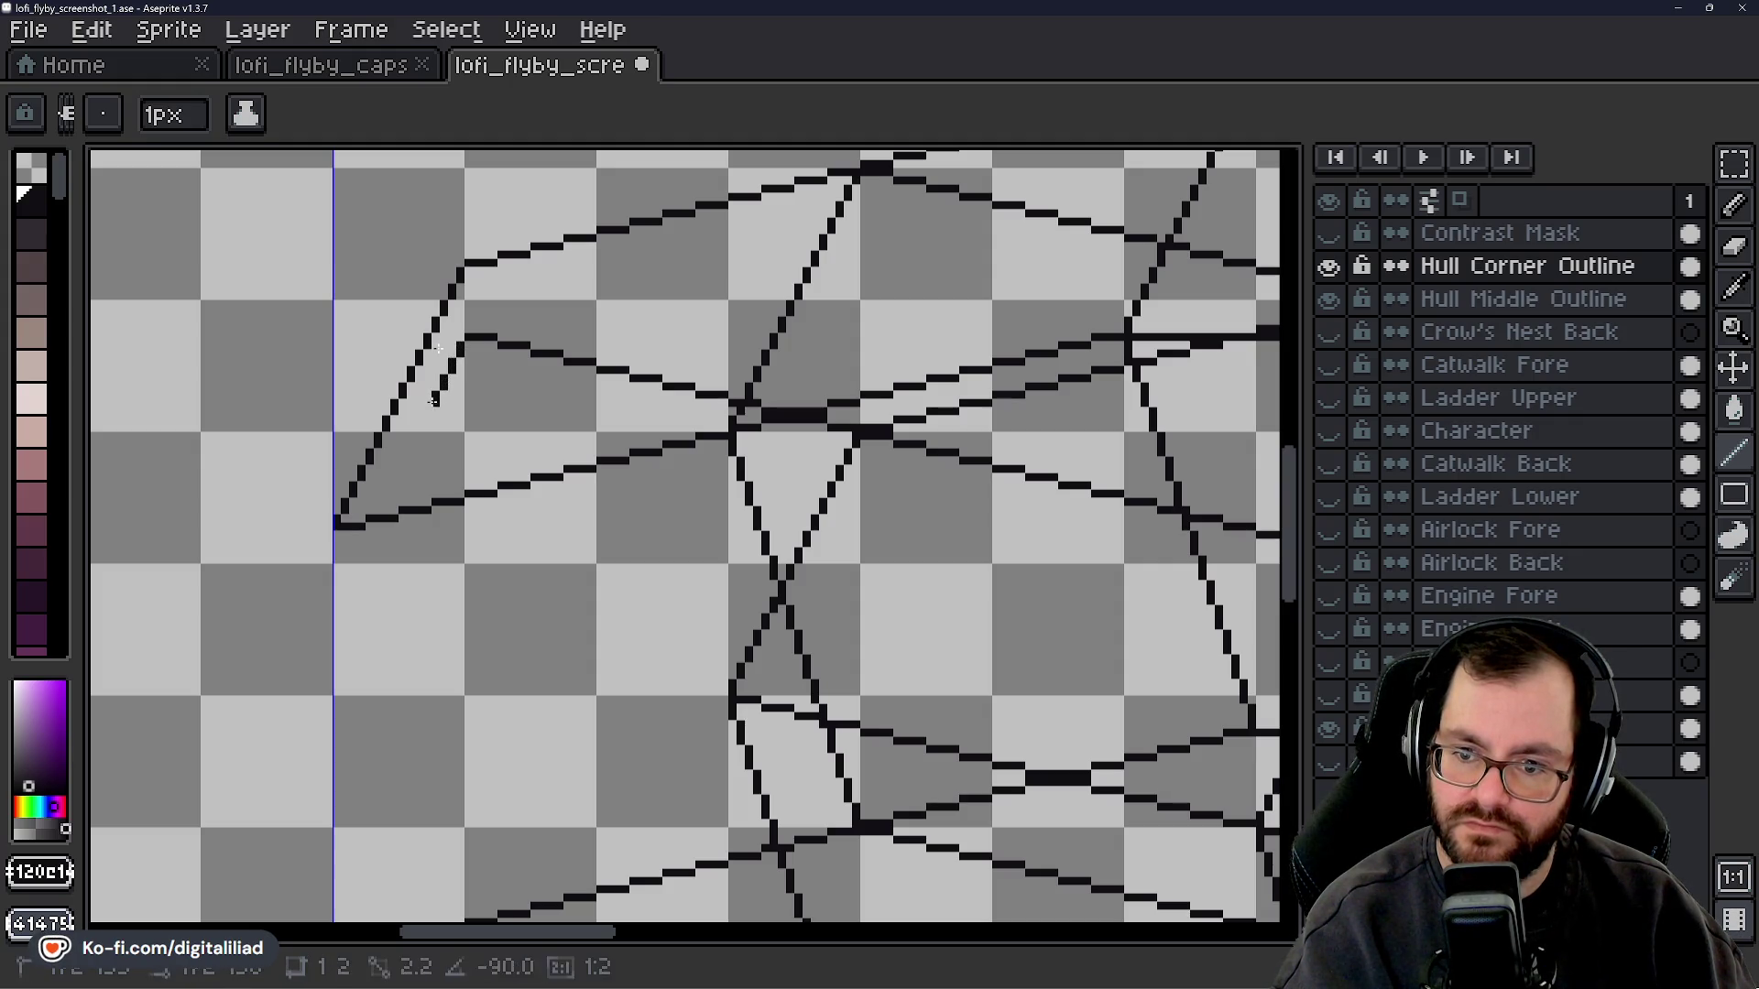
drag(443, 383, 420, 432)
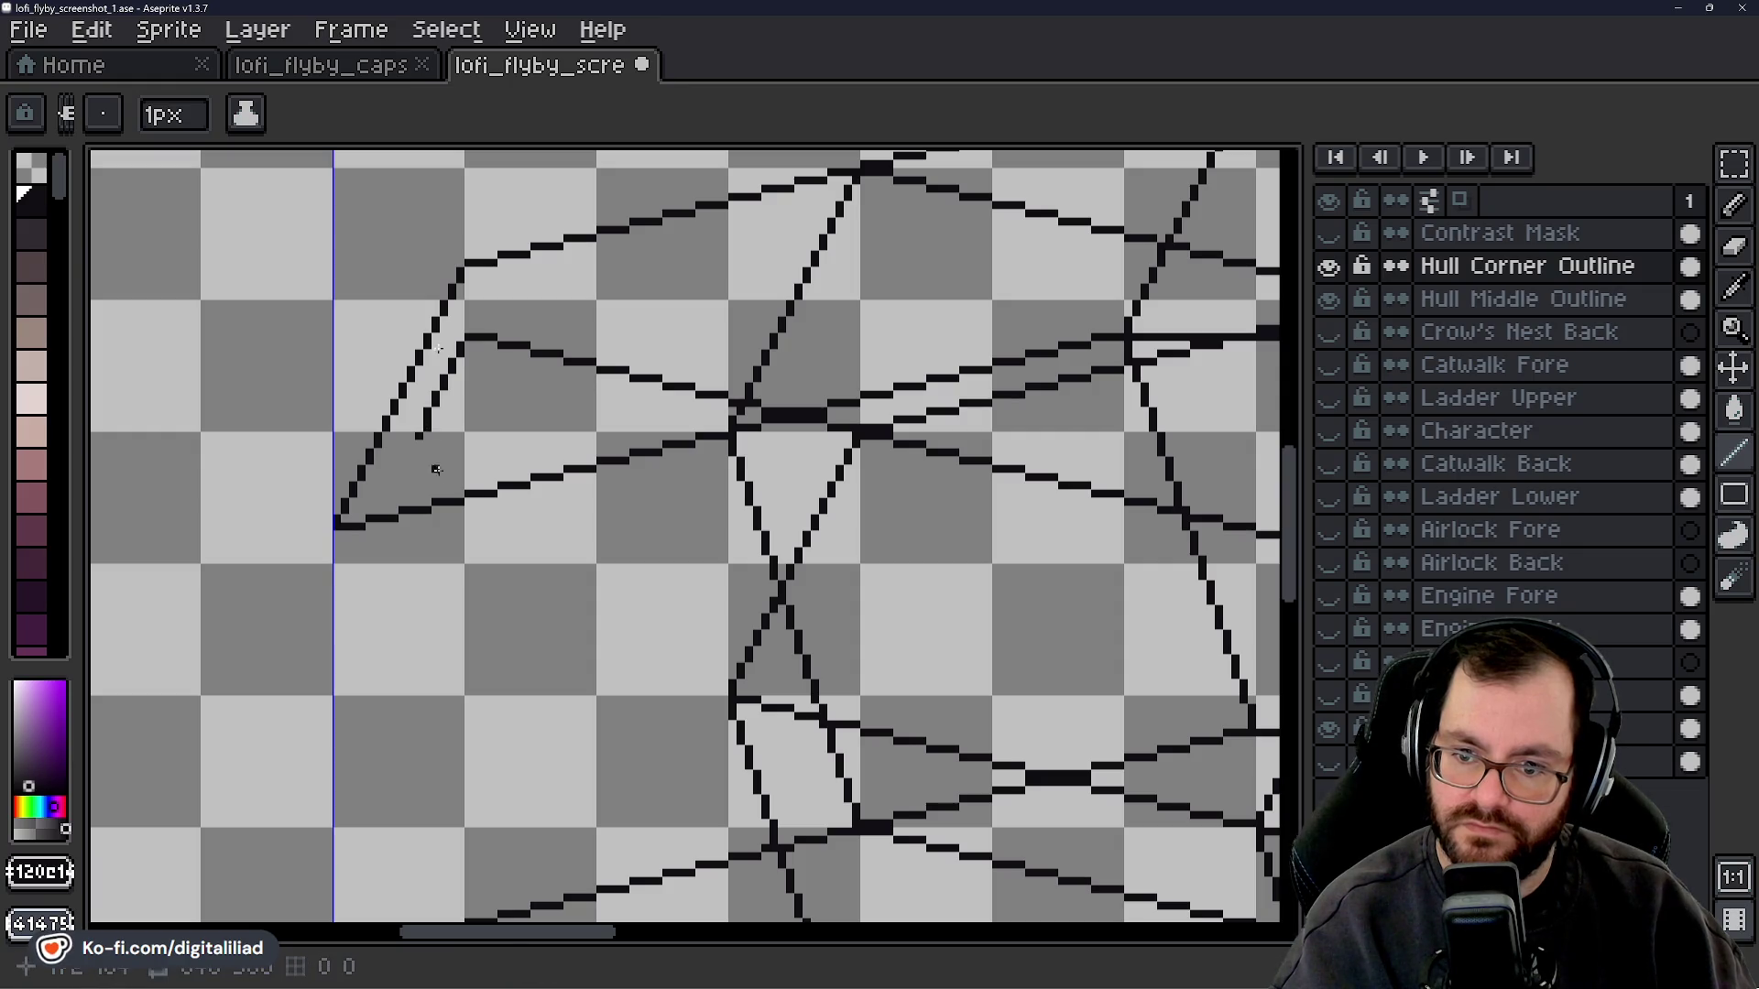
drag(421, 431, 370, 519)
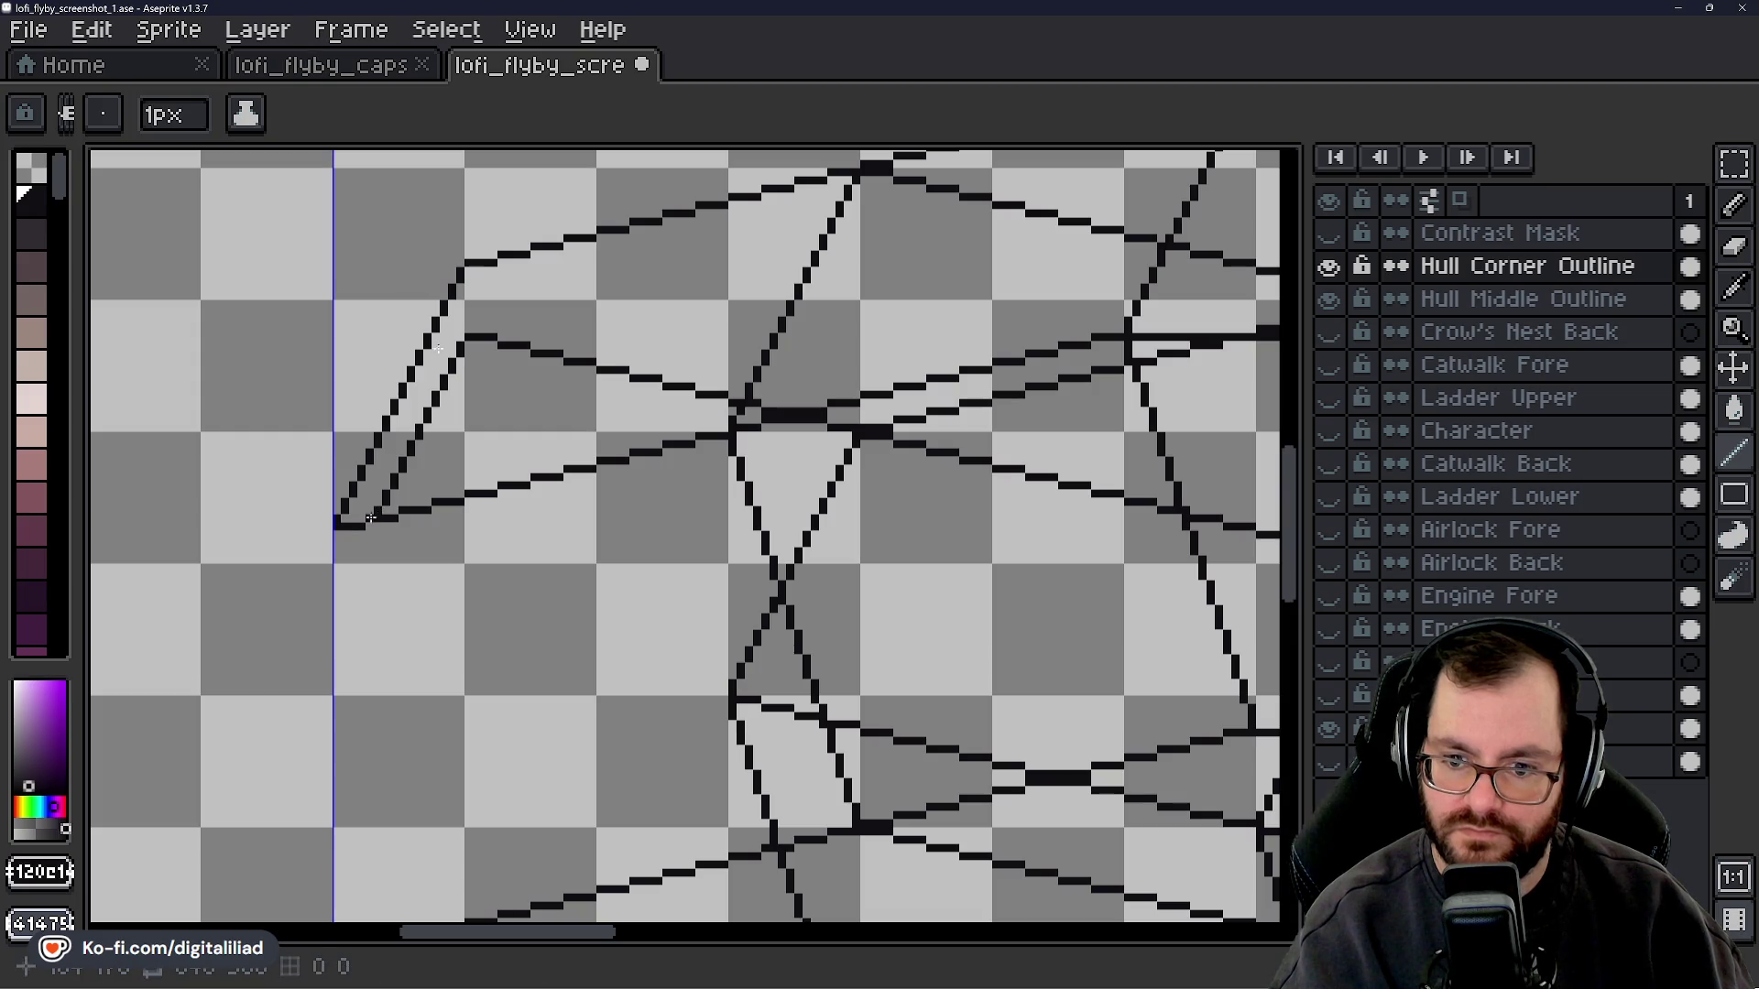
- Add a diagonal below the corner and draw the lower hull edge stretching left
drag(362, 543, 346, 575)
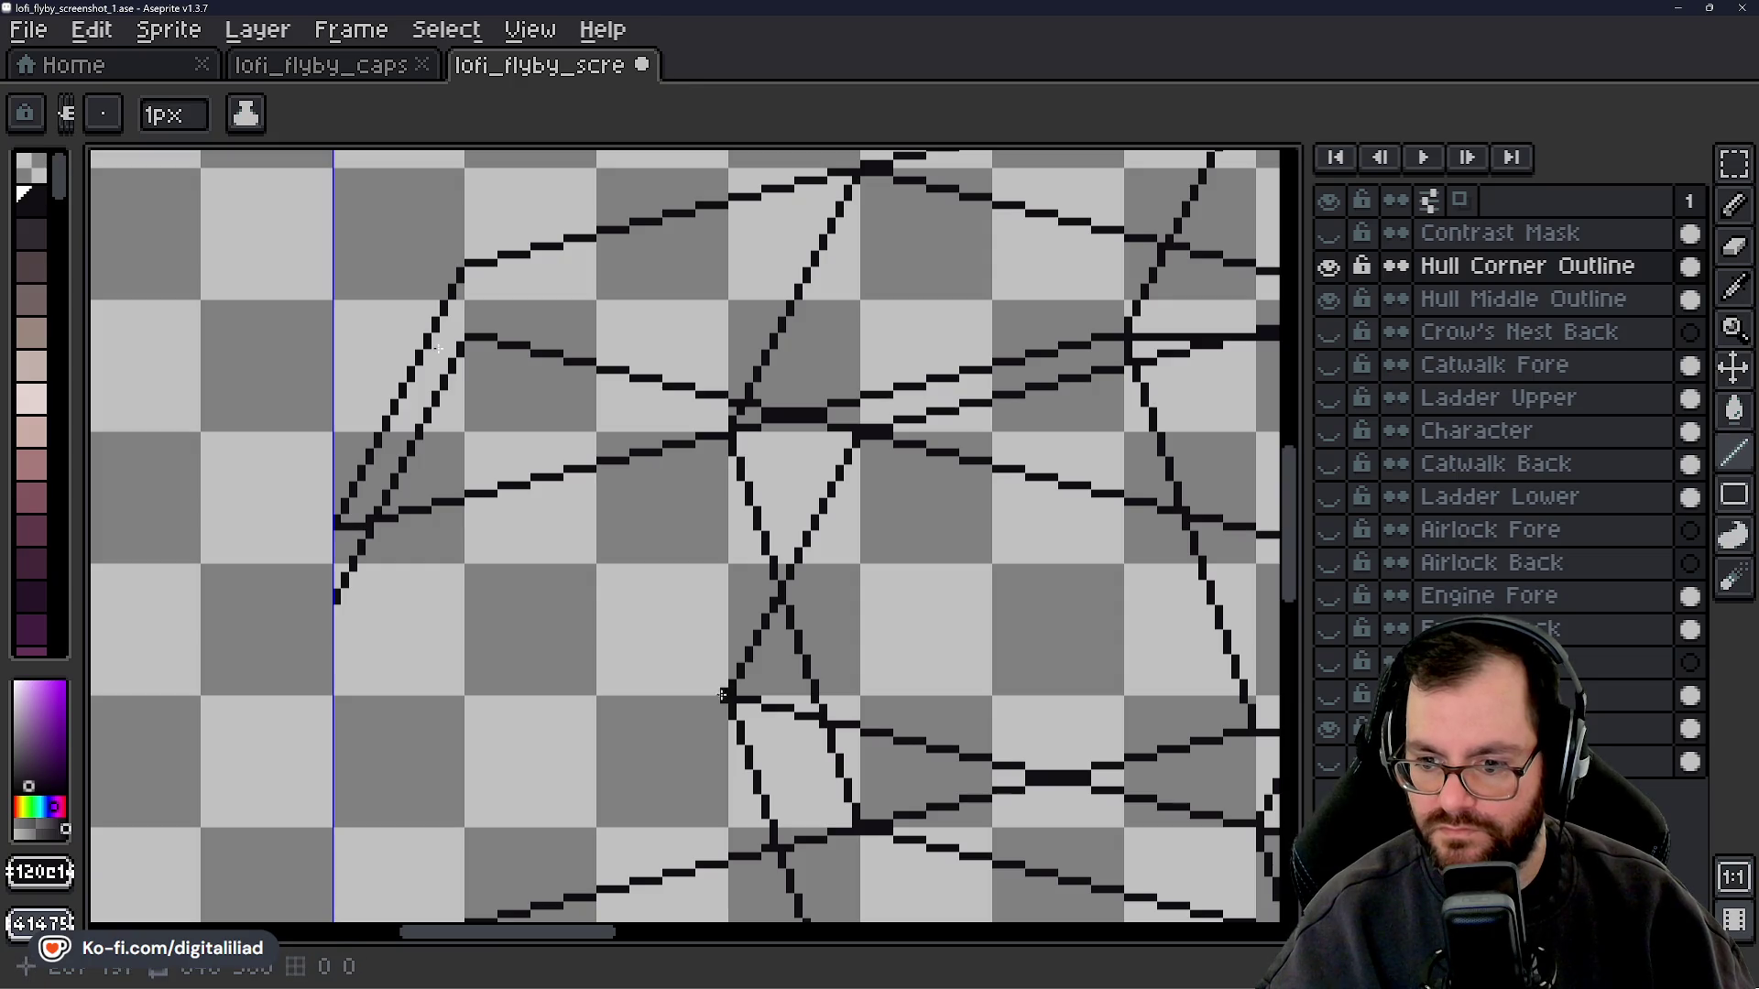
key(v)
key(l)
drag(731, 690, 526, 642)
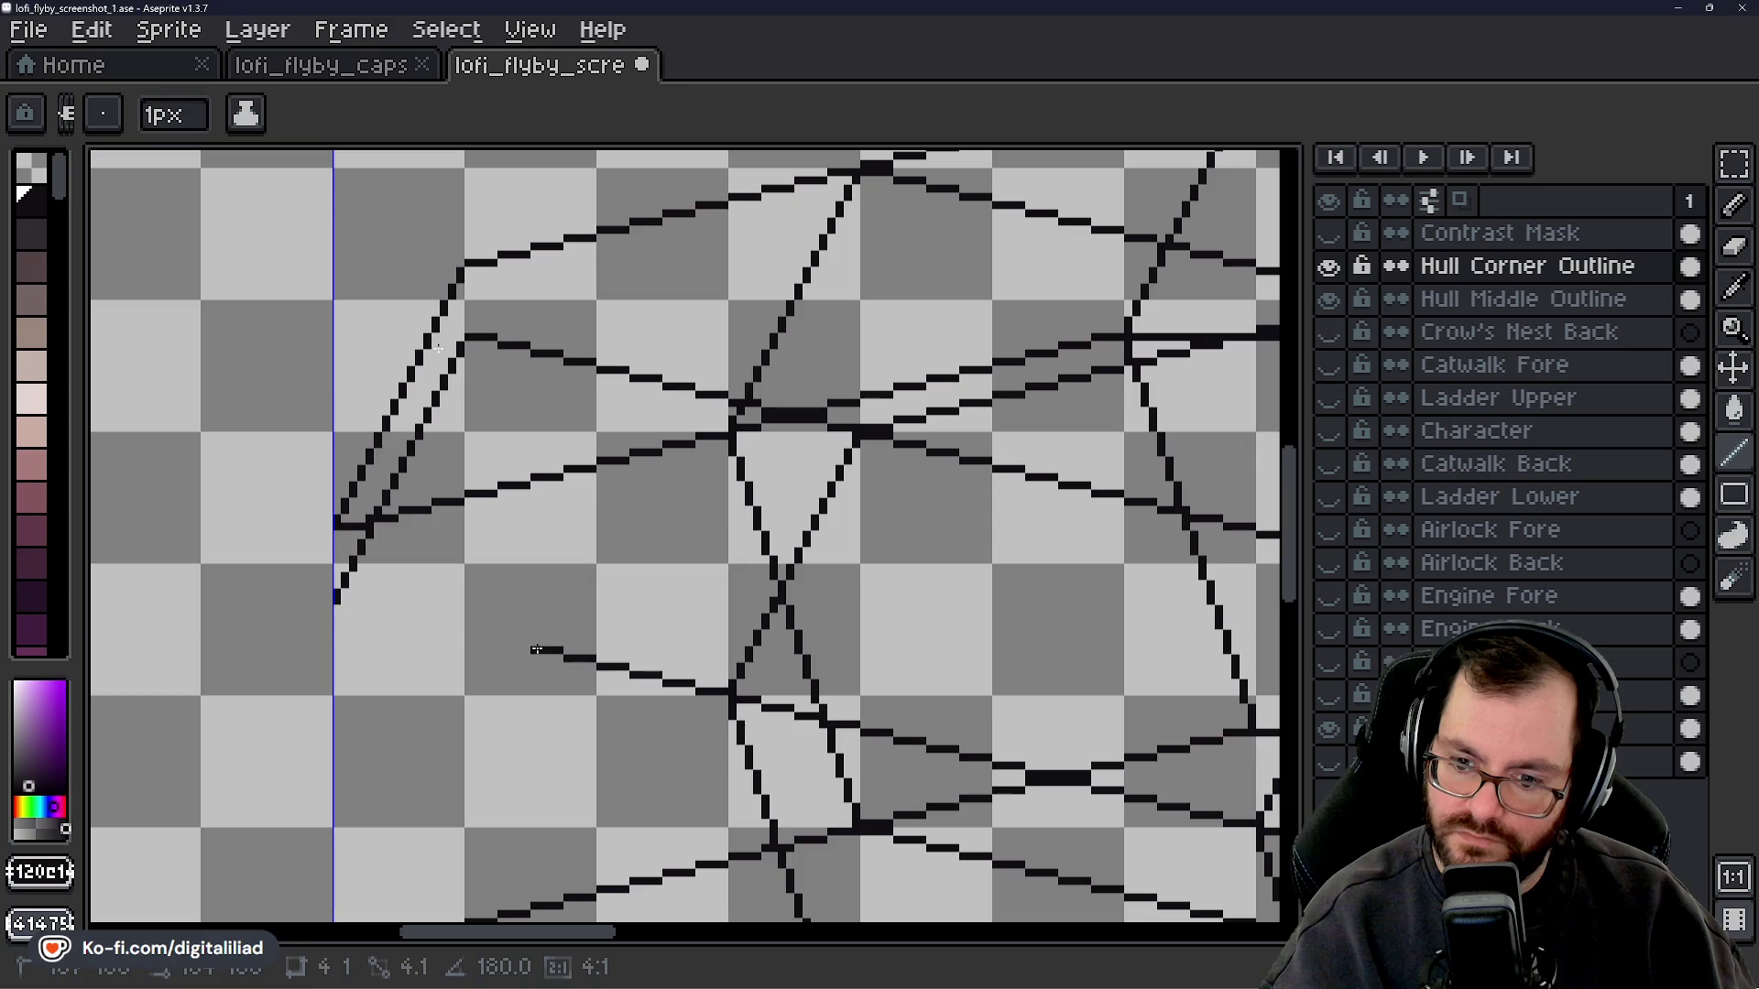
key(ctrl+z)
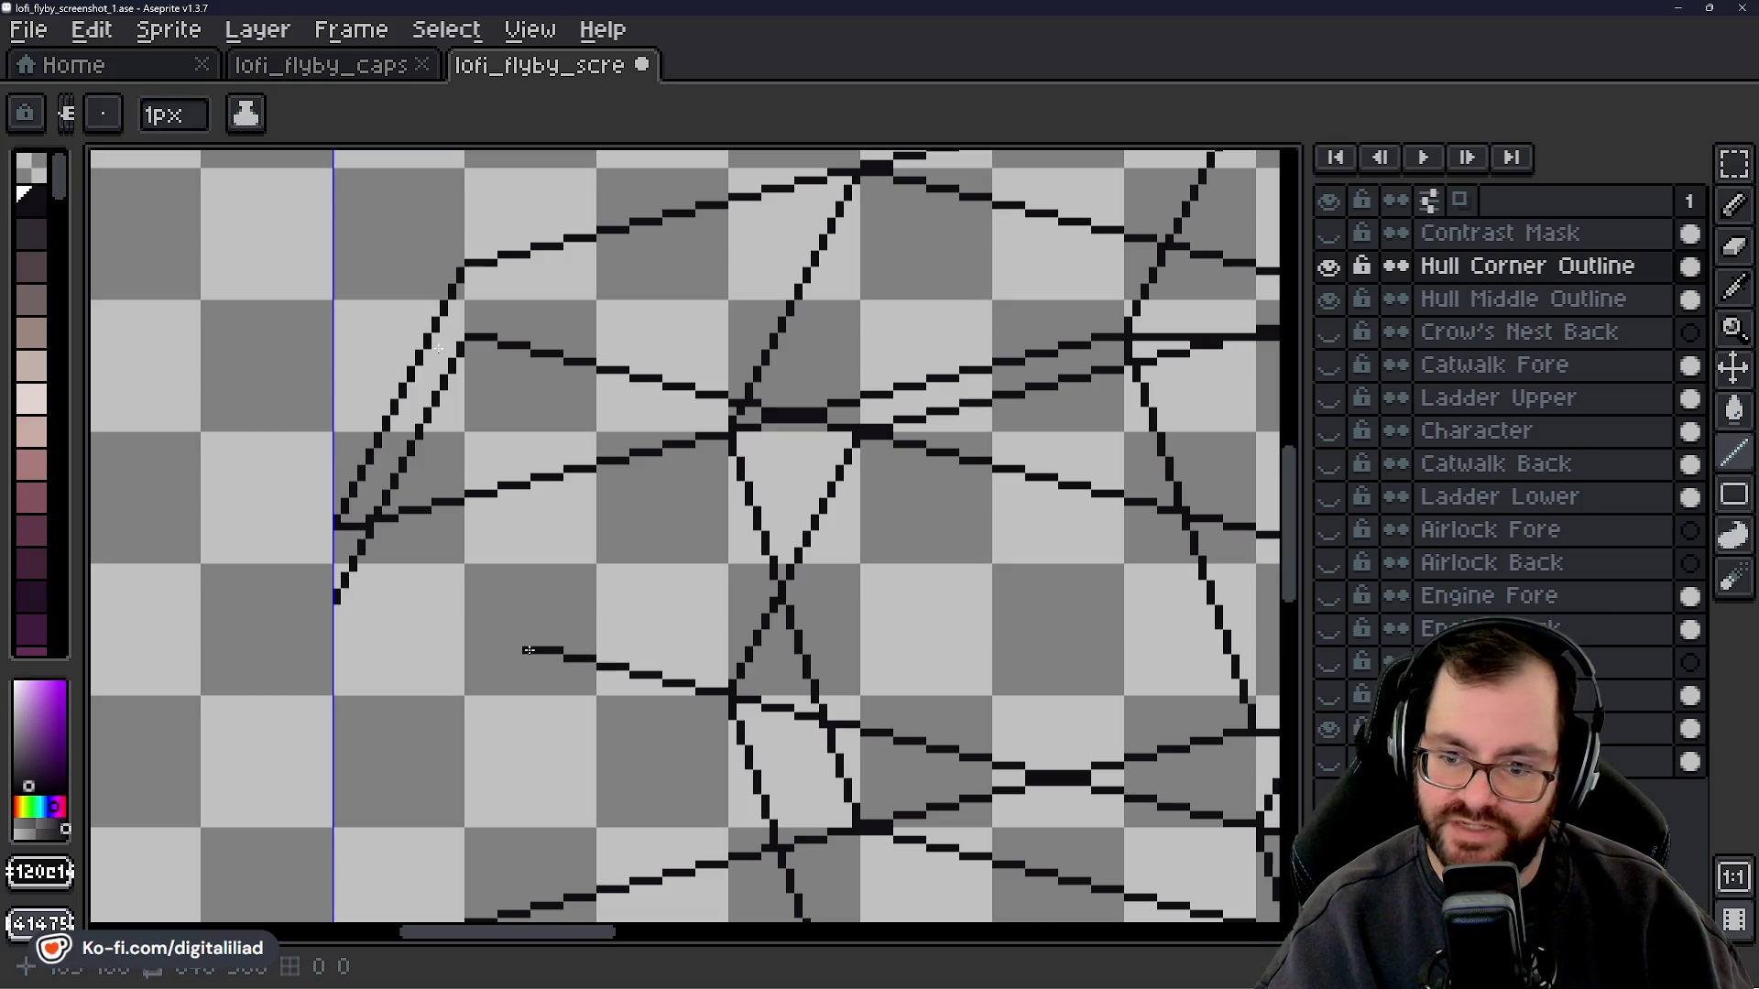
drag(525, 642, 370, 609)
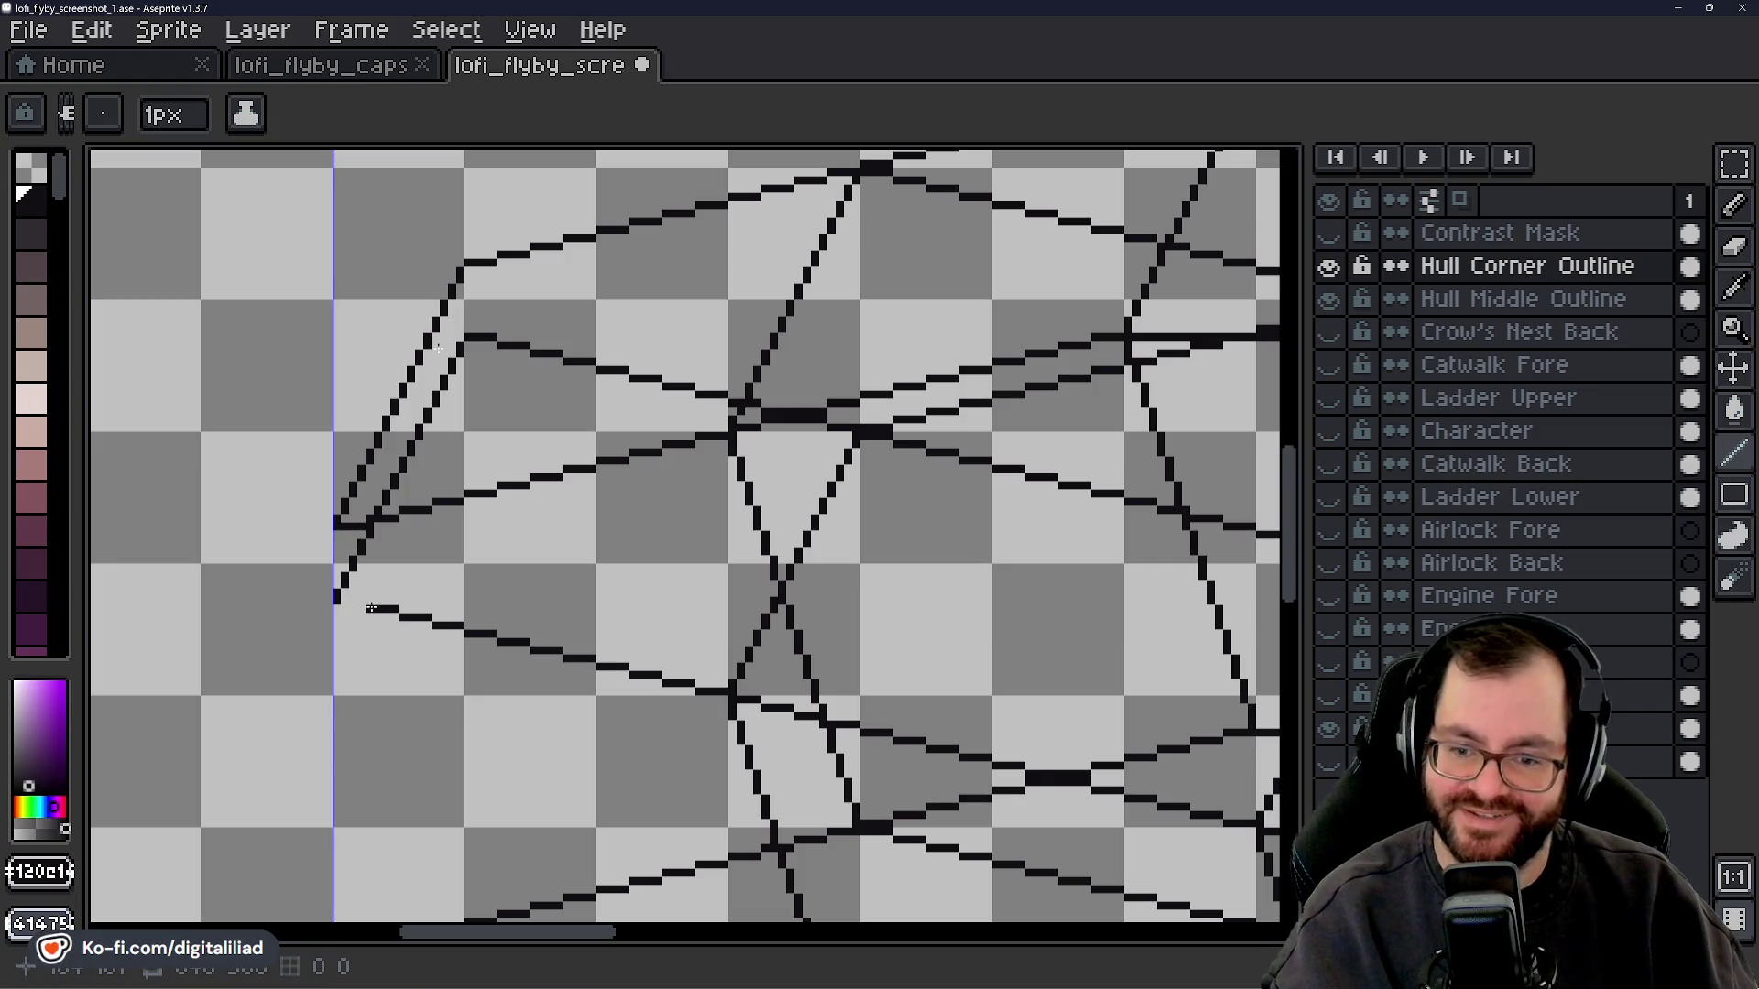
- Run the lower line to the left edge, close that edge vertically, and join the upper facets
drag(361, 602, 337, 598)
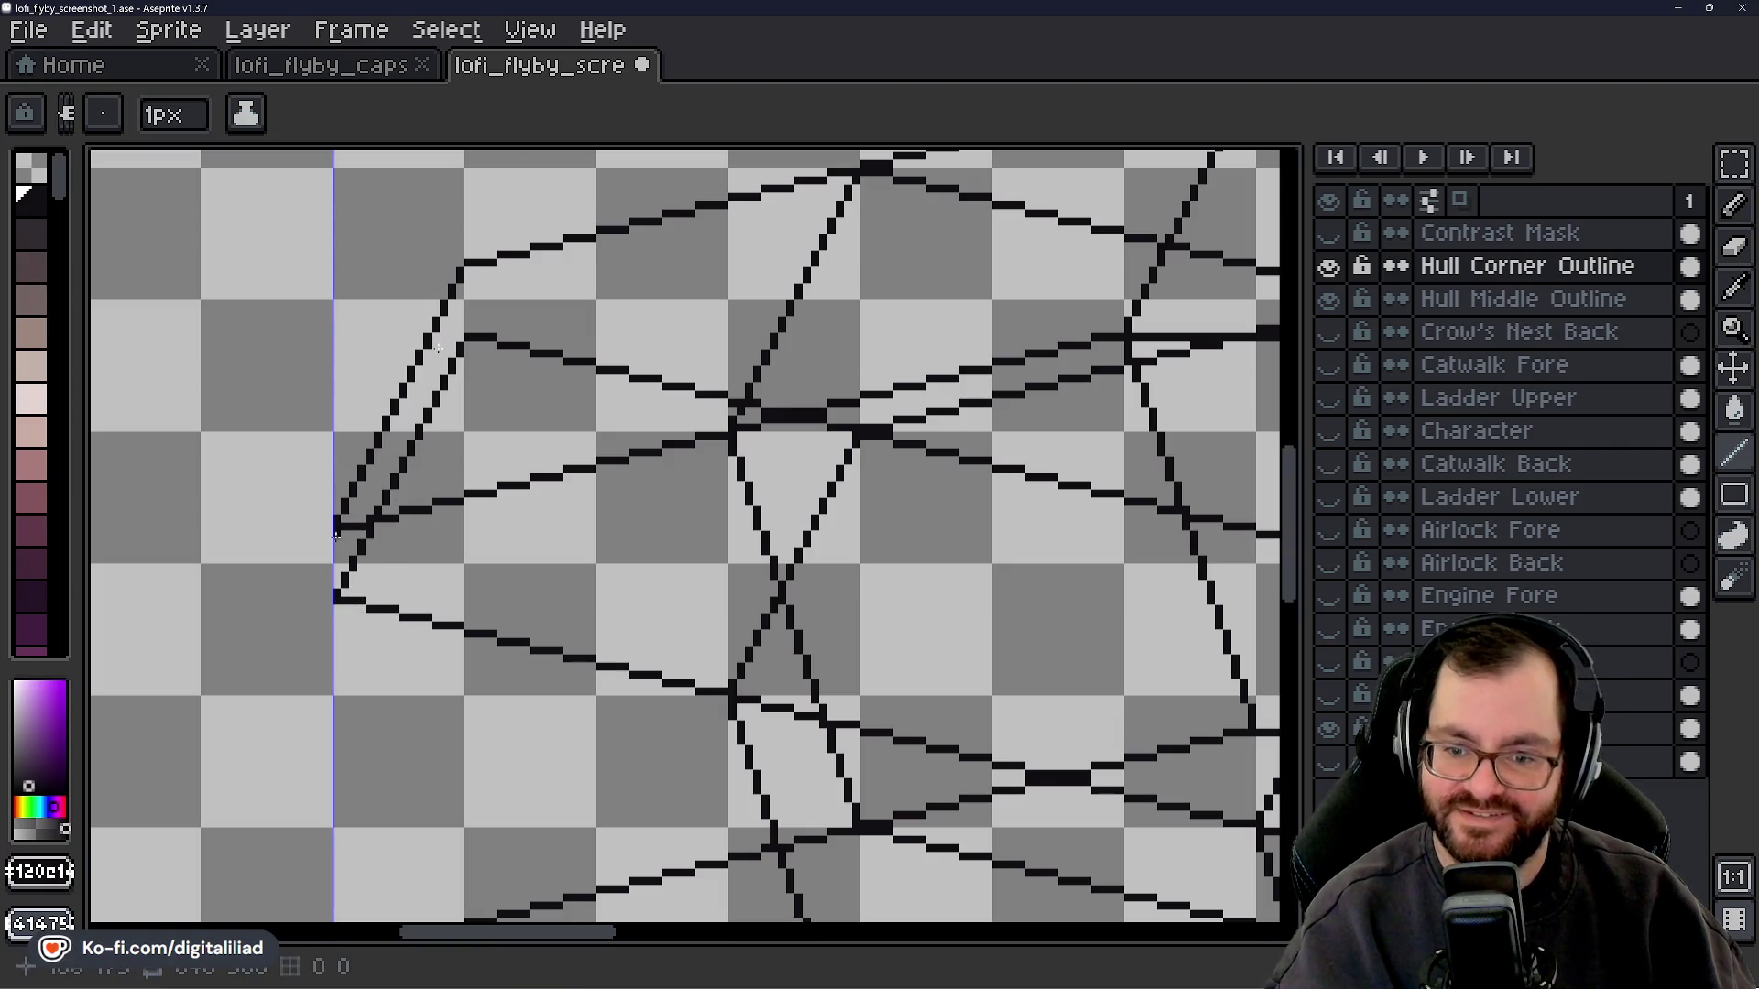
drag(335, 528, 337, 595)
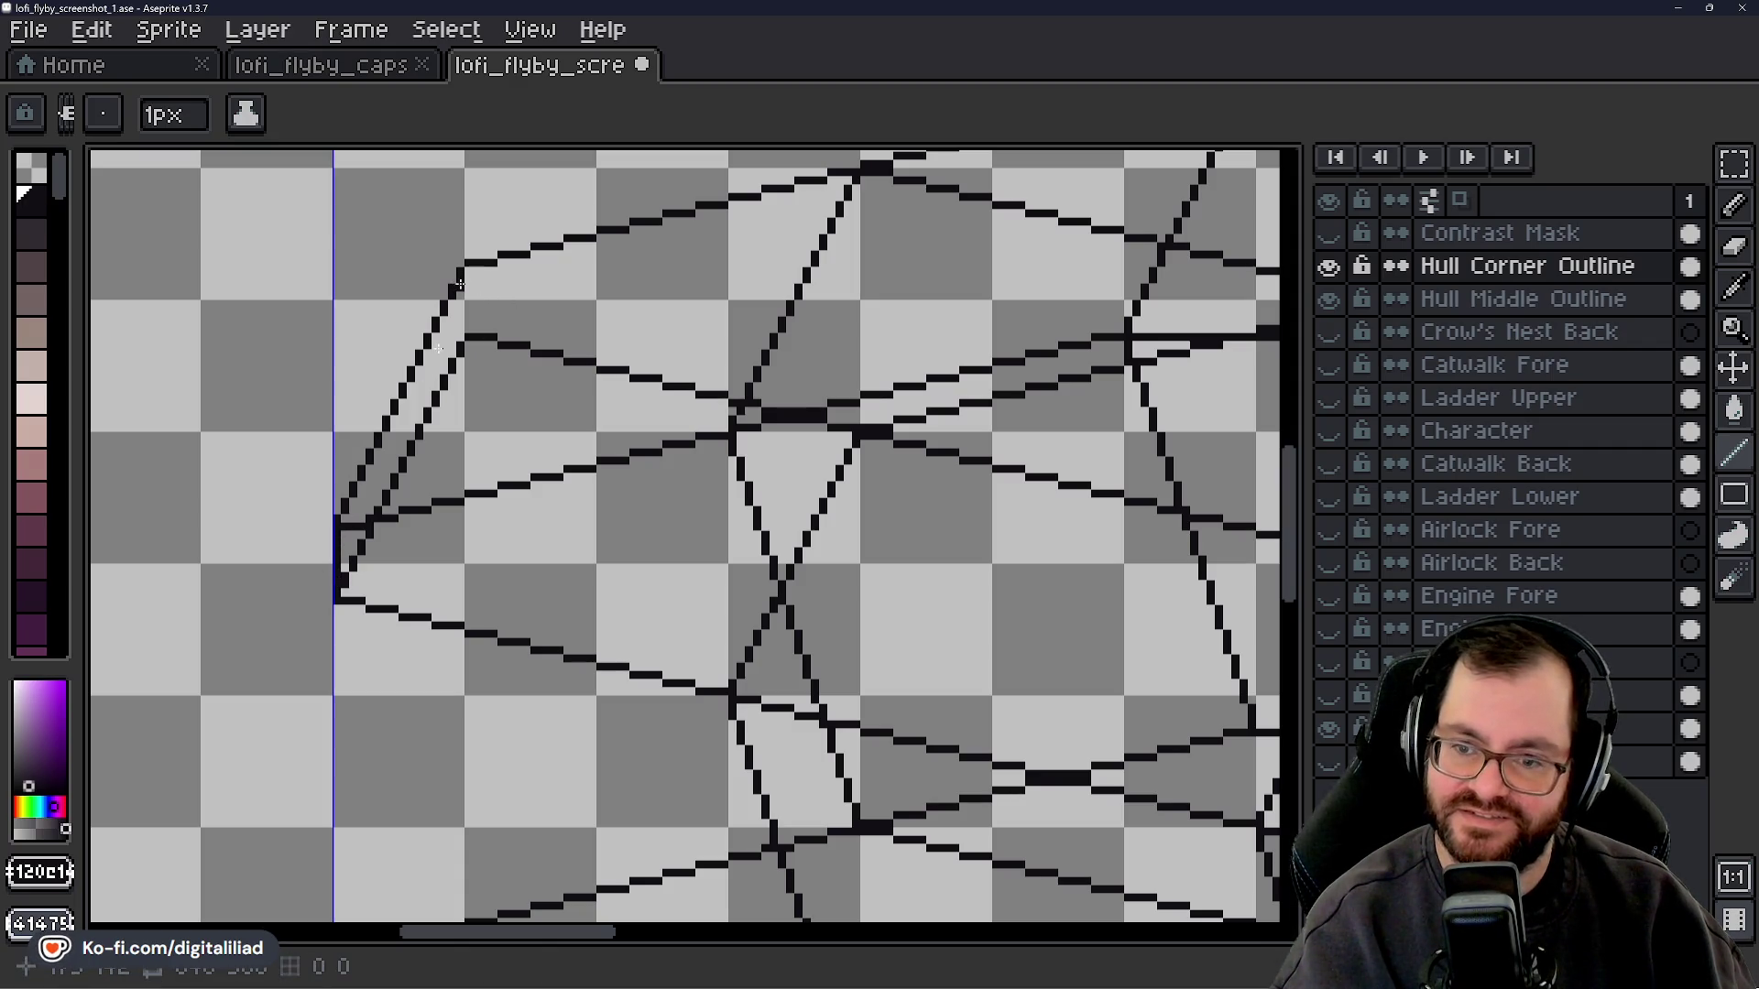
drag(460, 285, 461, 337)
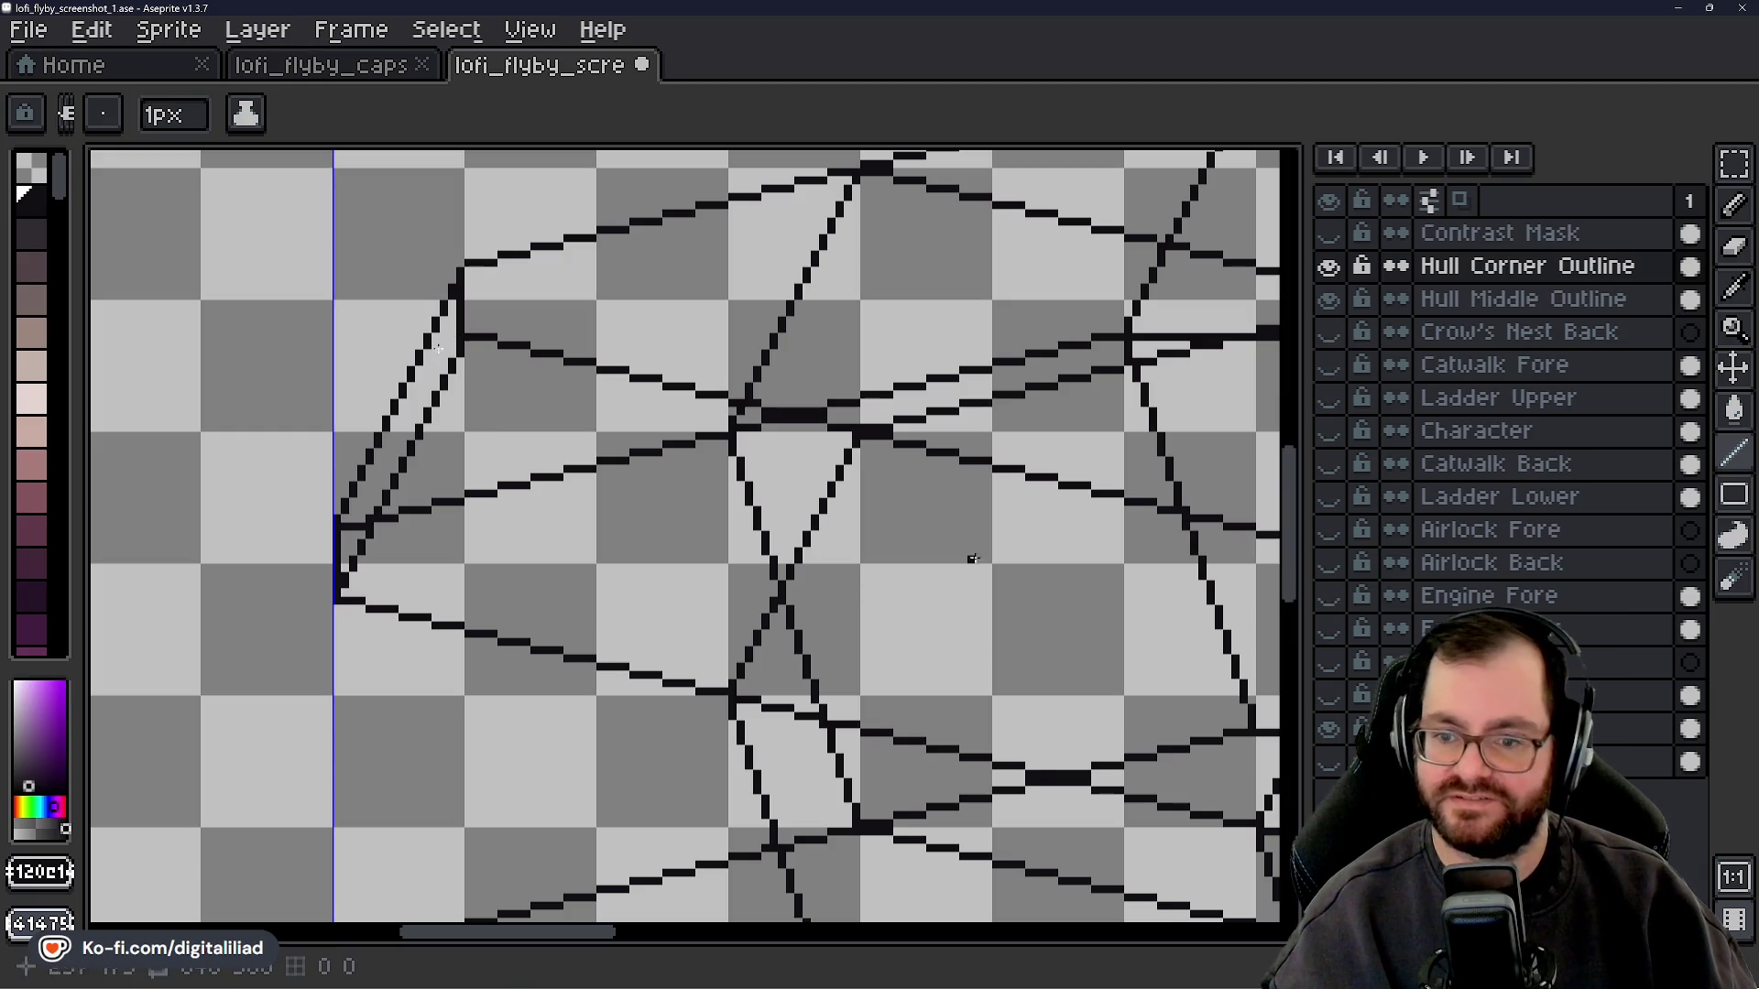
drag(1294, 491, 1294, 537)
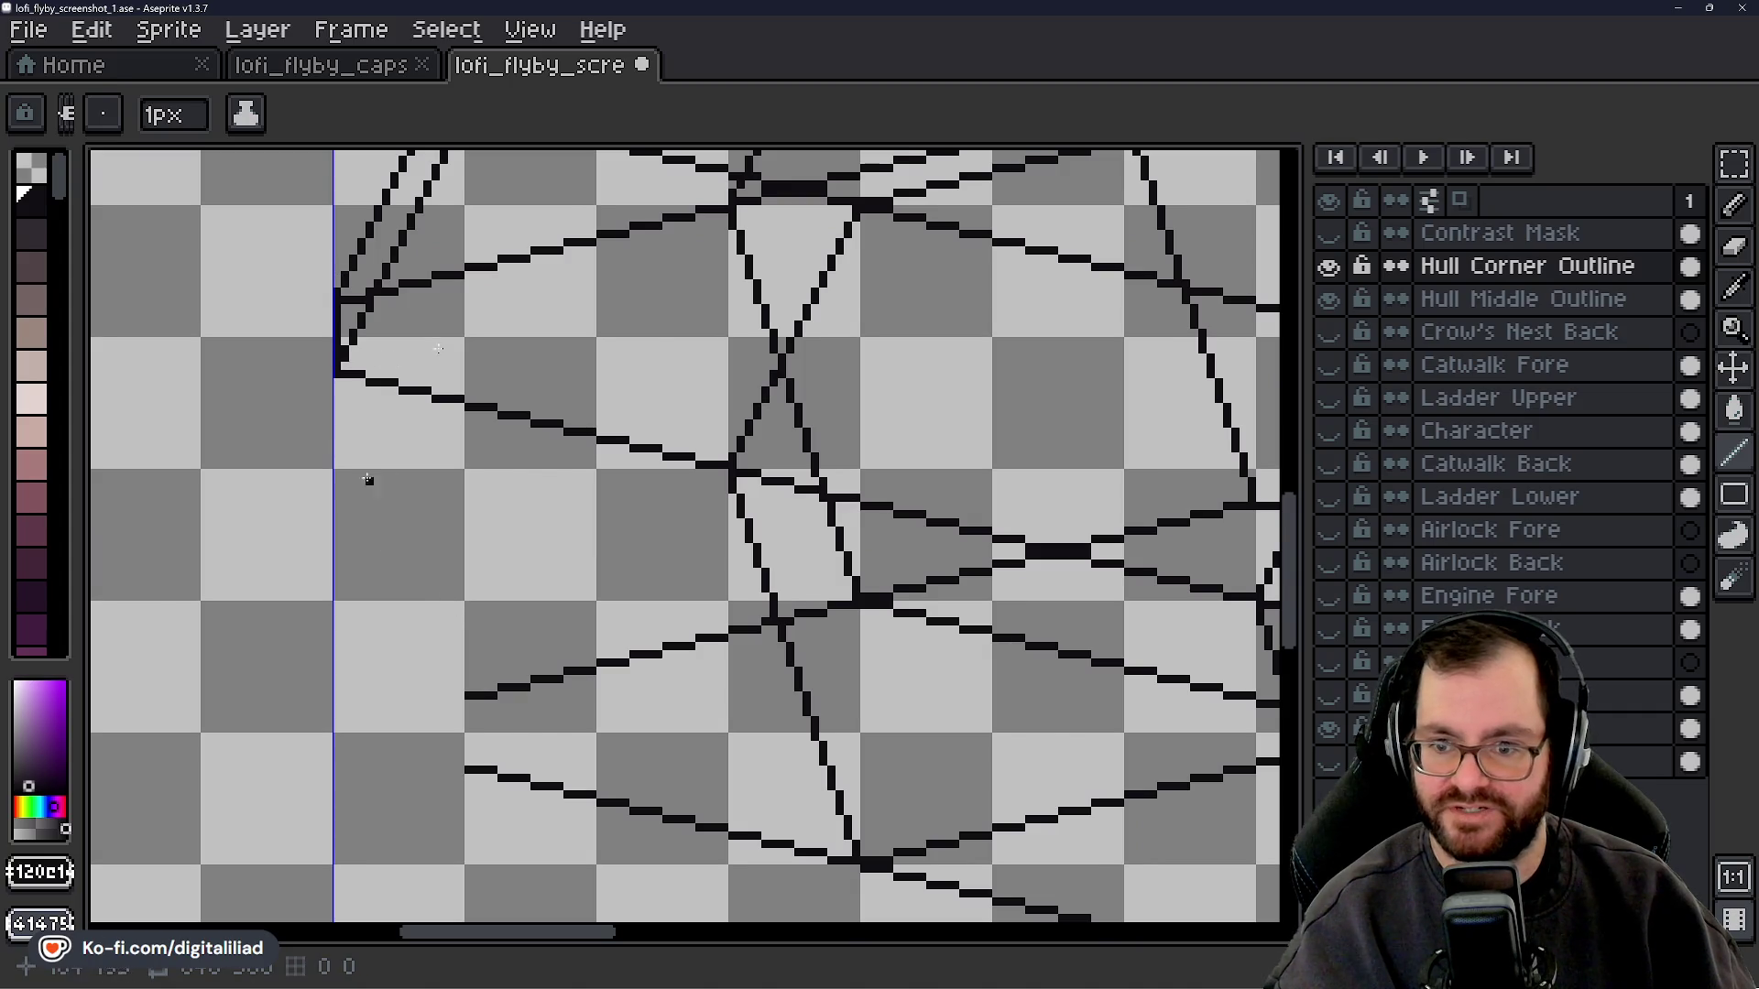
drag(626, 955, 1008, 949)
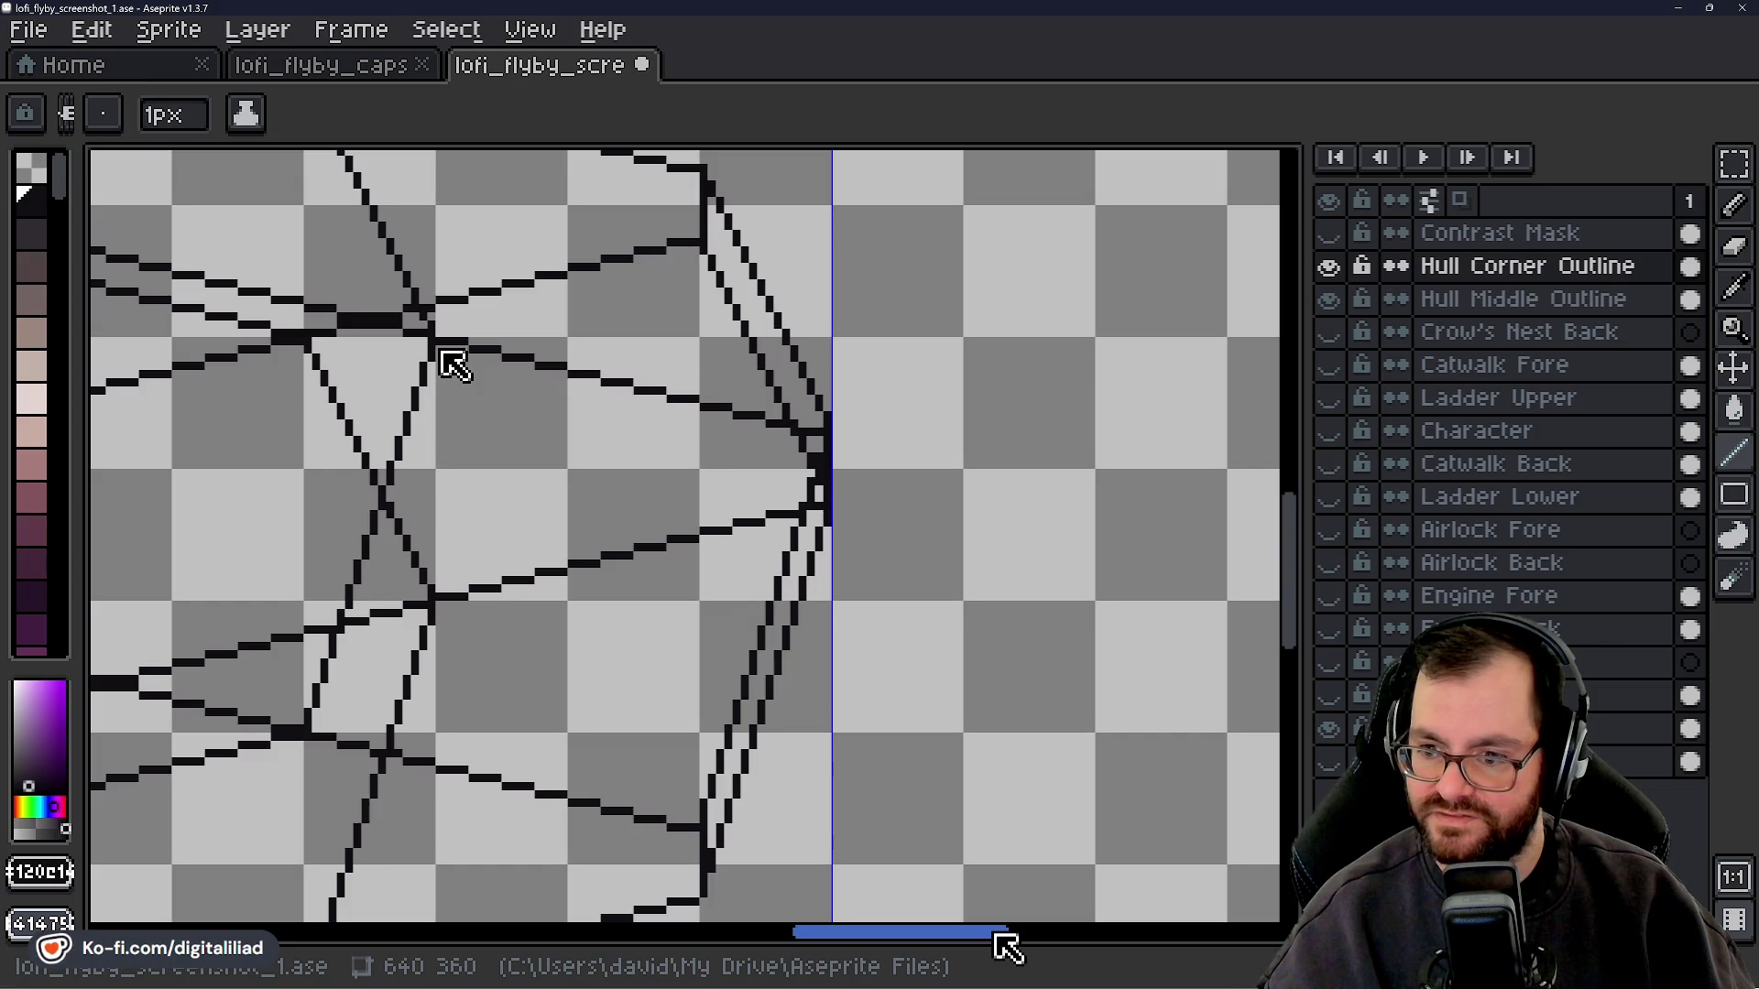
- Check the right end, then draw a 1px diagonal from the left tip to the lower hull line
mouse_move(1008, 949)
mouse_down()
mouse_move(990, 918)
mouse_move(1022, 911)
mouse_up()
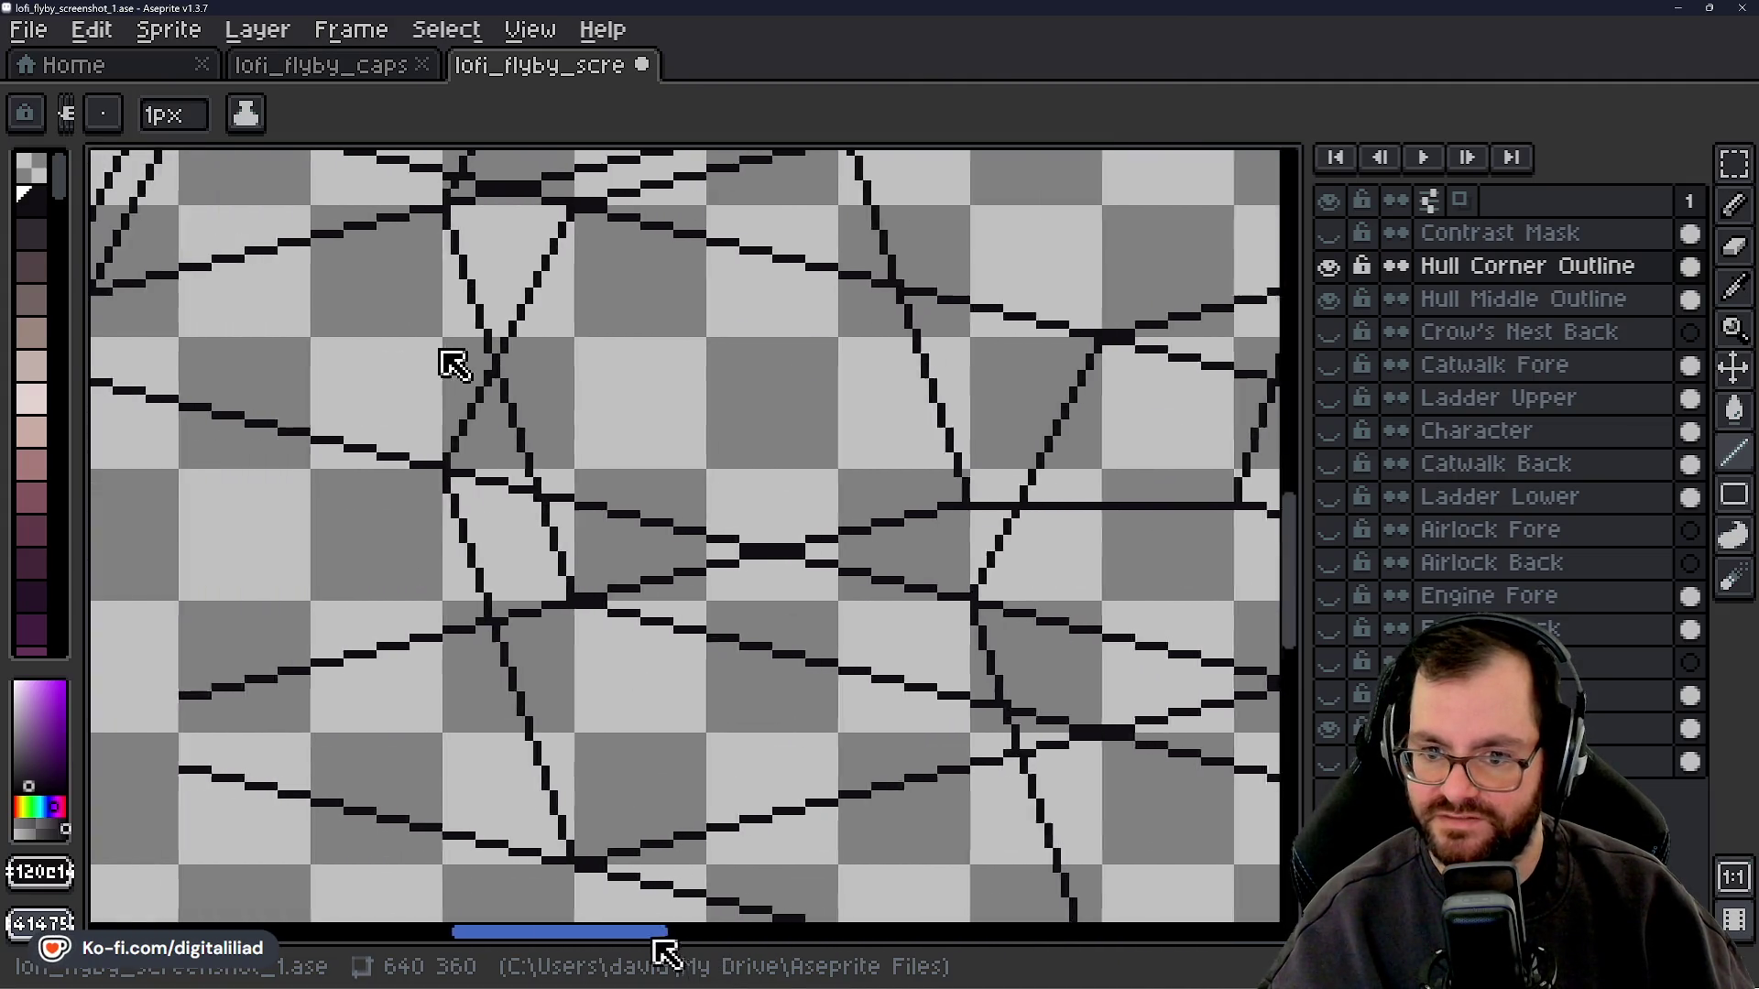
drag(1022, 912, 648, 907)
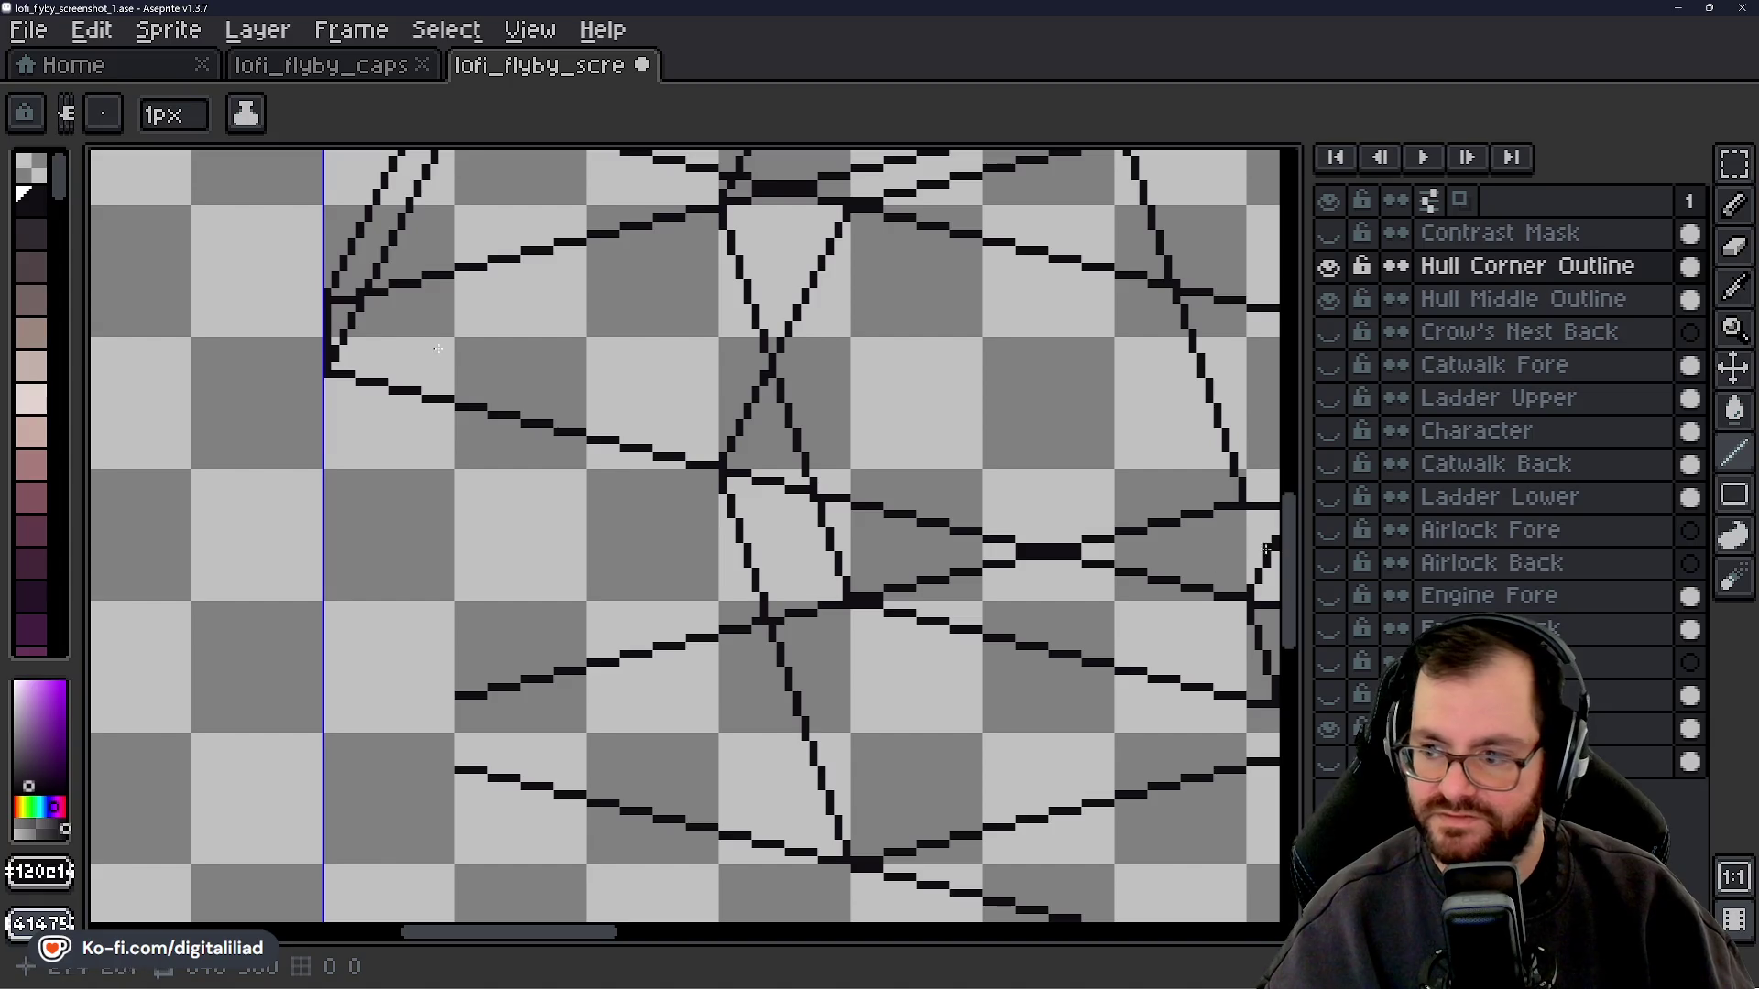
mouse_move(1292, 562)
mouse_down()
mouse_move(1292, 530)
mouse_move(1295, 586)
mouse_up()
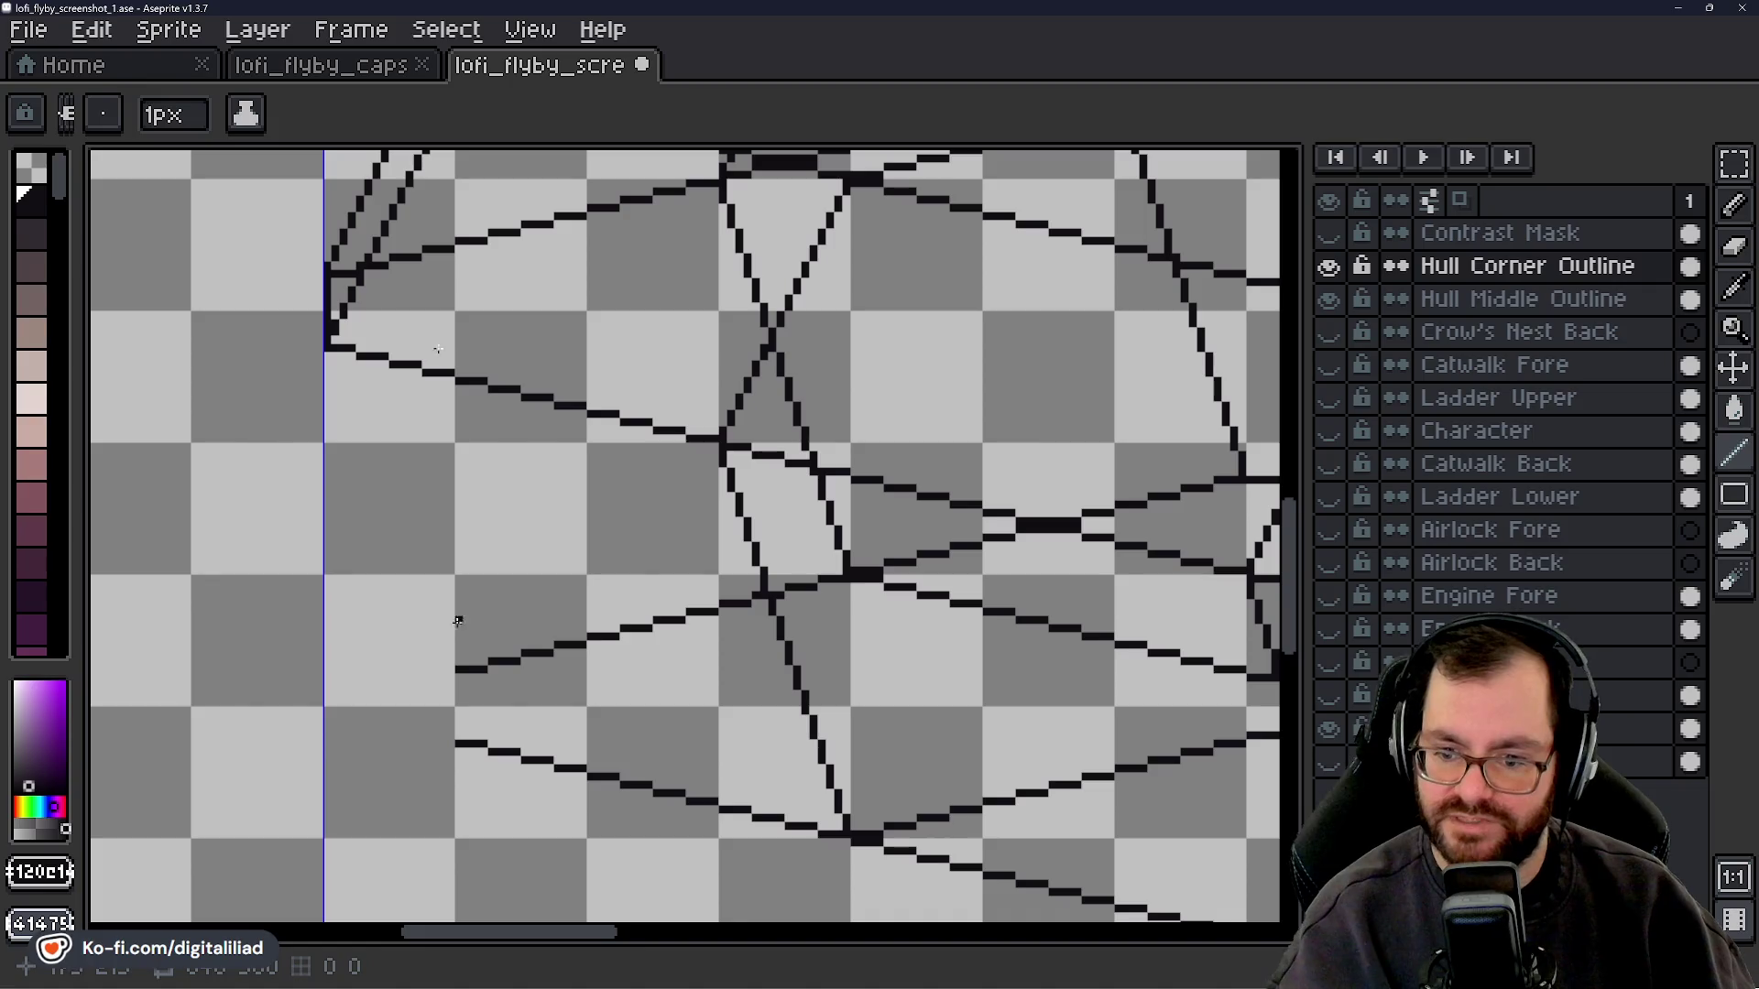
click(327, 354)
drag(327, 356, 350, 427)
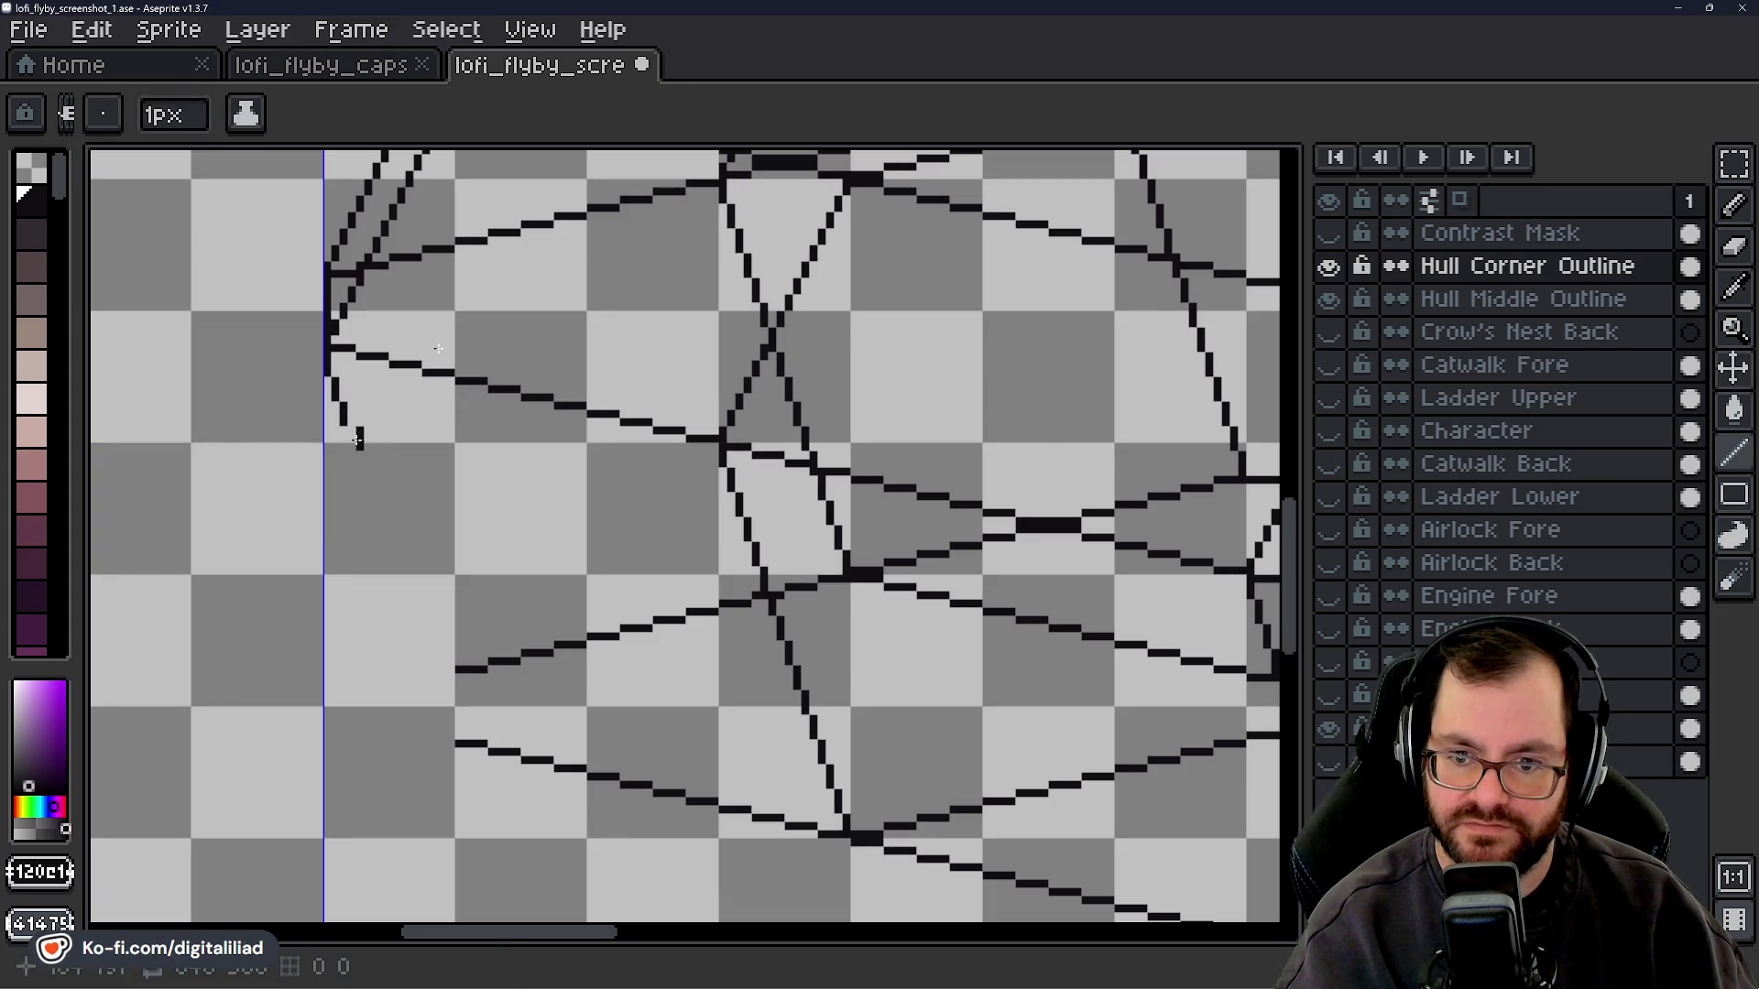
drag(339, 421, 371, 495)
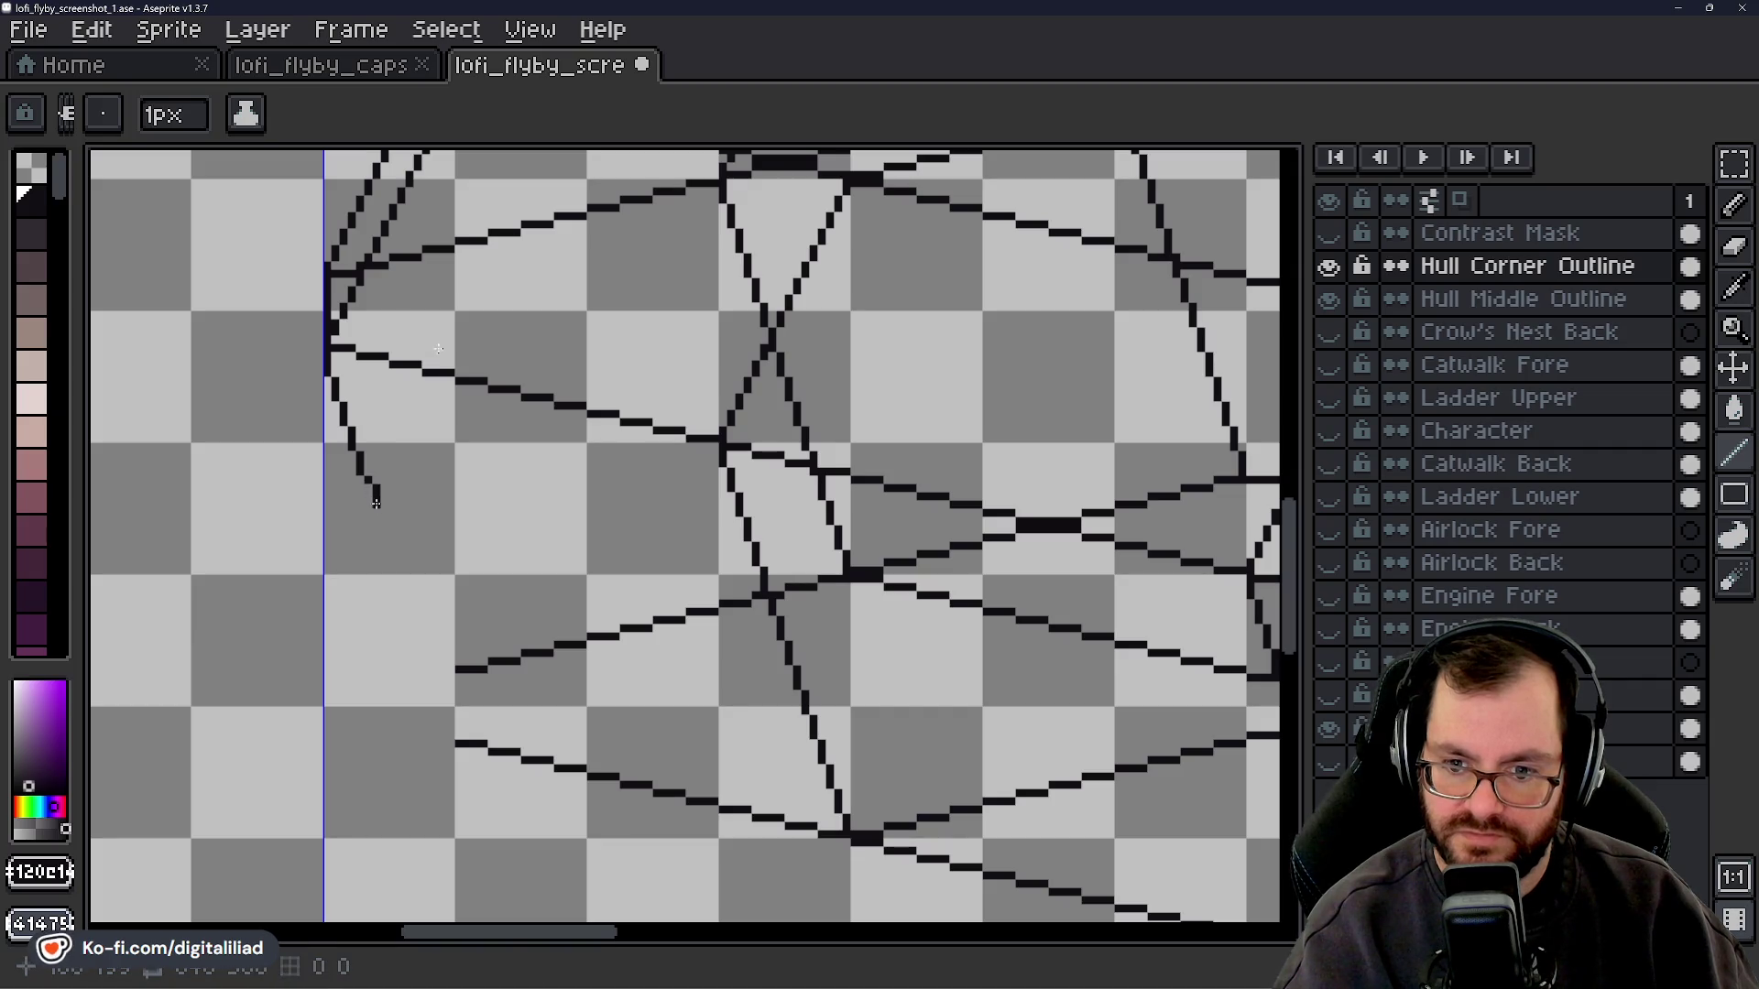
key(ctrl+z)
click(367, 479)
drag(367, 479, 449, 742)
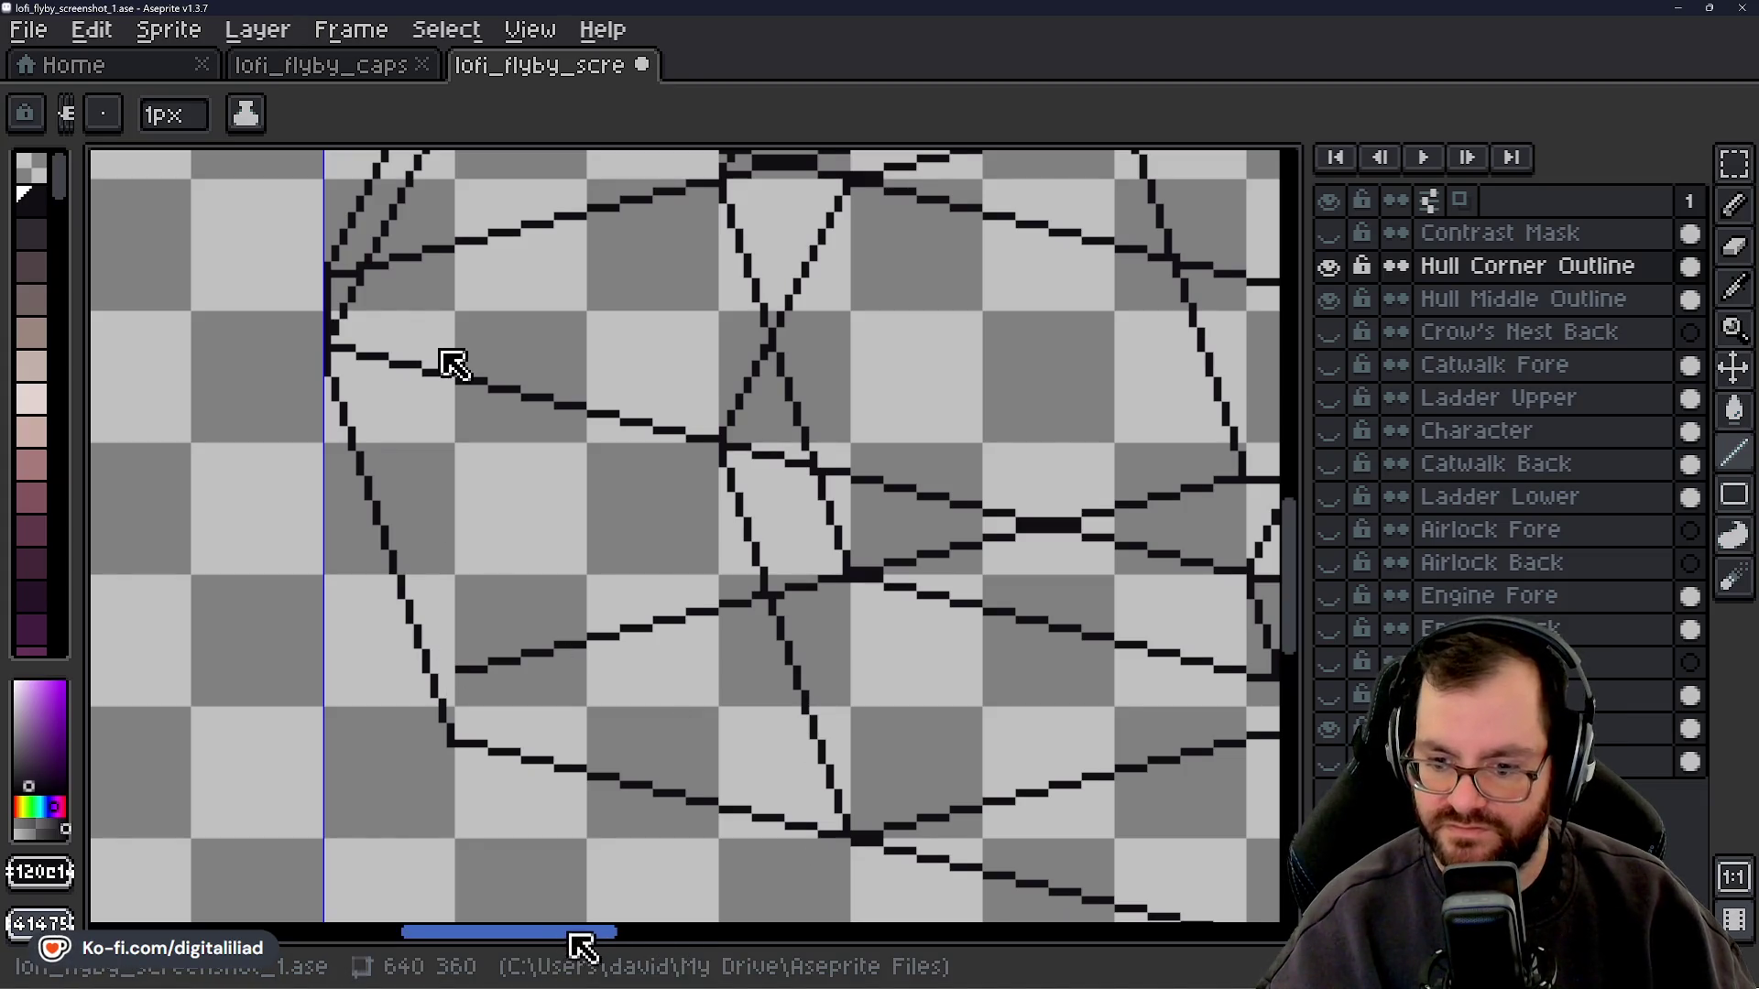
drag(570, 931, 921, 932)
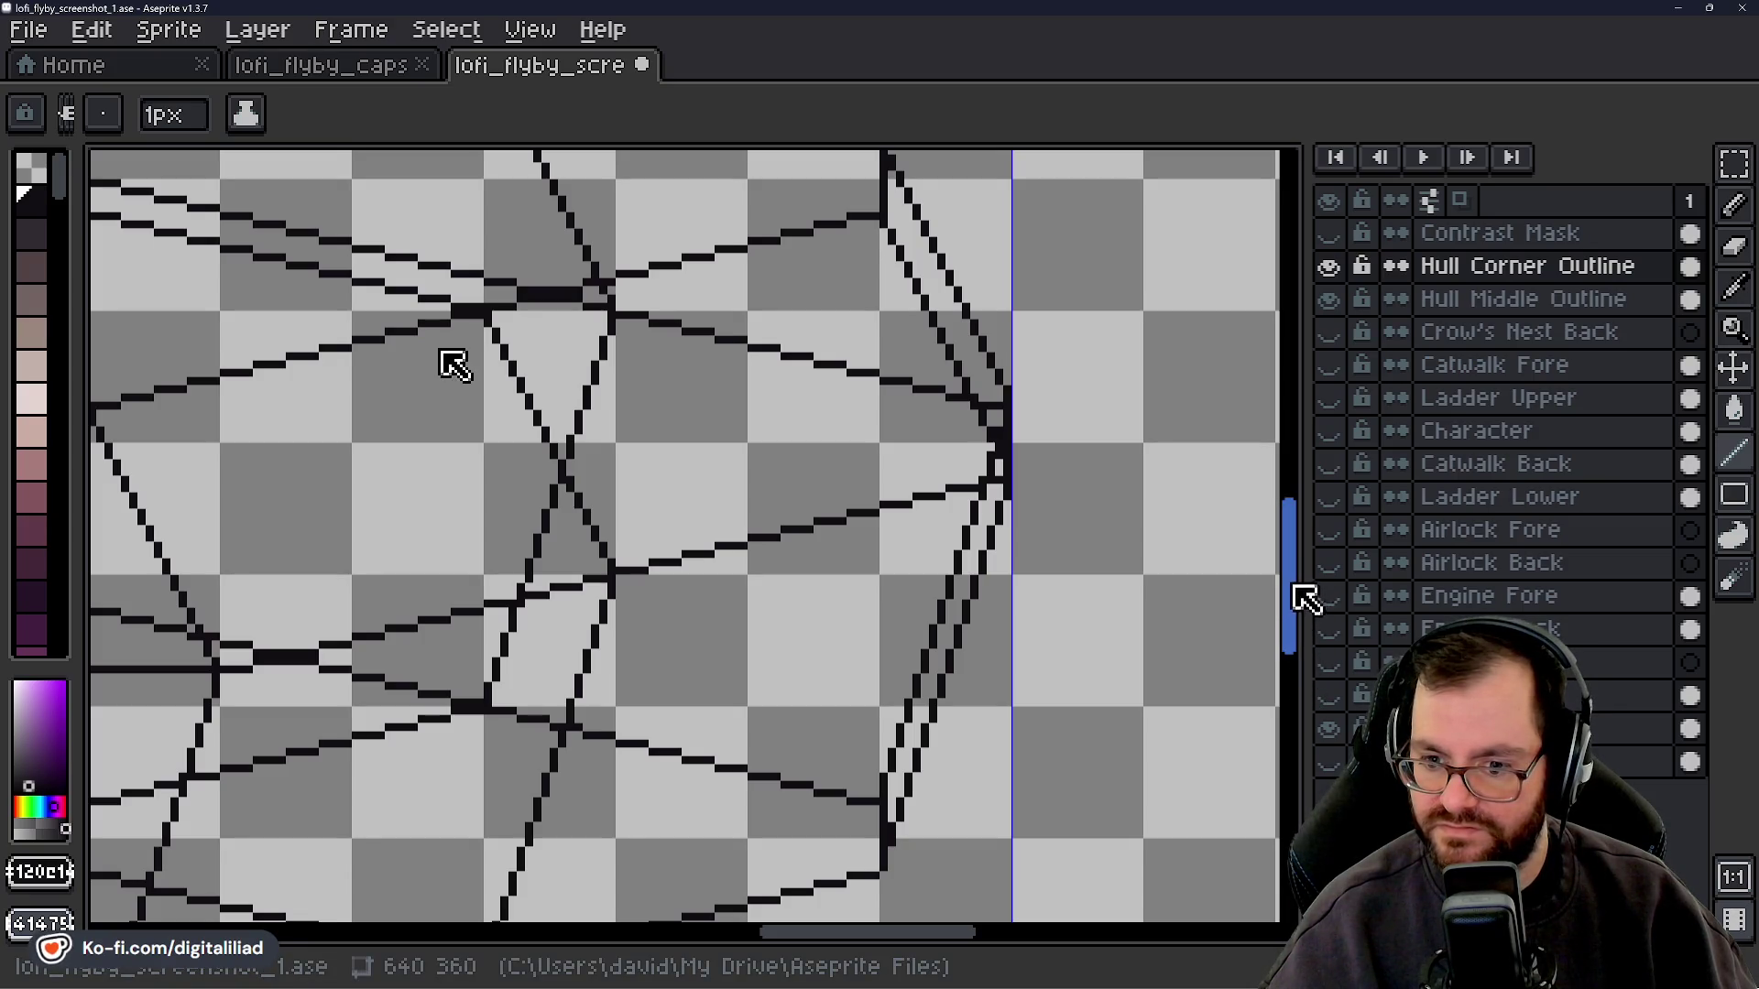
scroll(1296, 638, down, 2)
scroll(1296, 638, down, 1)
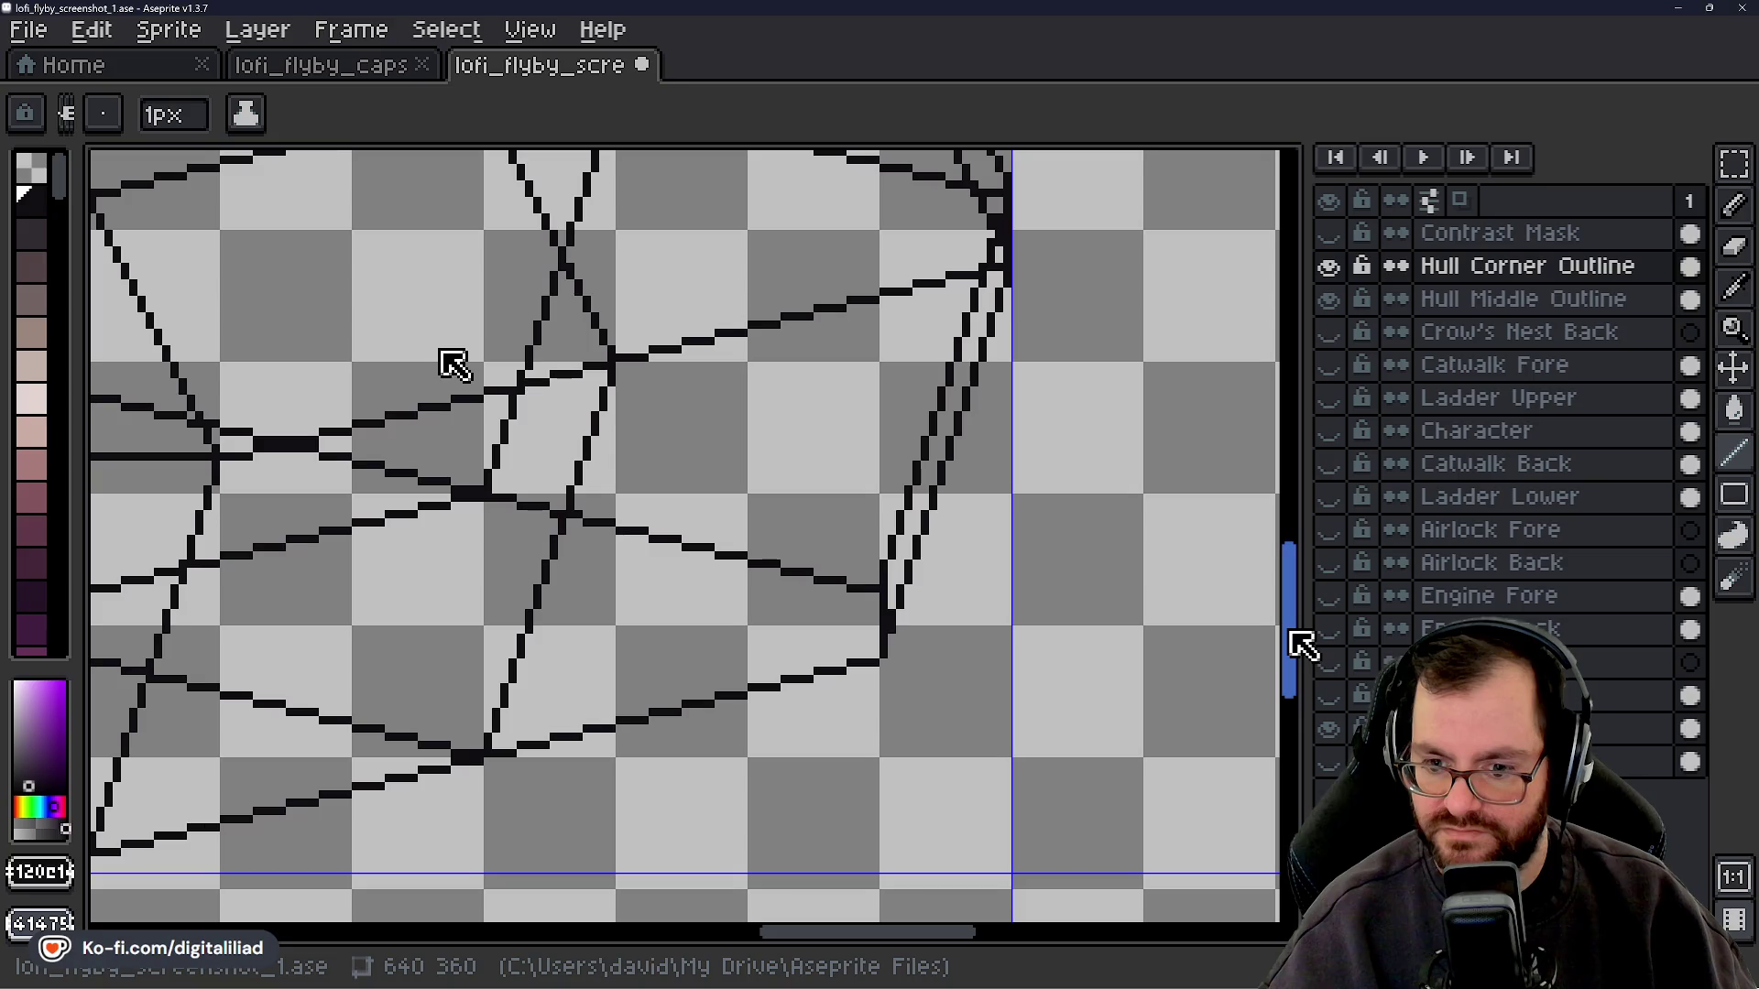
scroll(1301, 644, down, 1)
drag(871, 943, 548, 956)
scroll(1296, 668, up, 2)
scroll(1296, 668, up, 1)
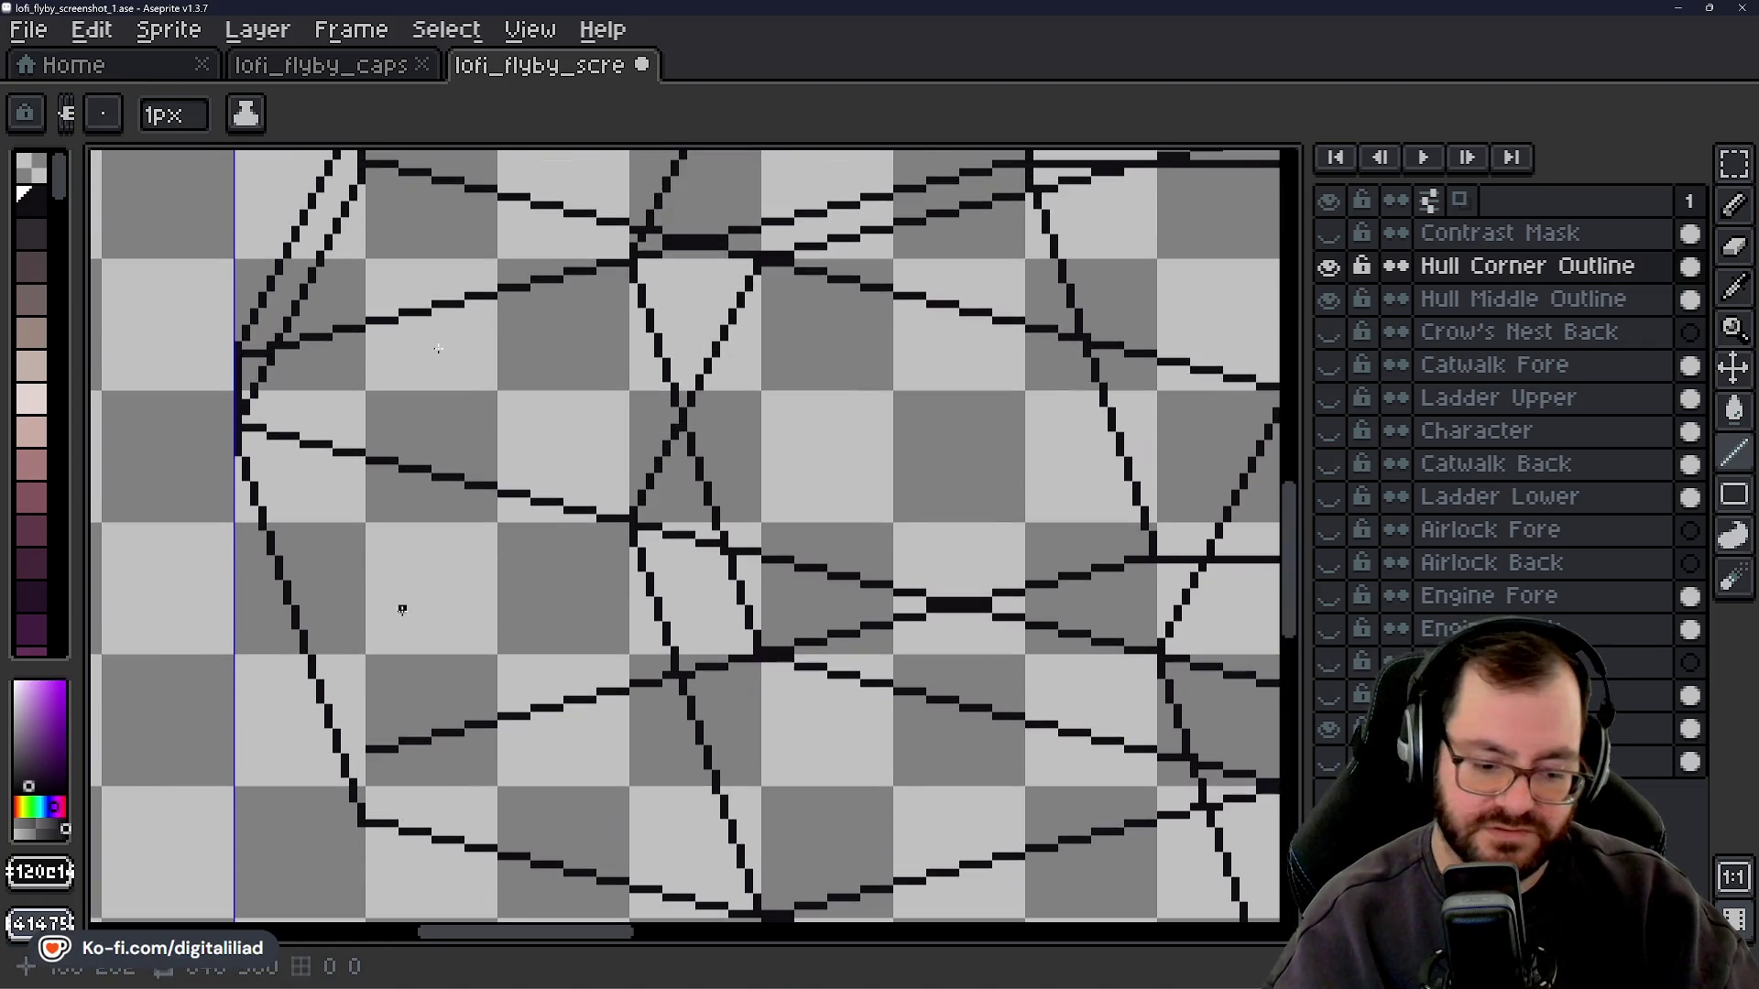
key(v)
mouse_move(383, 615)
mouse_down()
mouse_move(440, 584)
mouse_move(455, 608)
mouse_up()
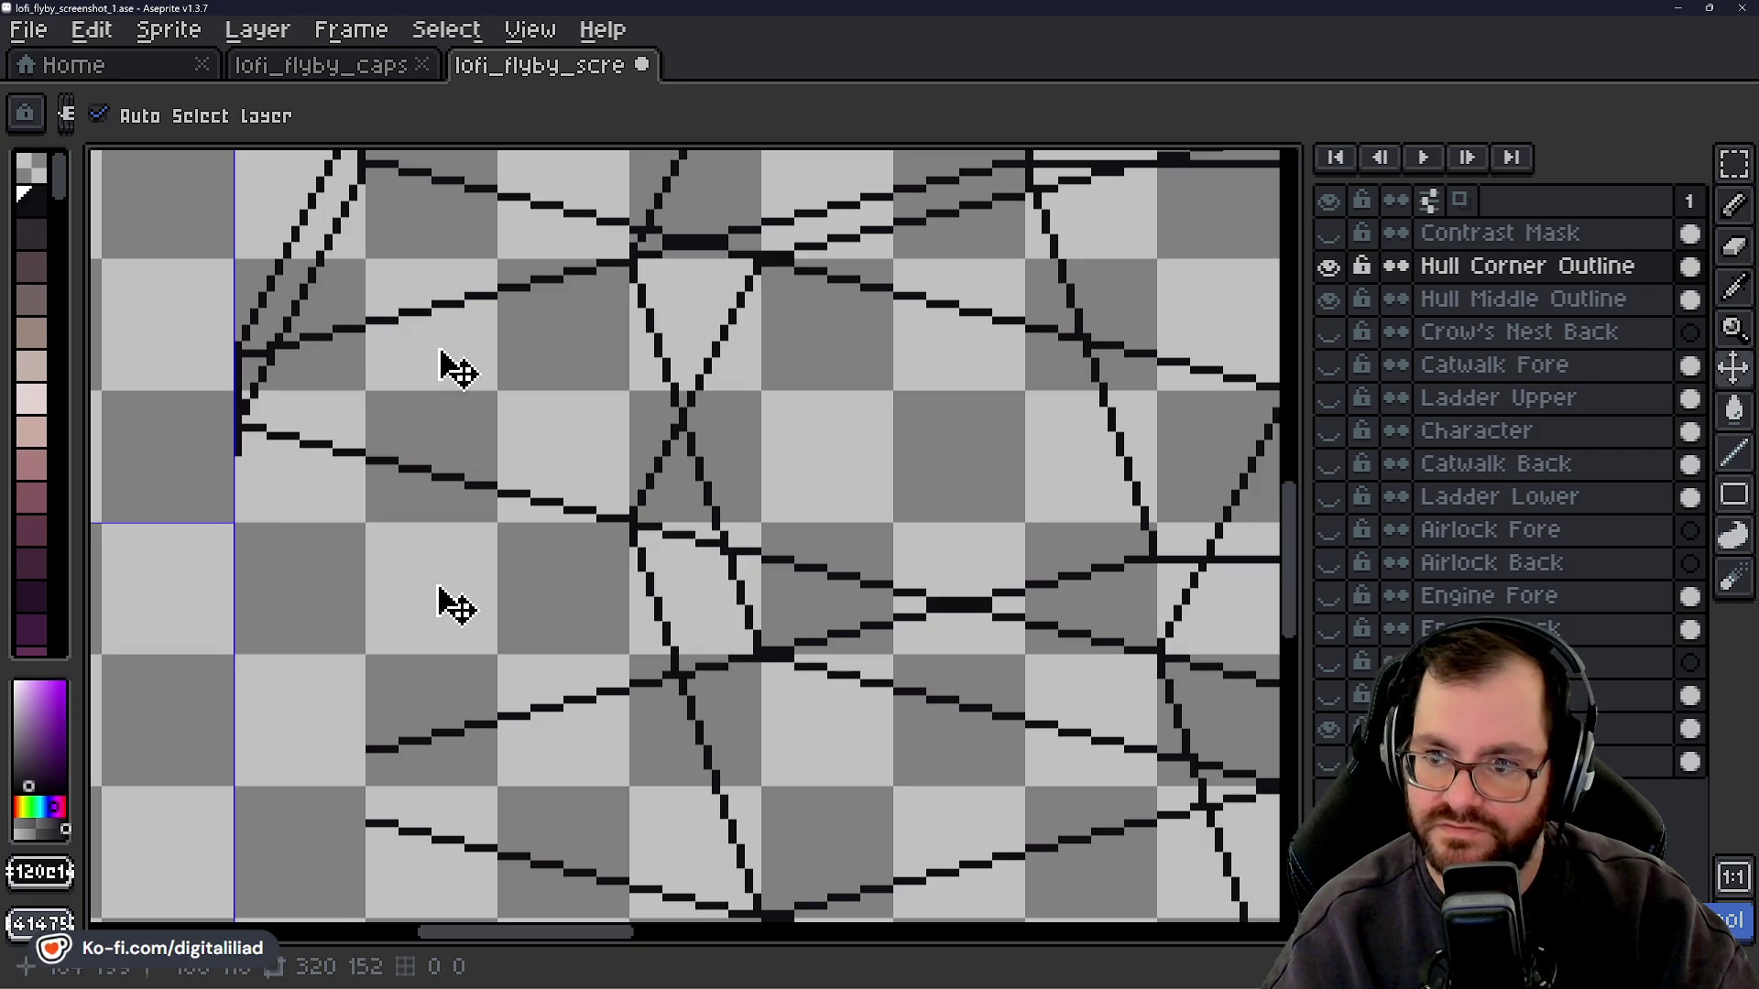
key(b)
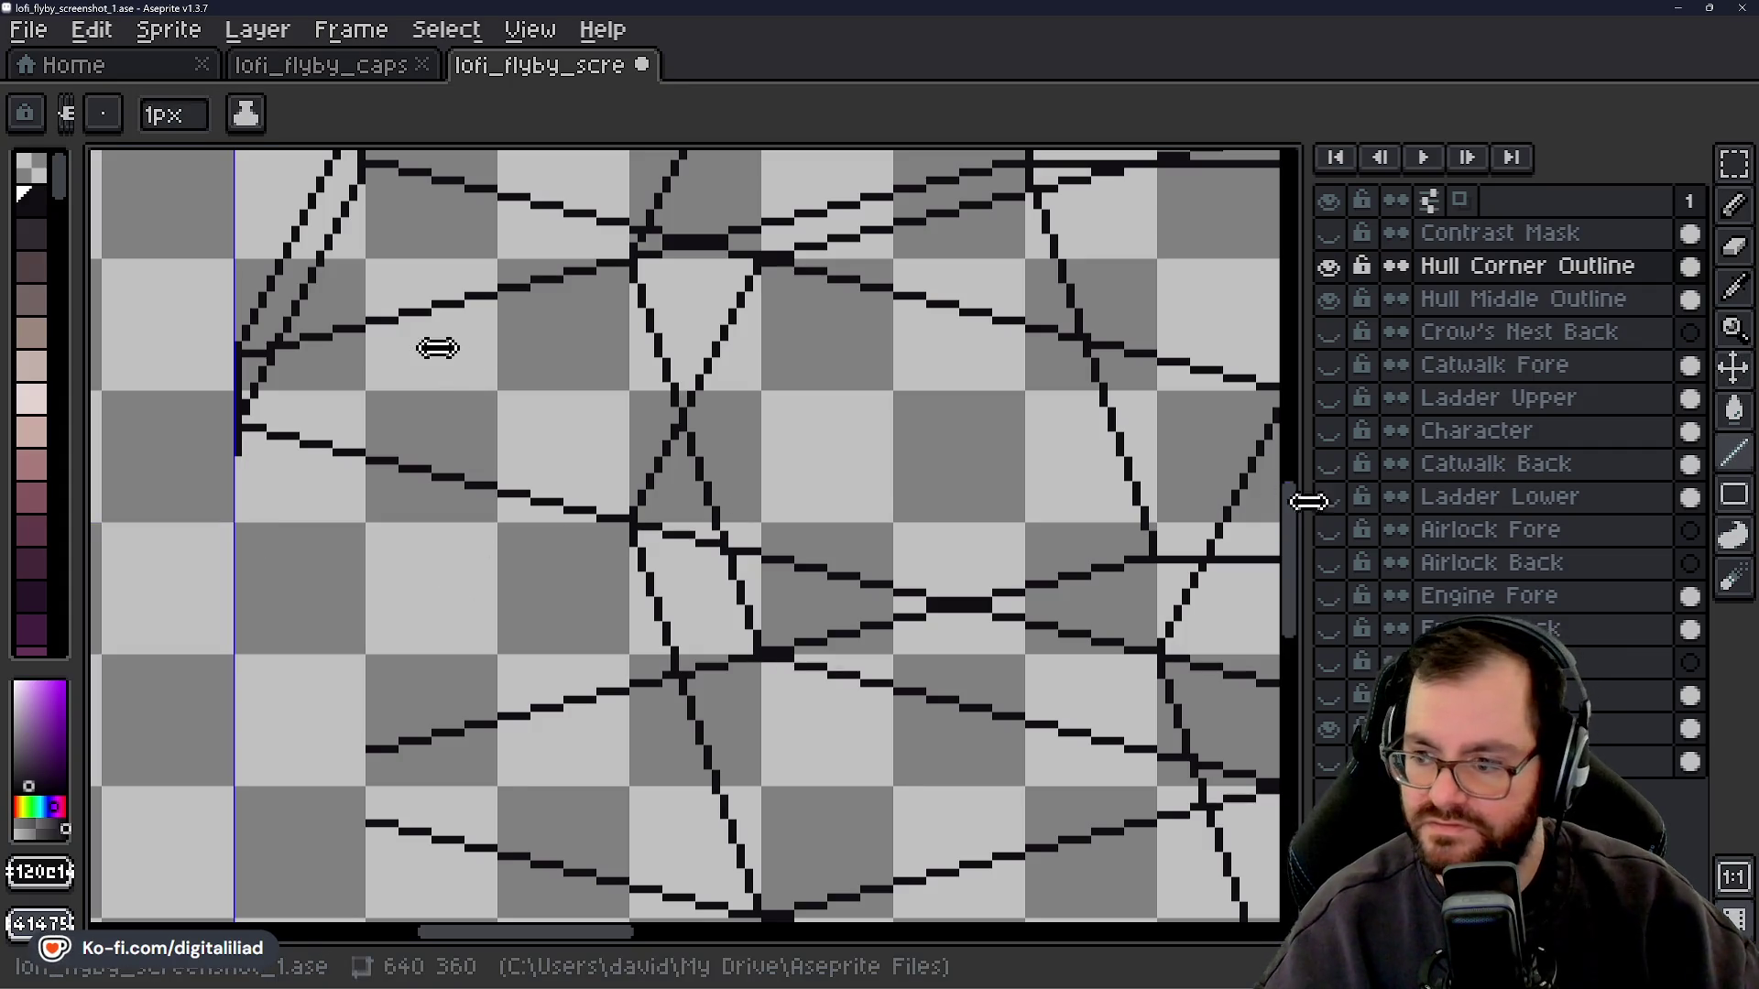
scroll(1303, 511, up, 3)
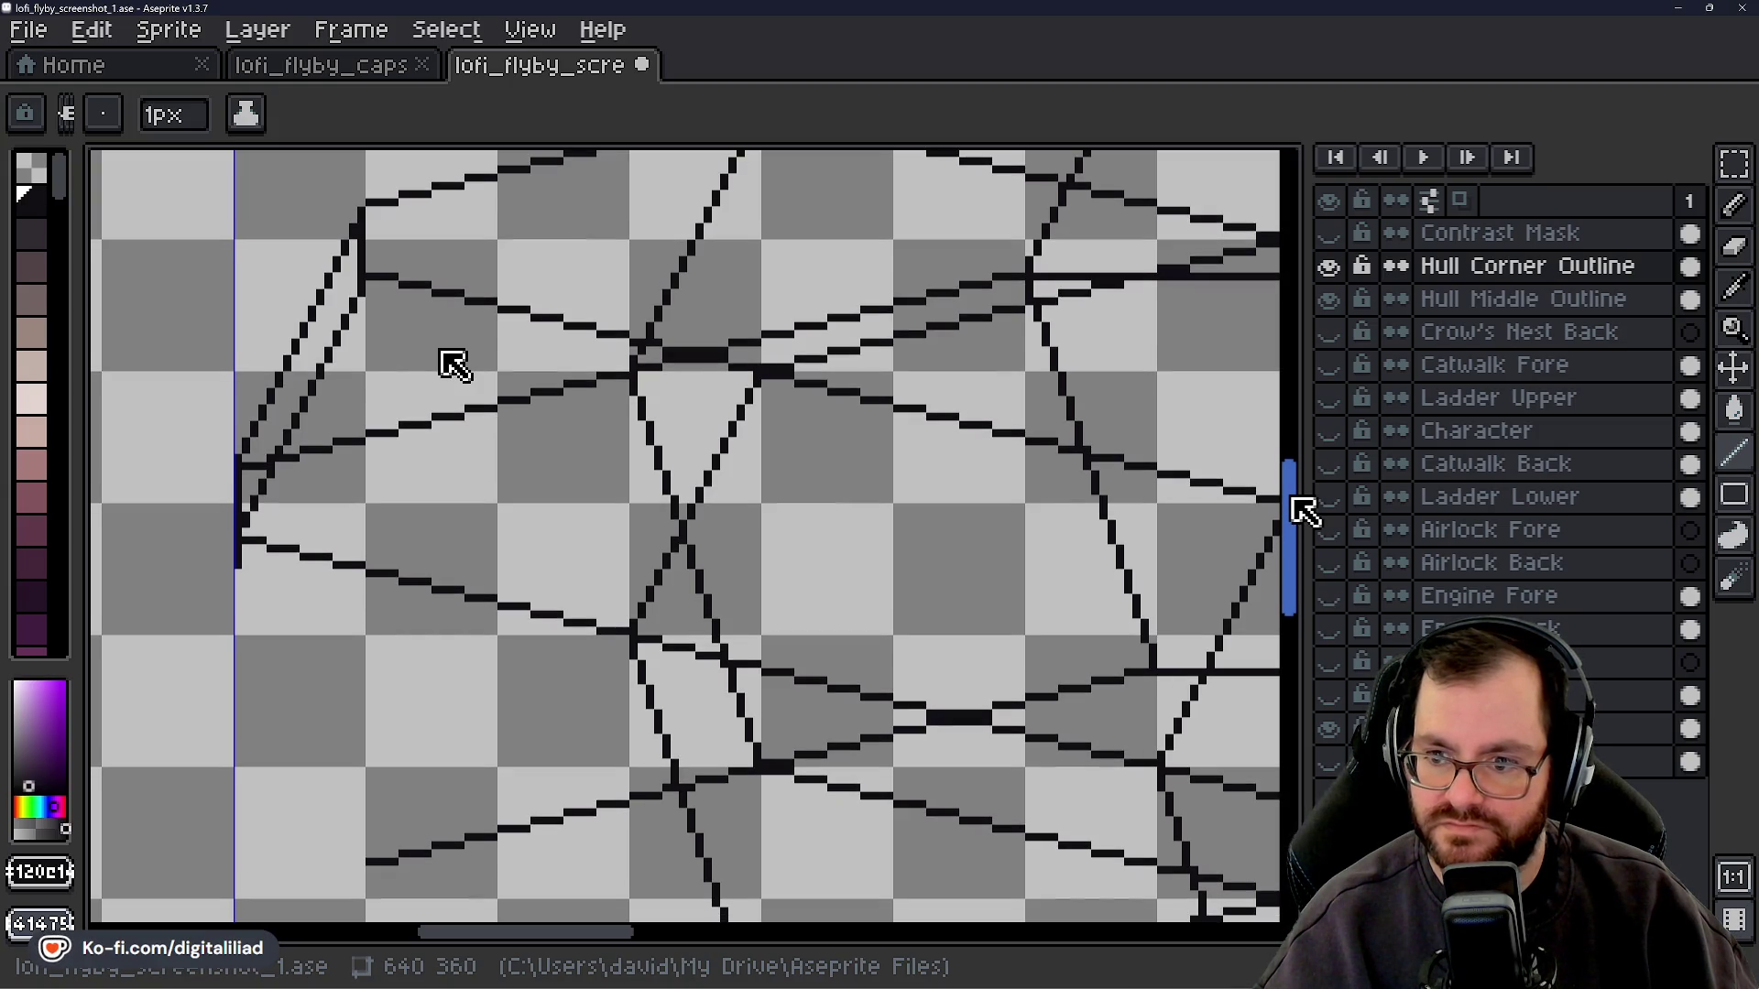
scroll(1304, 510, up, 1)
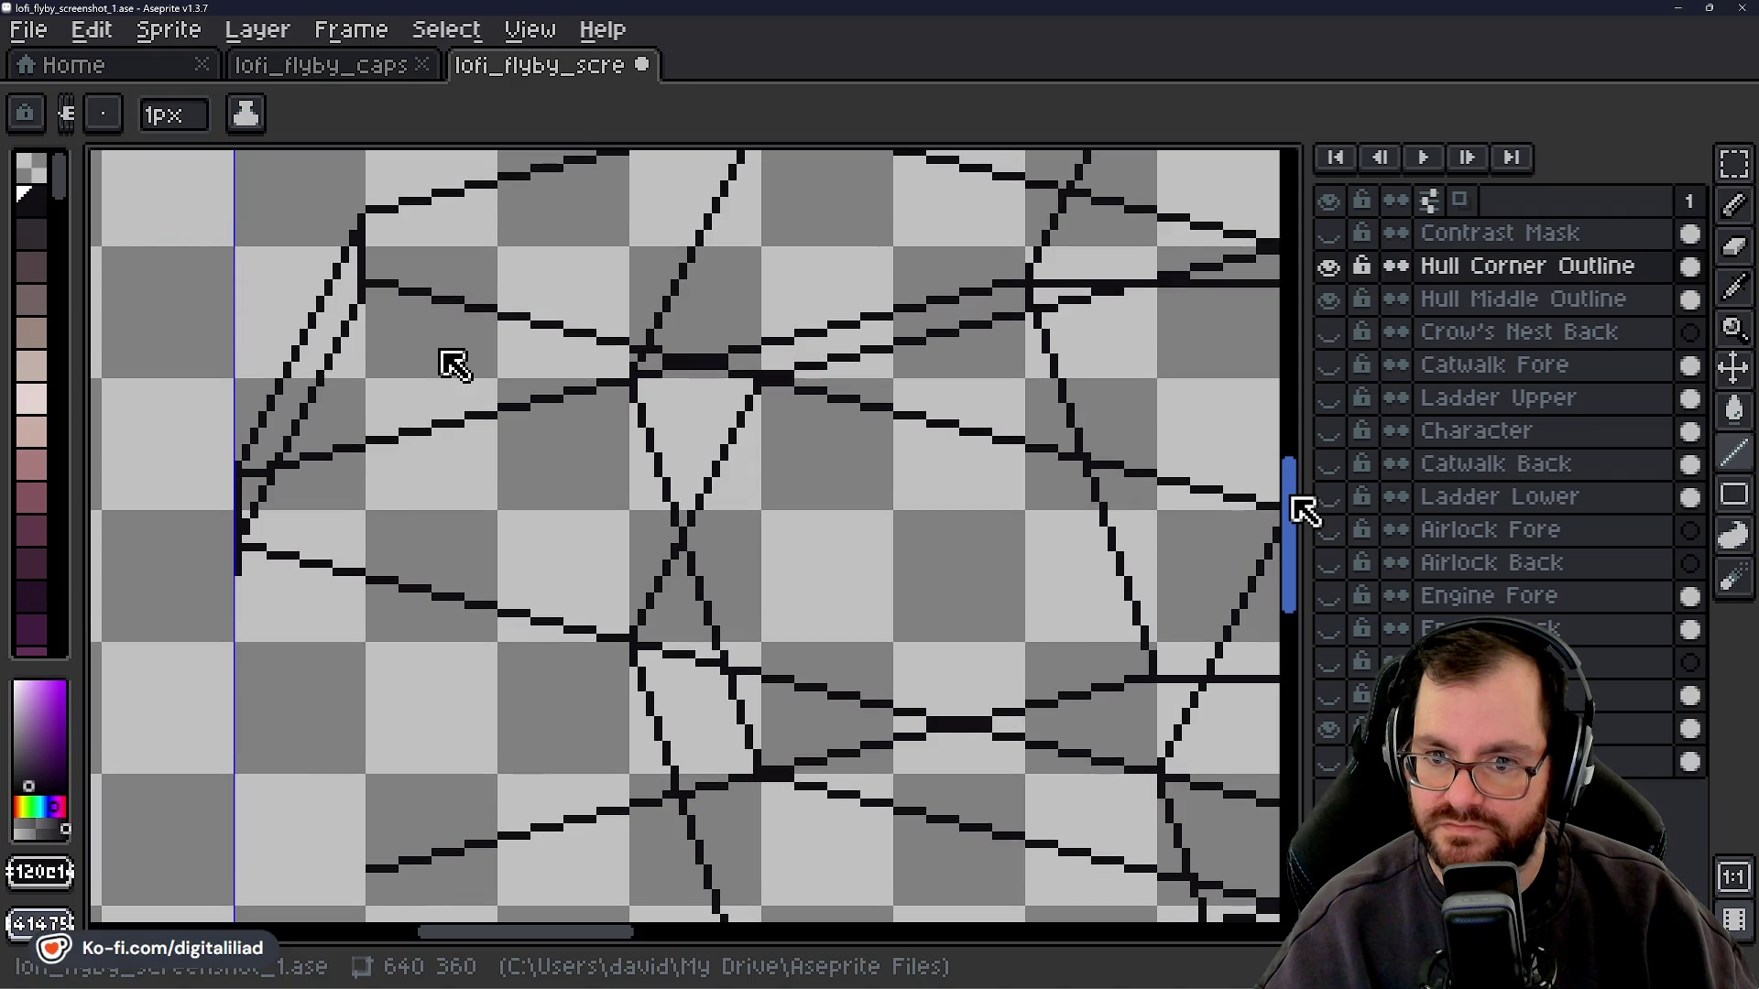
scroll(1304, 510, down, 1)
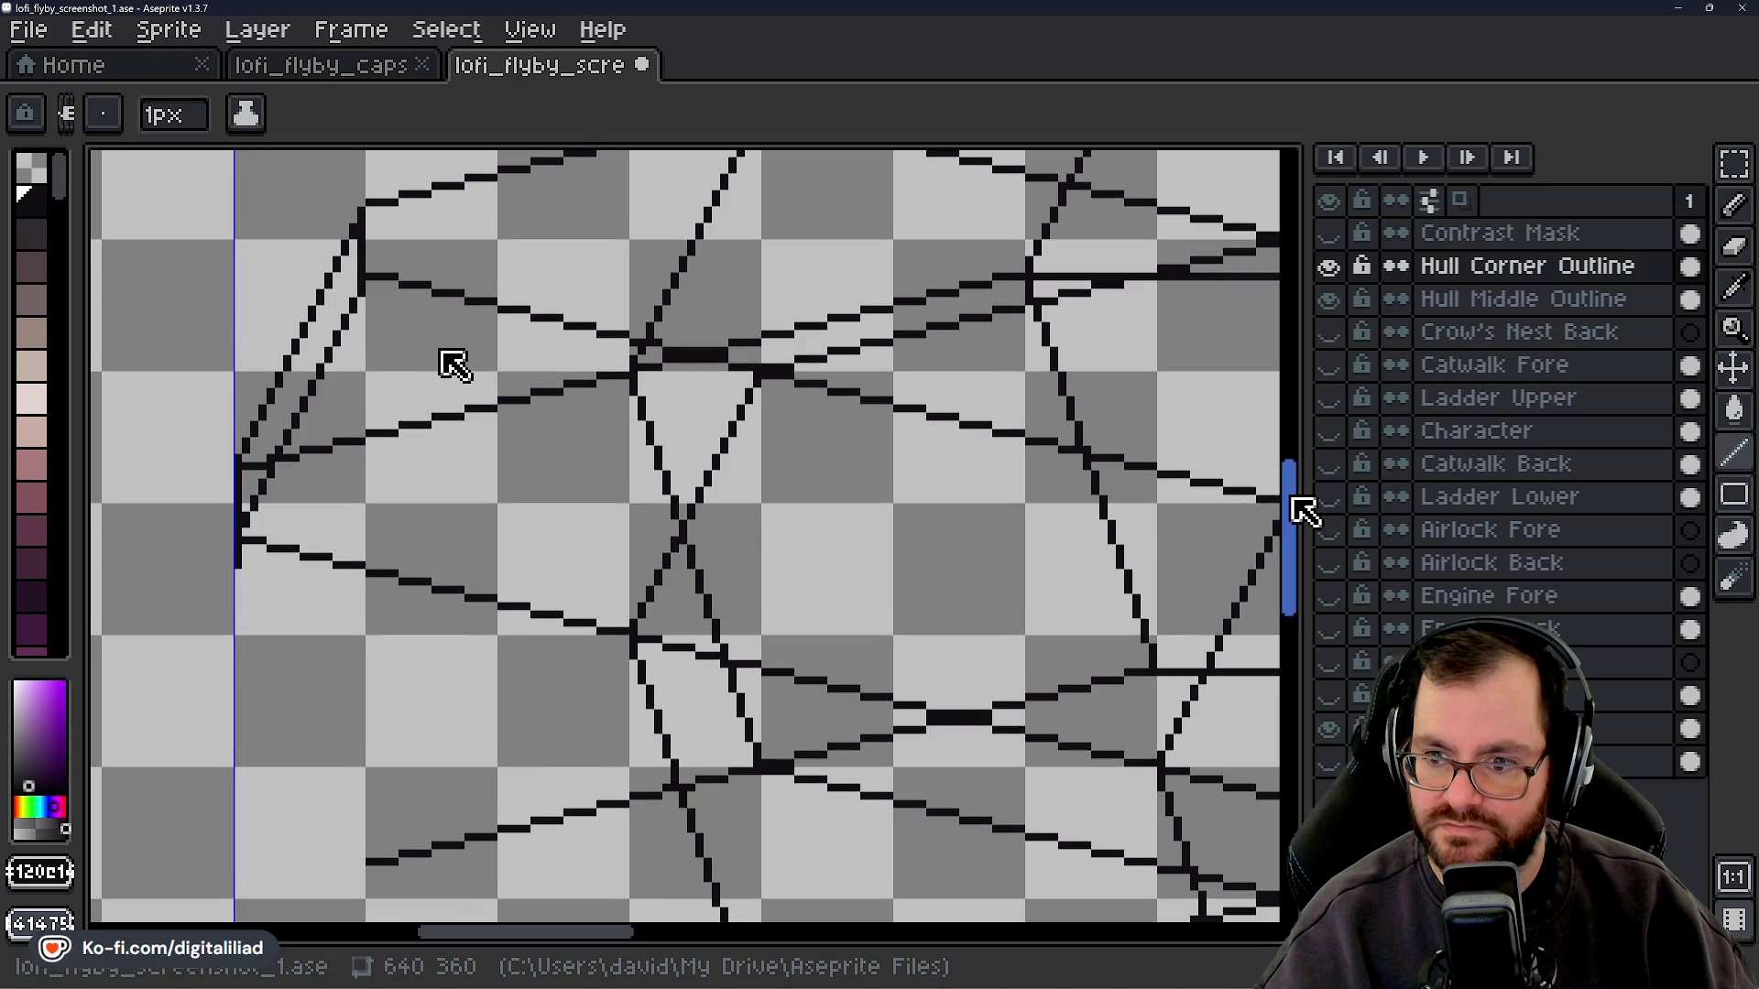
scroll(1304, 511, down, 5)
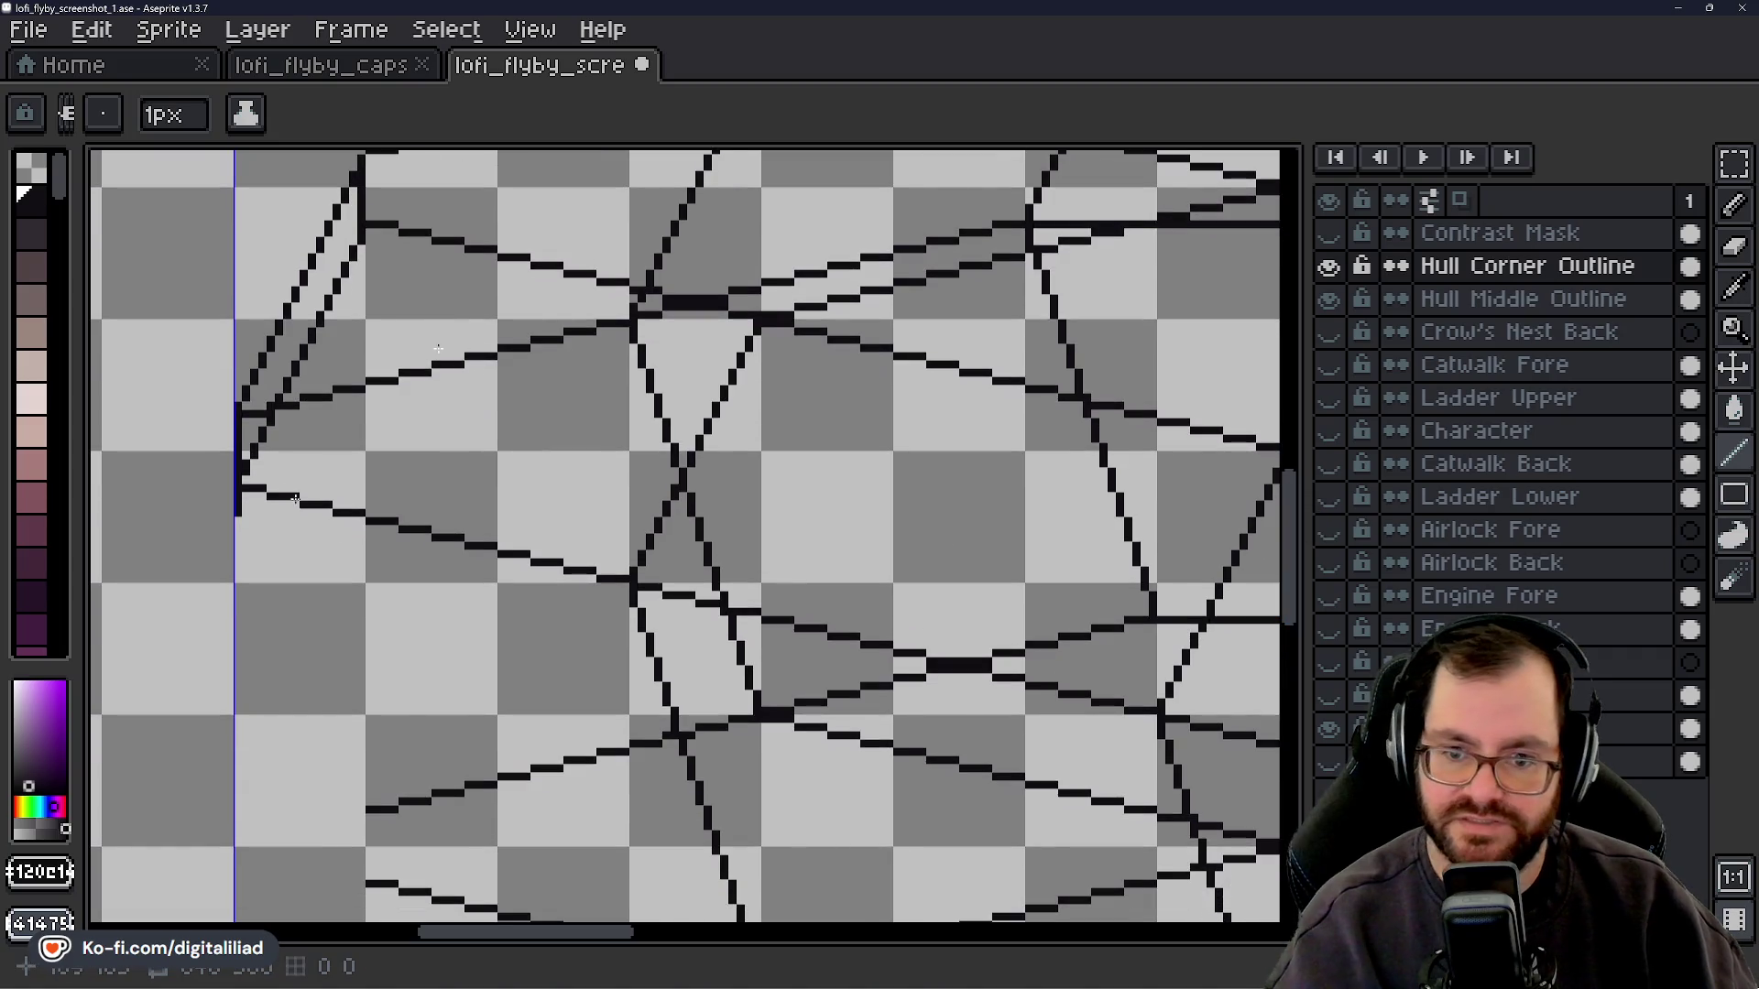
- Touch up the hull edge pixels and extend the upper-left diagonals down to the hull's point
key(b)
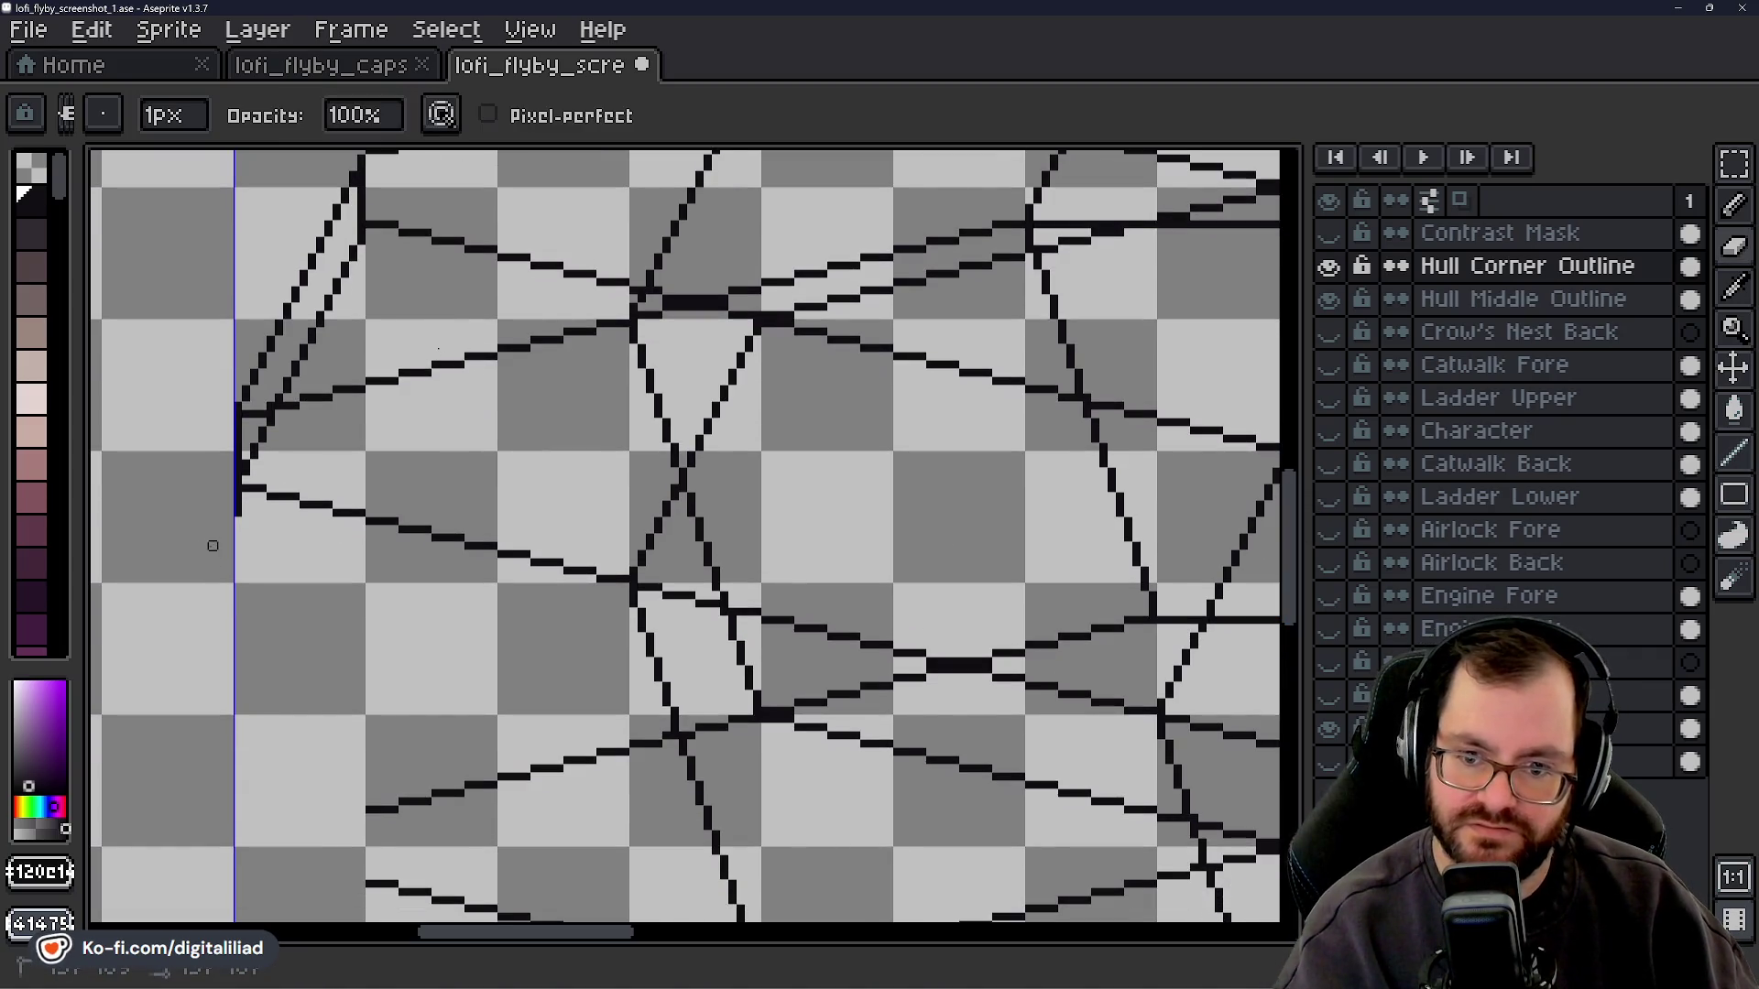
click(237, 469)
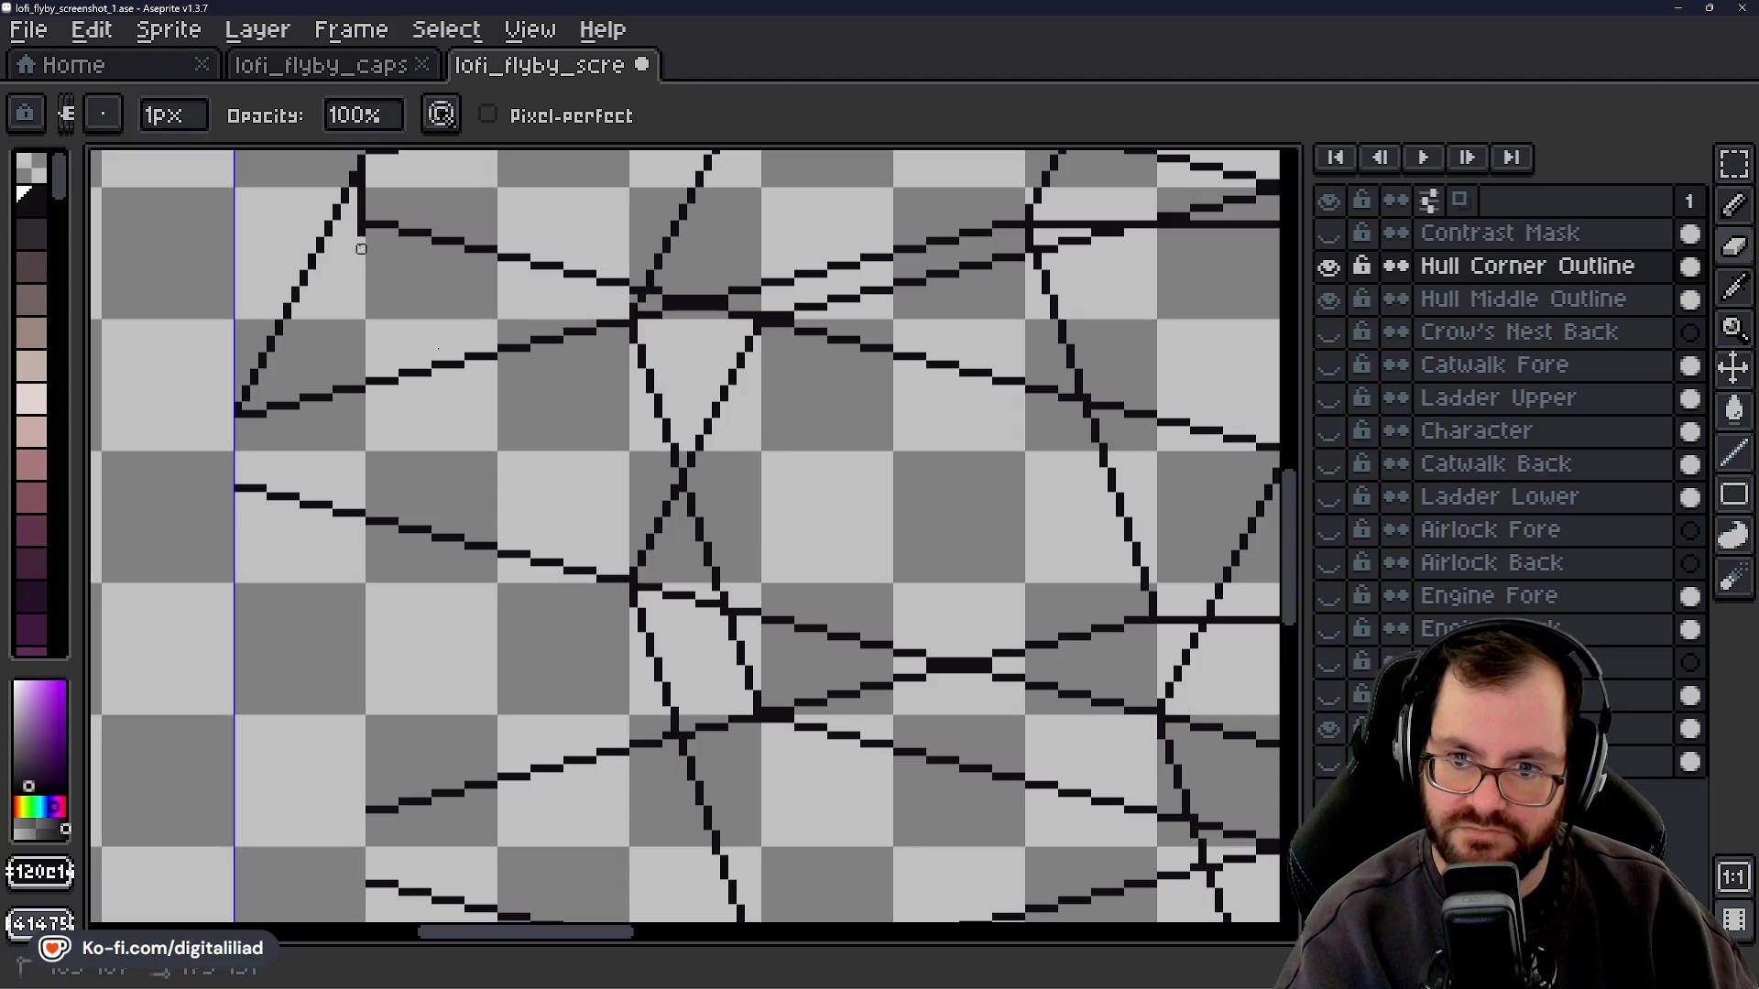
key(g)
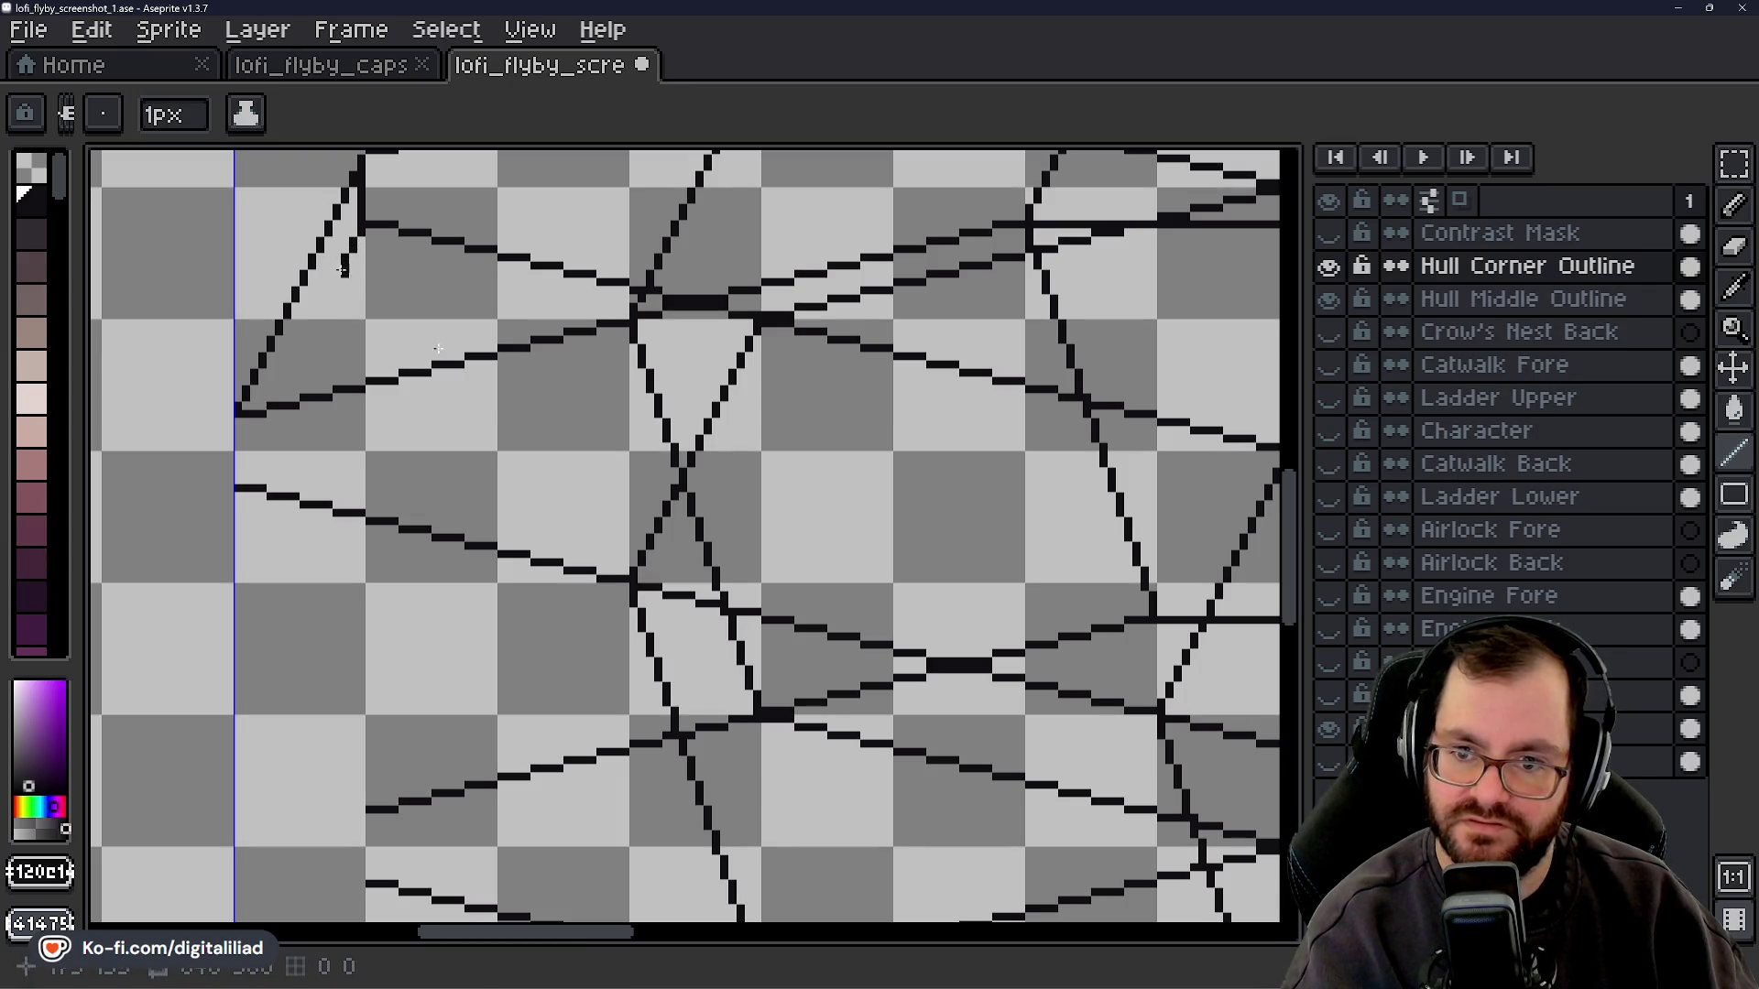
drag(336, 274, 319, 311)
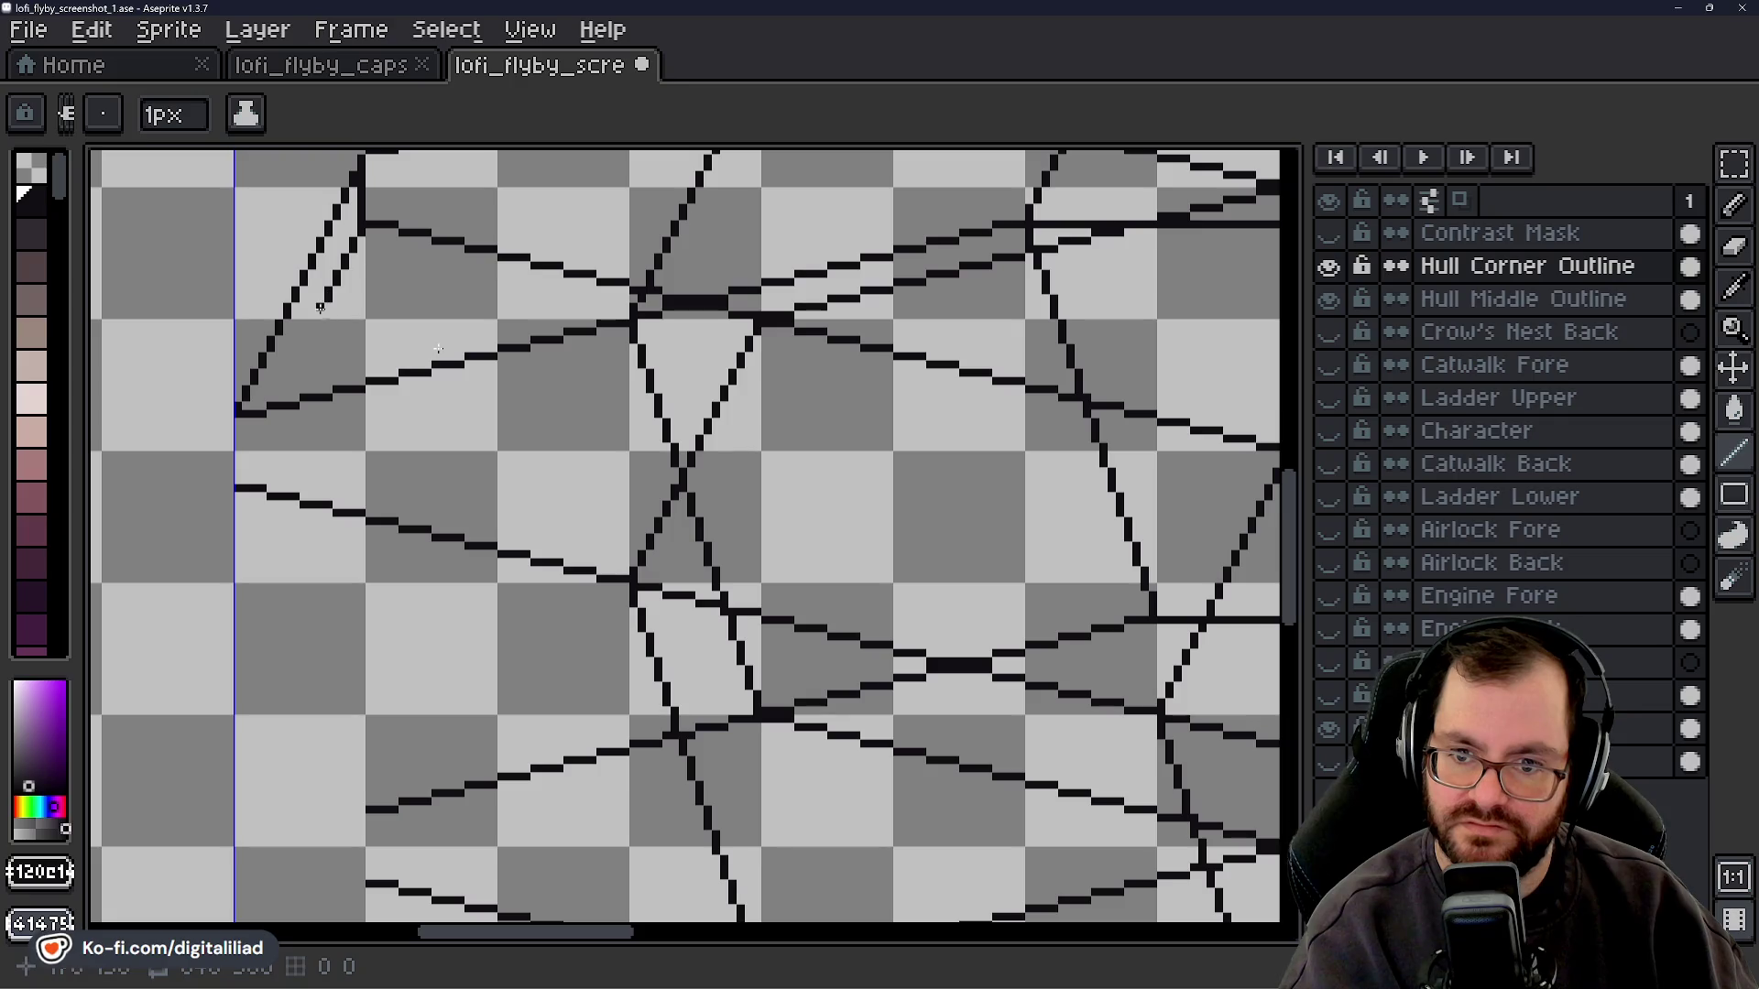
click(293, 361)
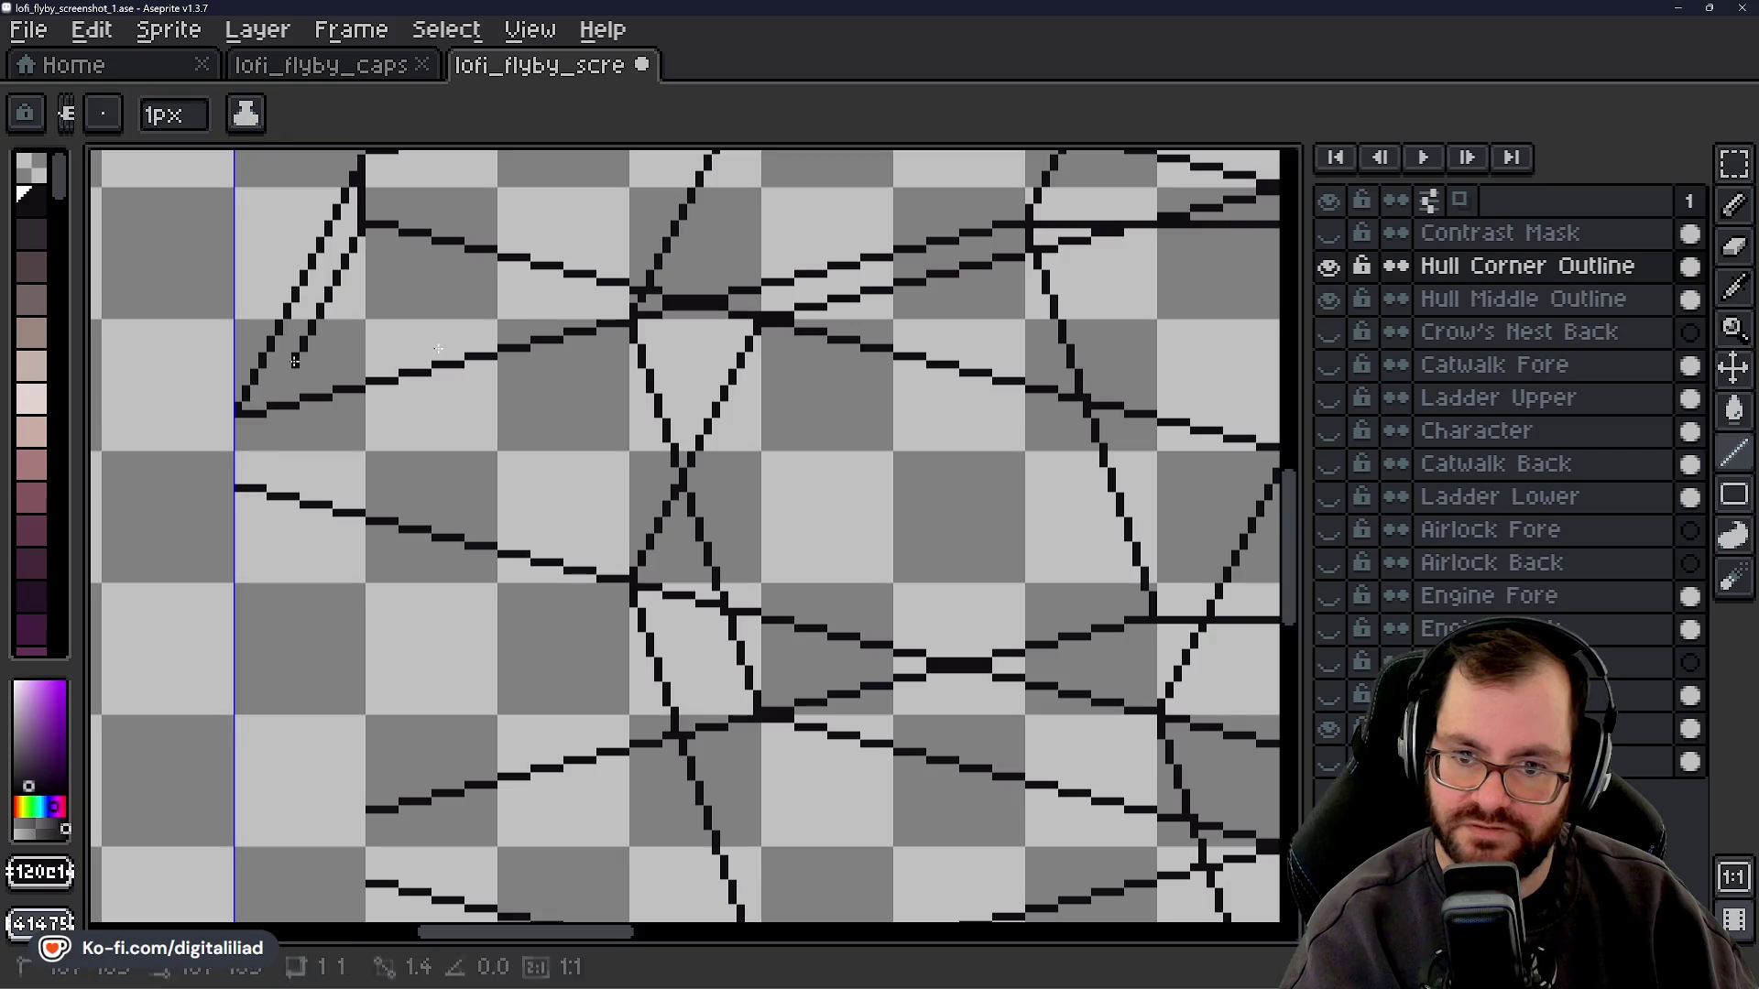
drag(287, 373, 276, 409)
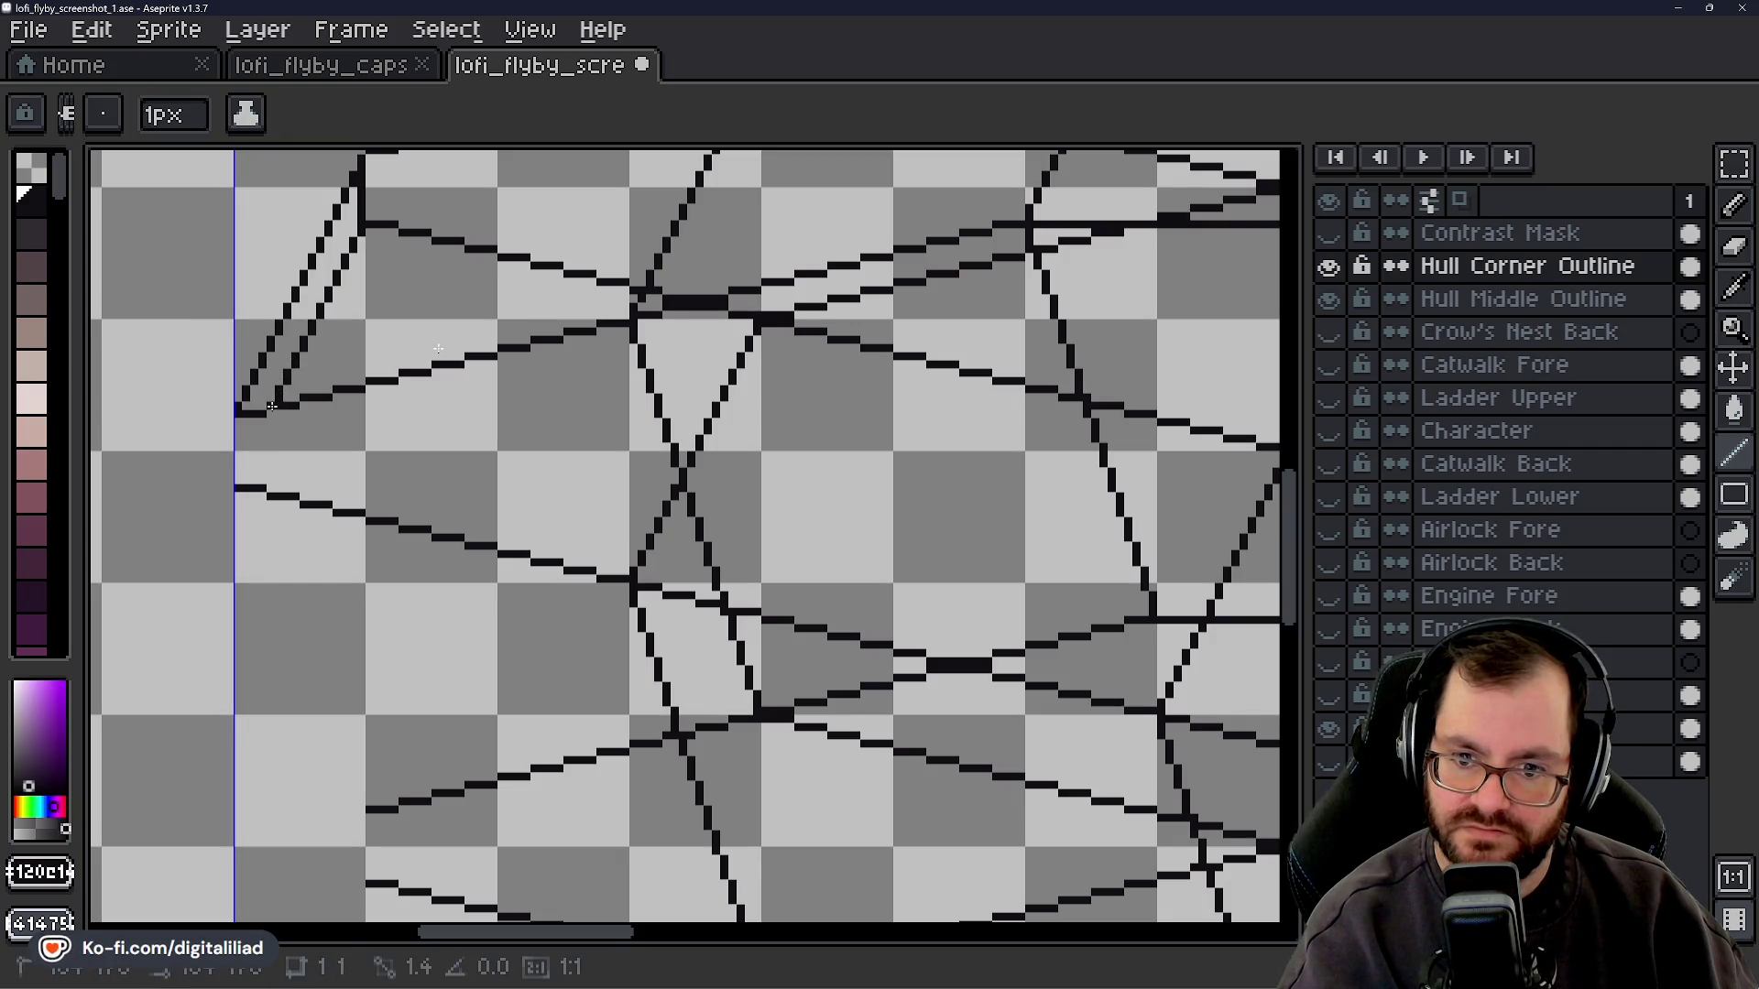
drag(261, 421, 255, 437)
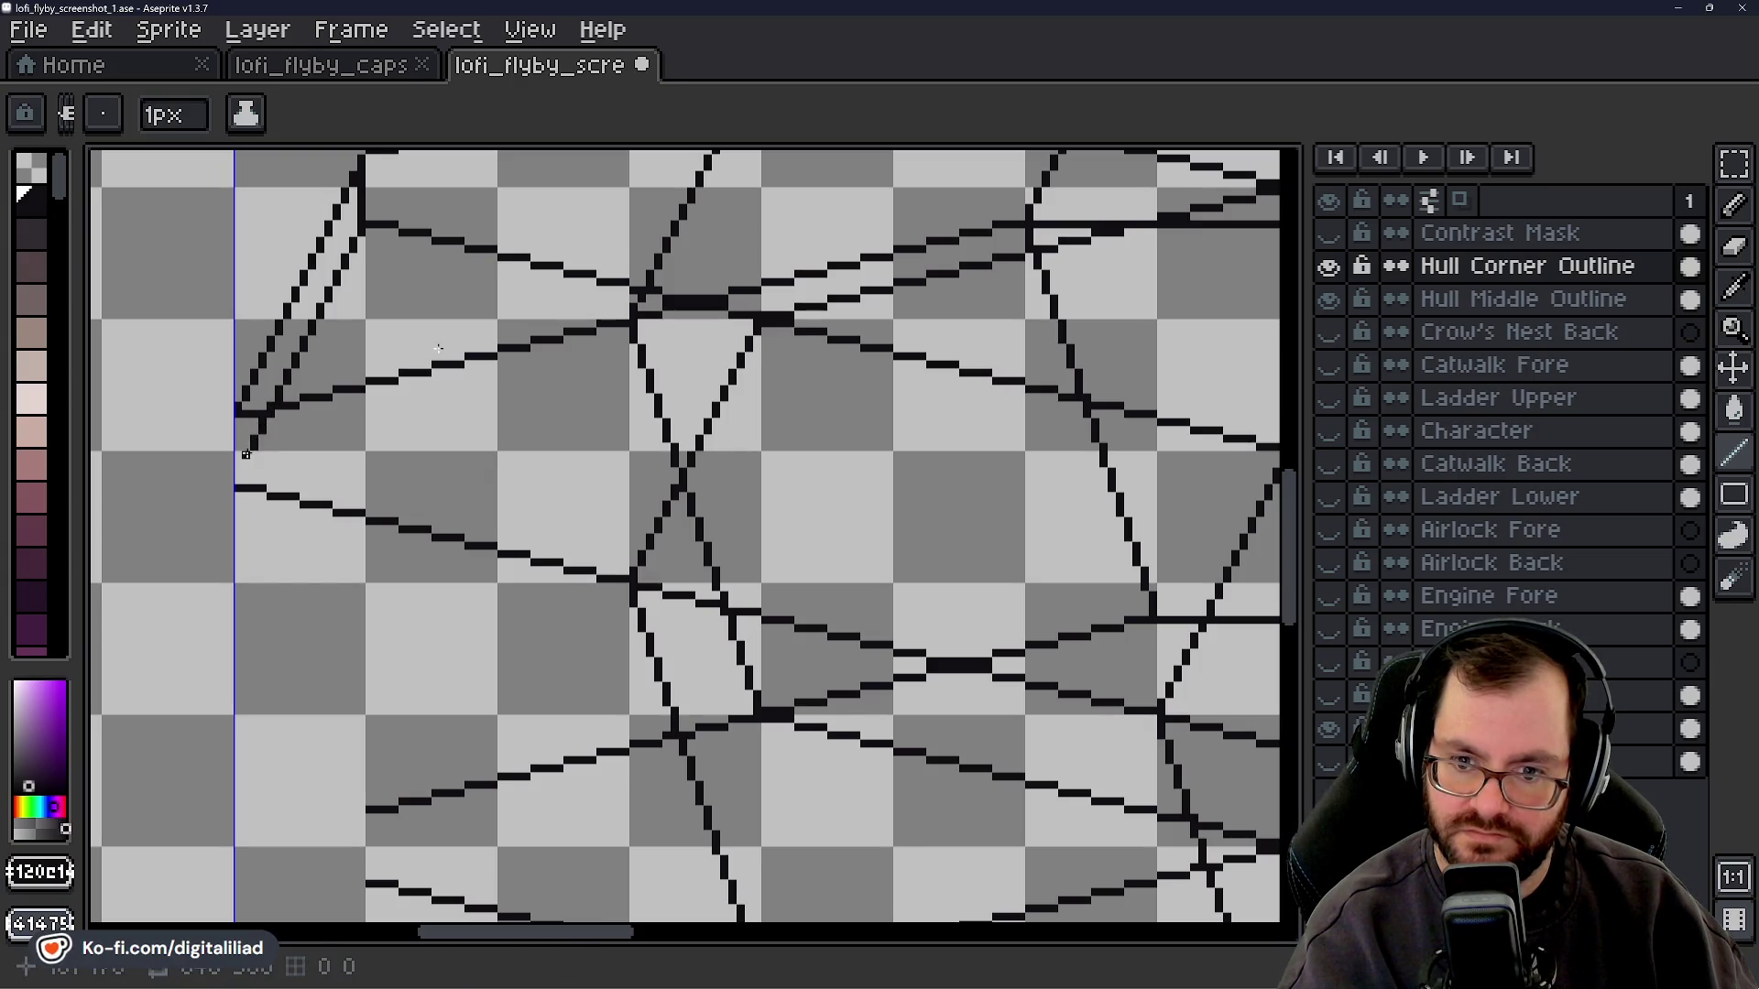
drag(254, 437, 239, 485)
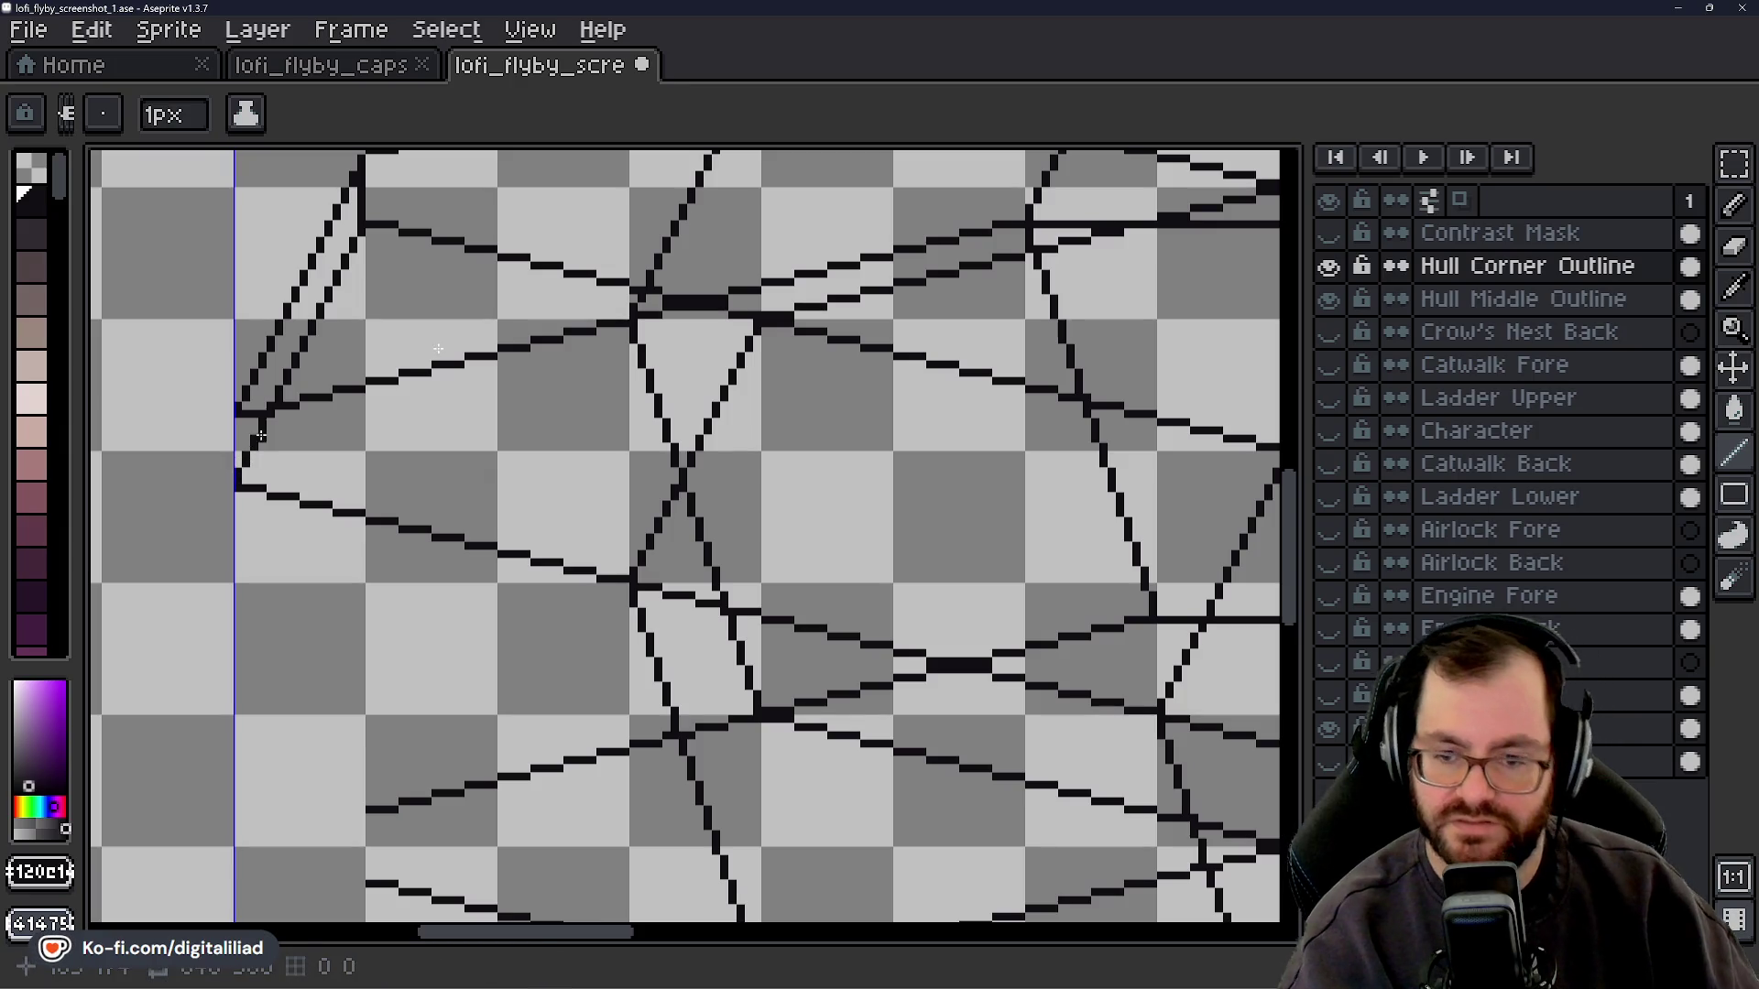
click(237, 486)
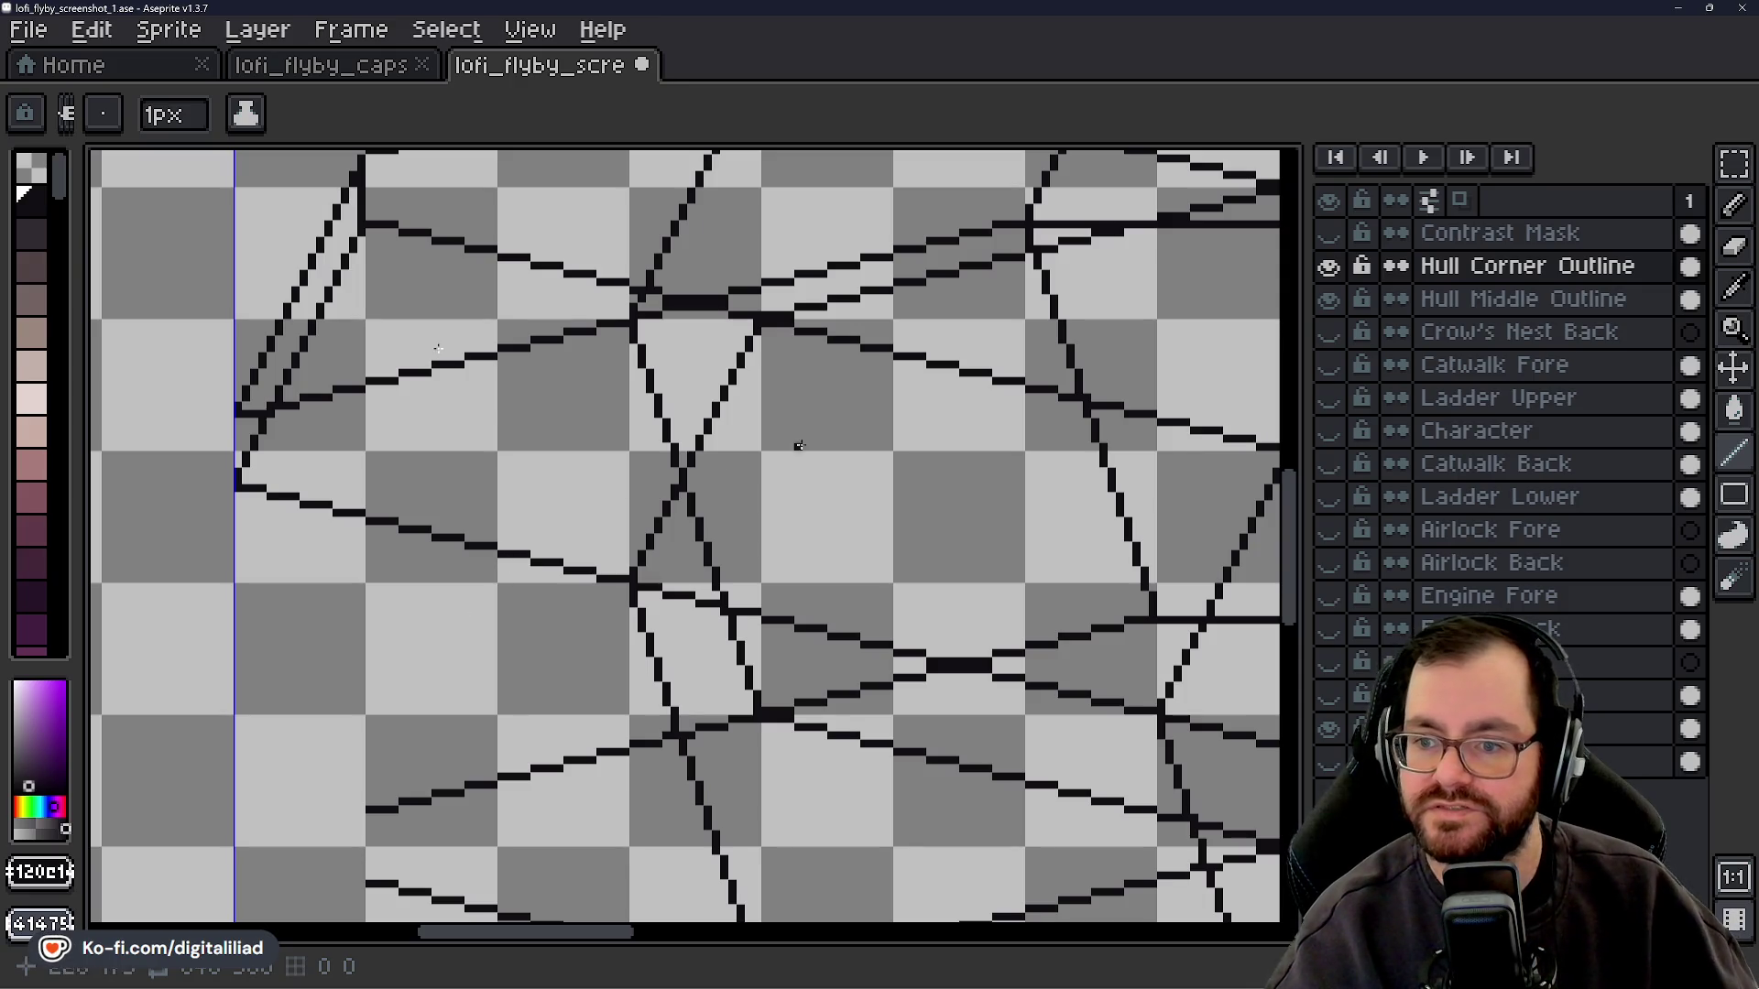
- Draw short facet lines below the corner and a long line descending from it, redoing one stroke
drag(1297, 507, 1294, 472)
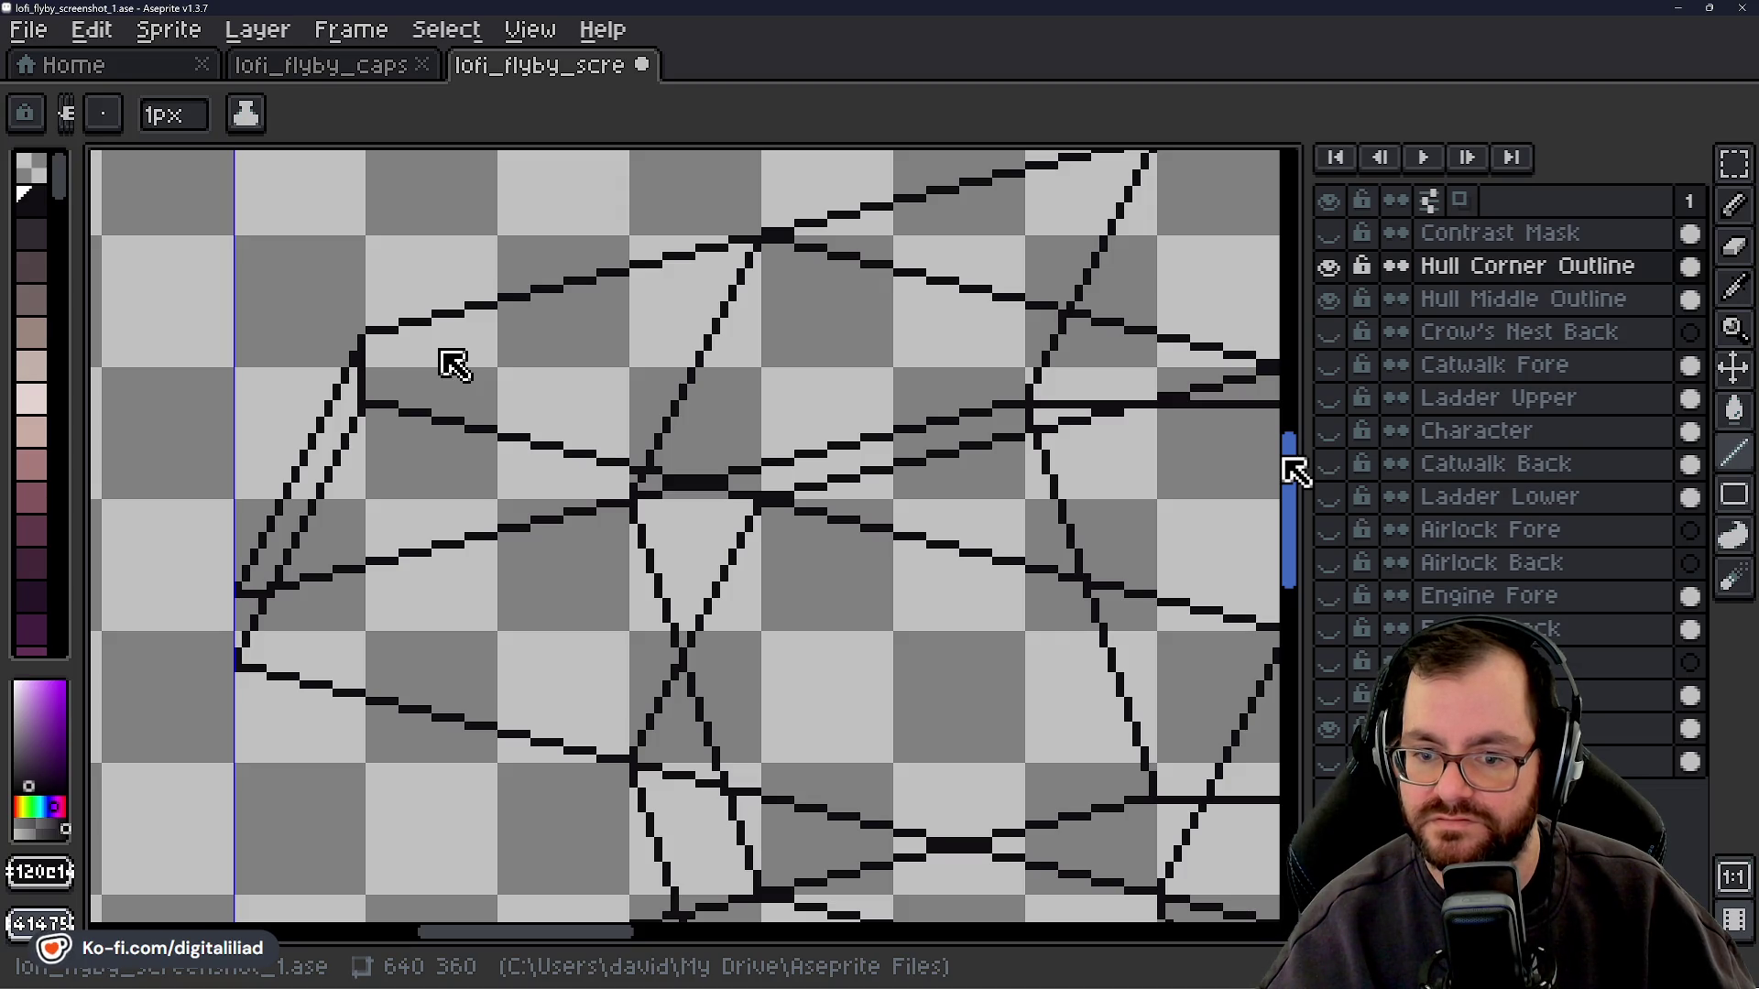
drag(1294, 471, 1294, 479)
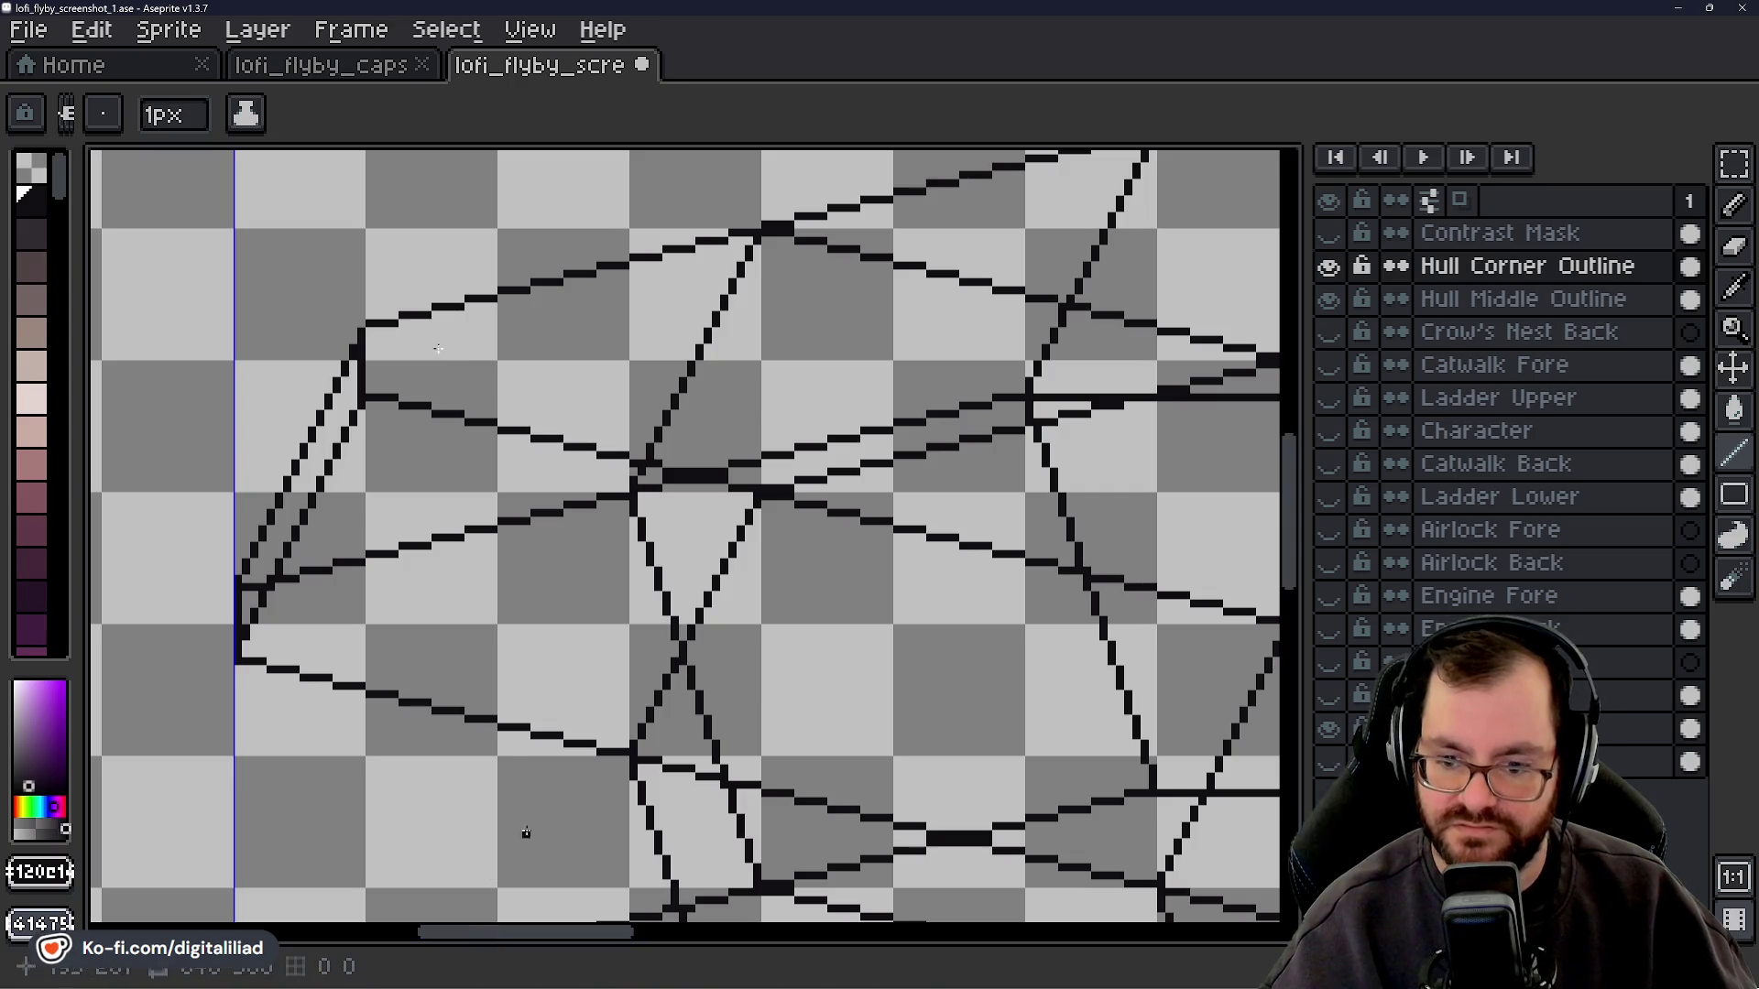
drag(1301, 498, 1294, 553)
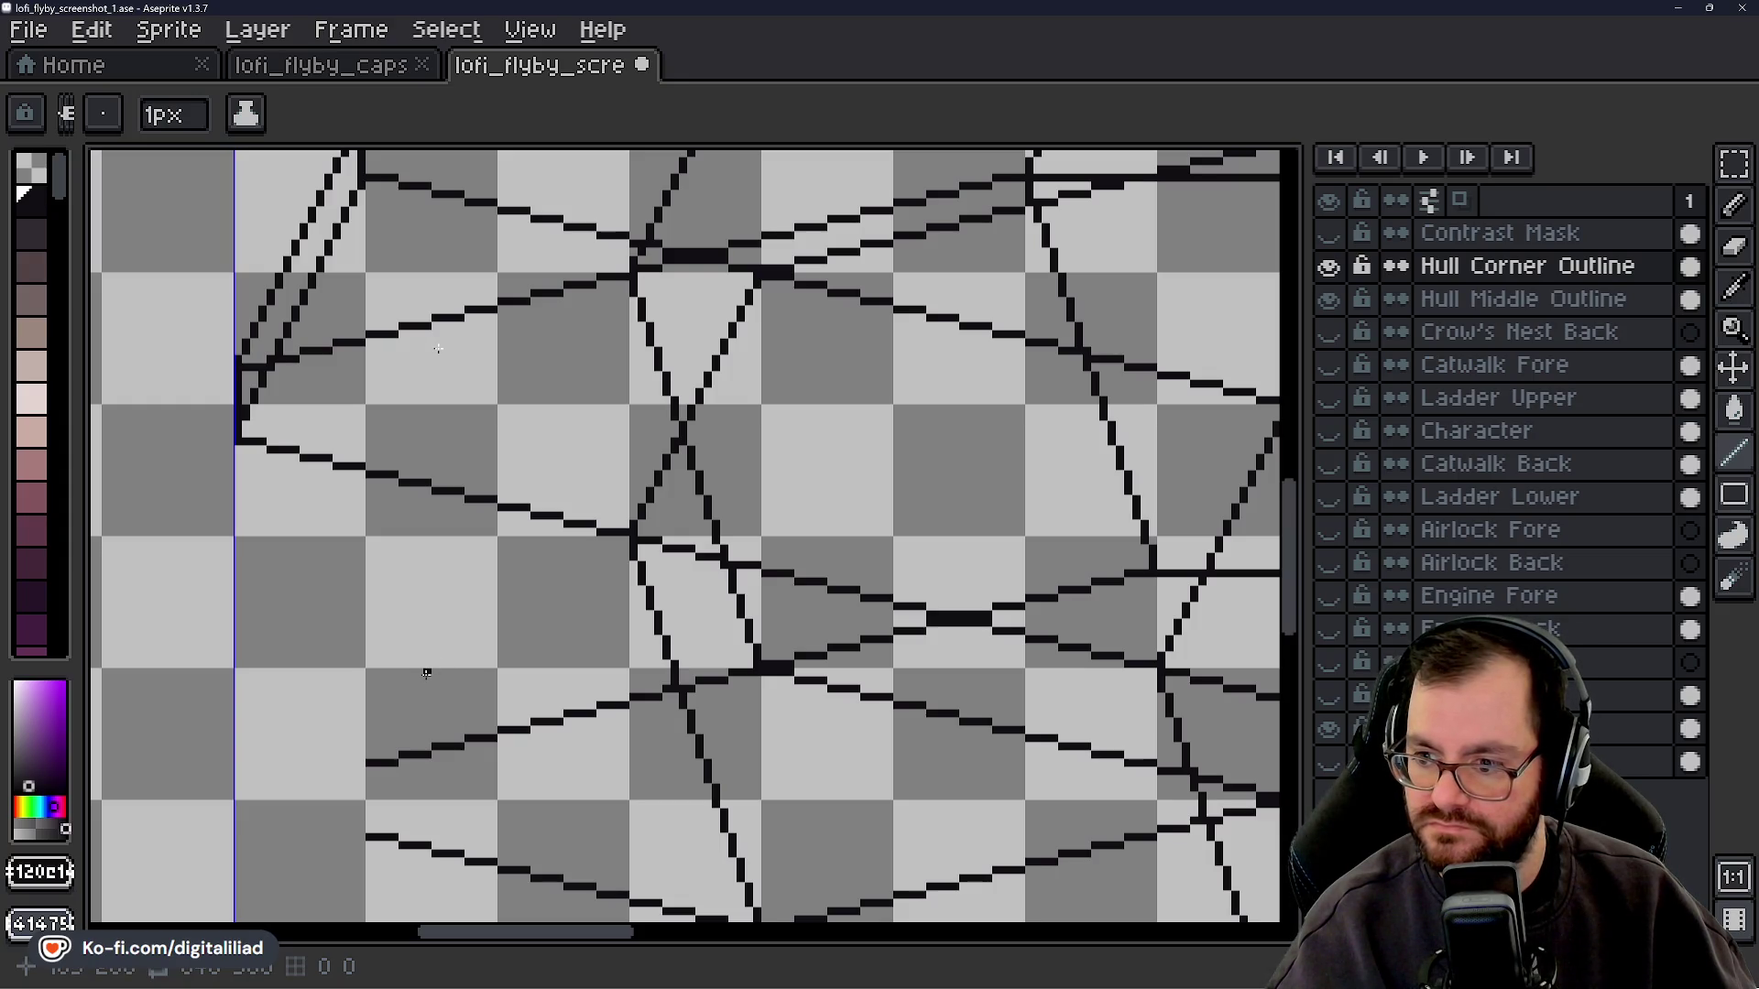
drag(361, 762, 361, 746)
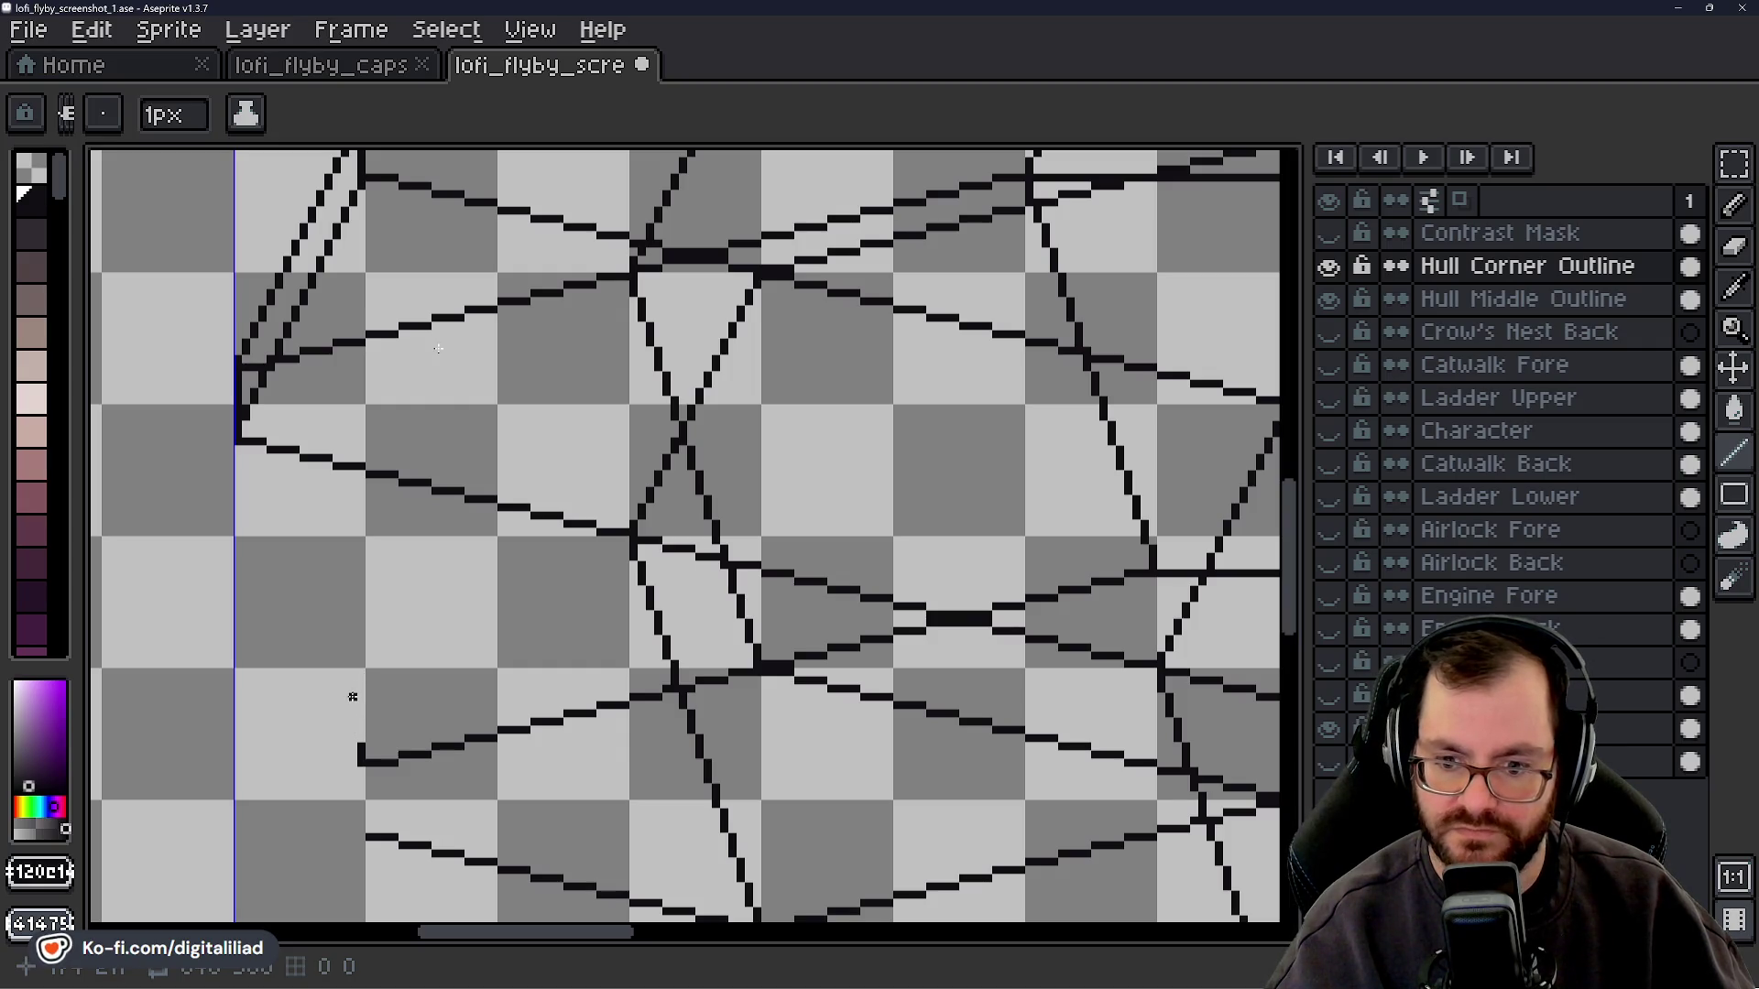
drag(354, 738, 343, 695)
drag(237, 449, 244, 475)
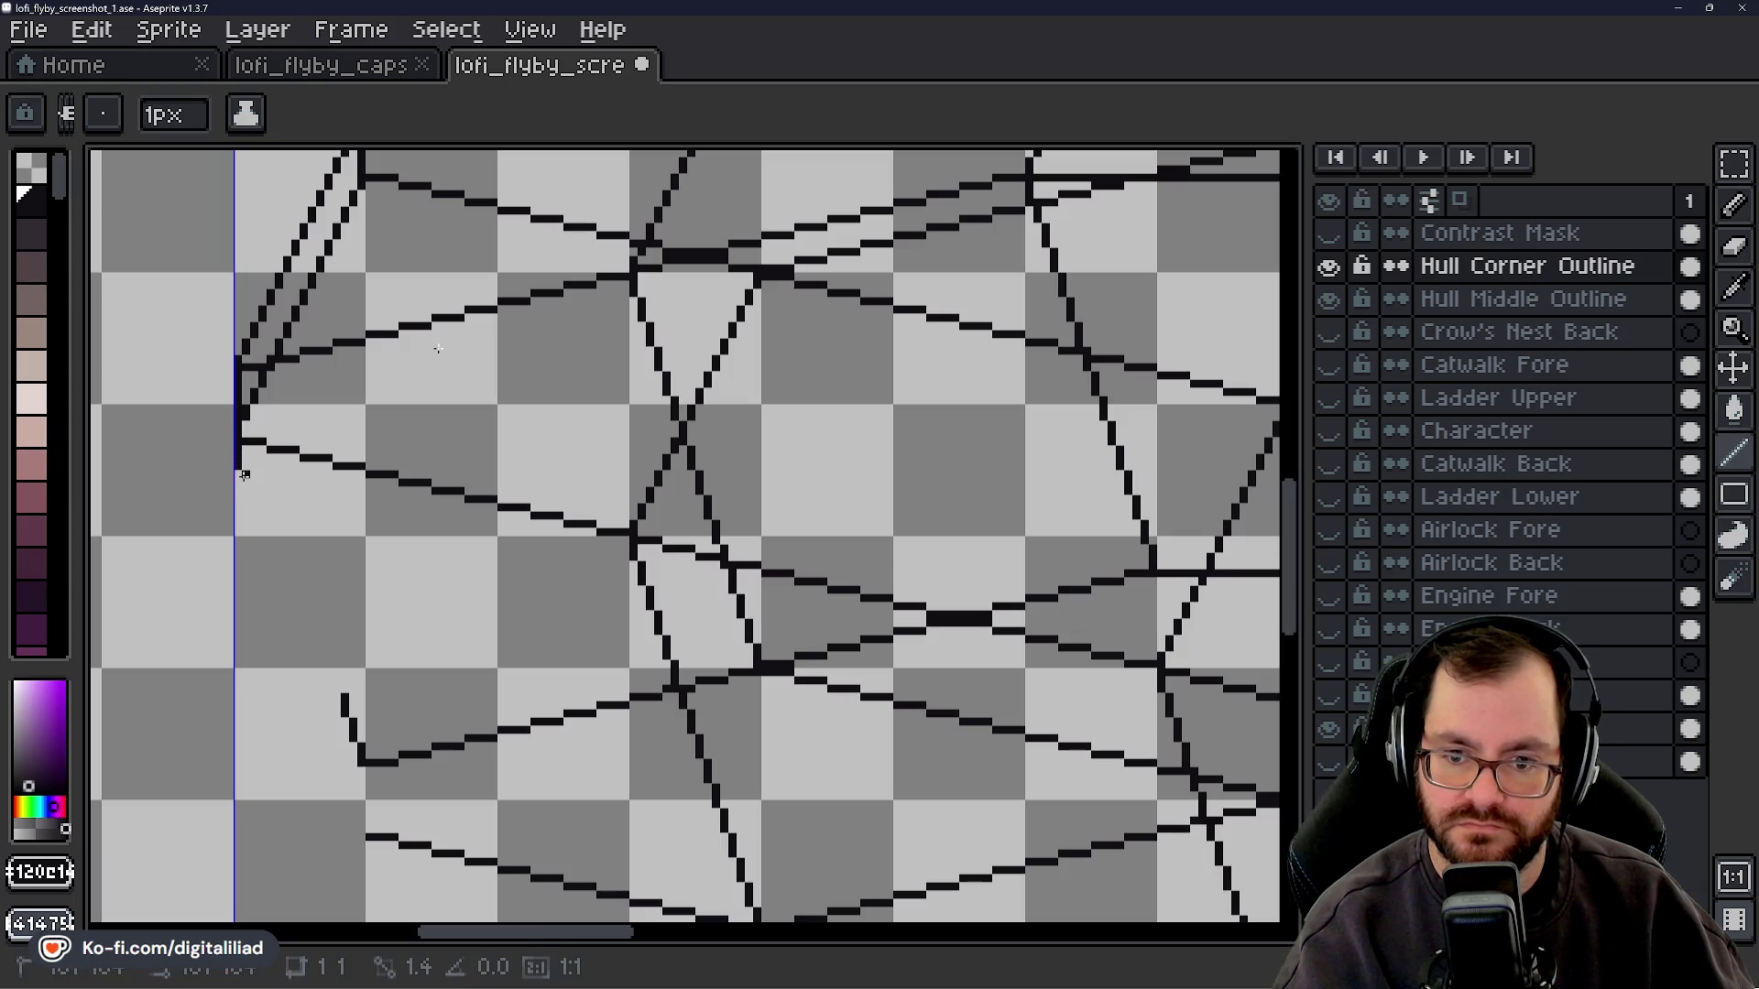
drag(244, 475, 245, 475)
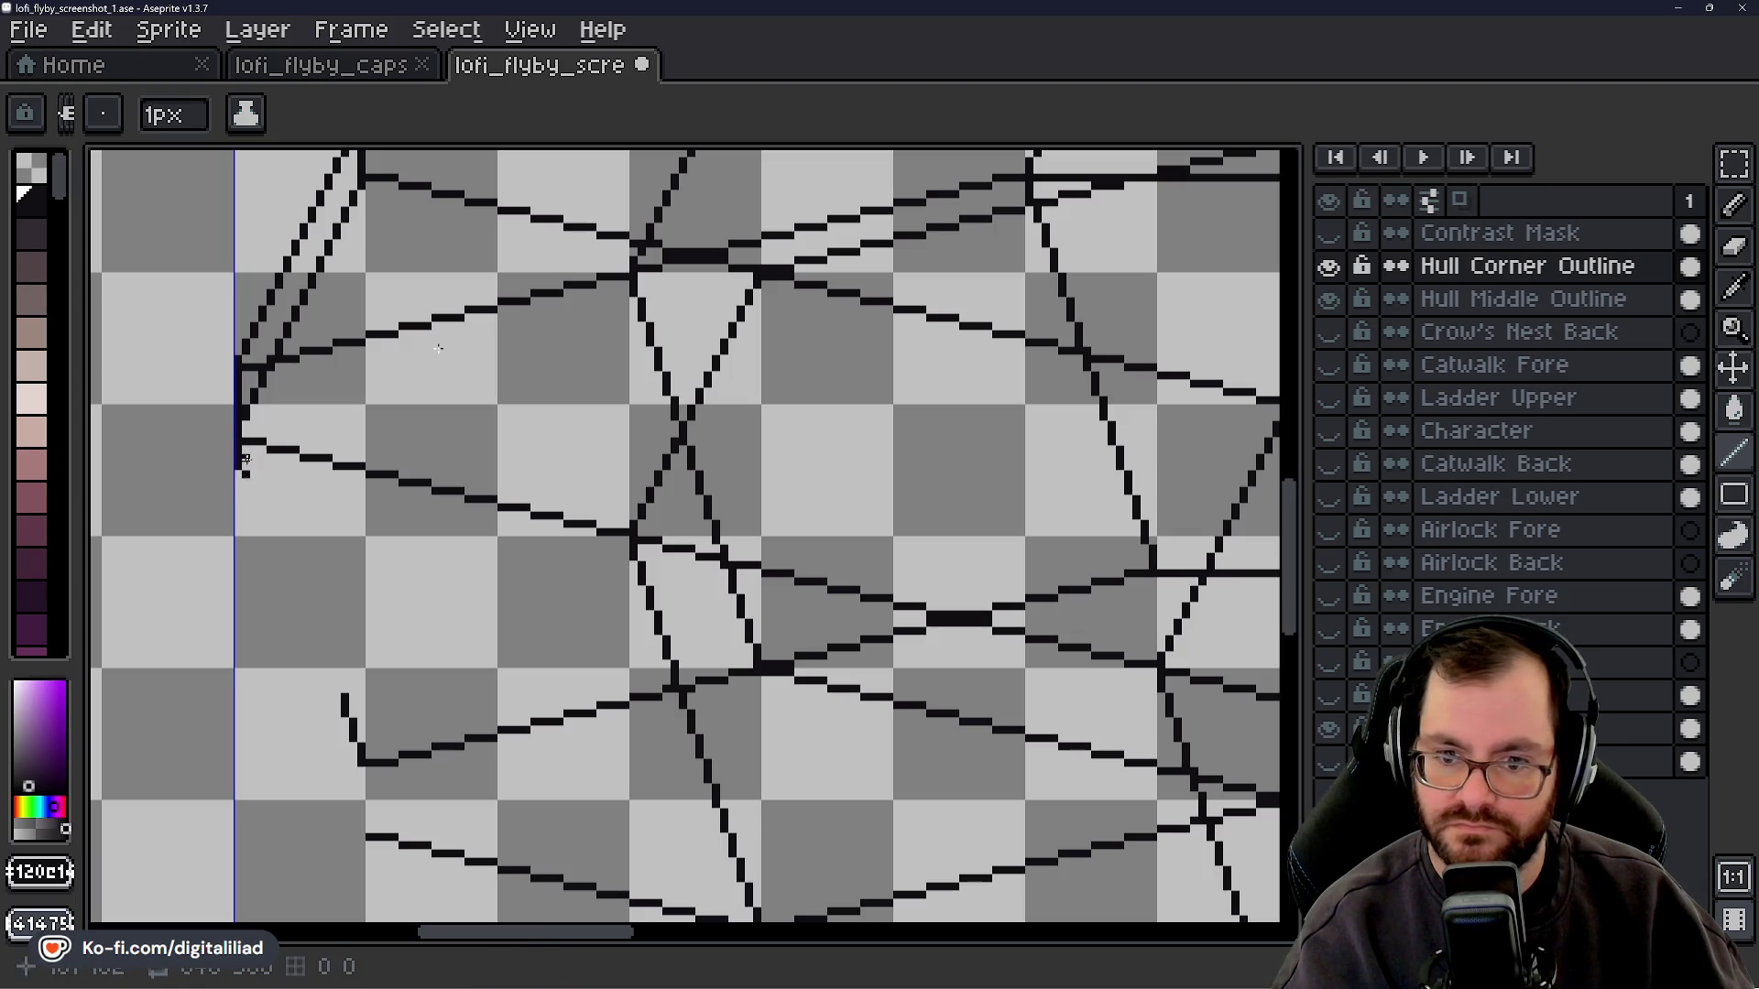
key(ctrl+z)
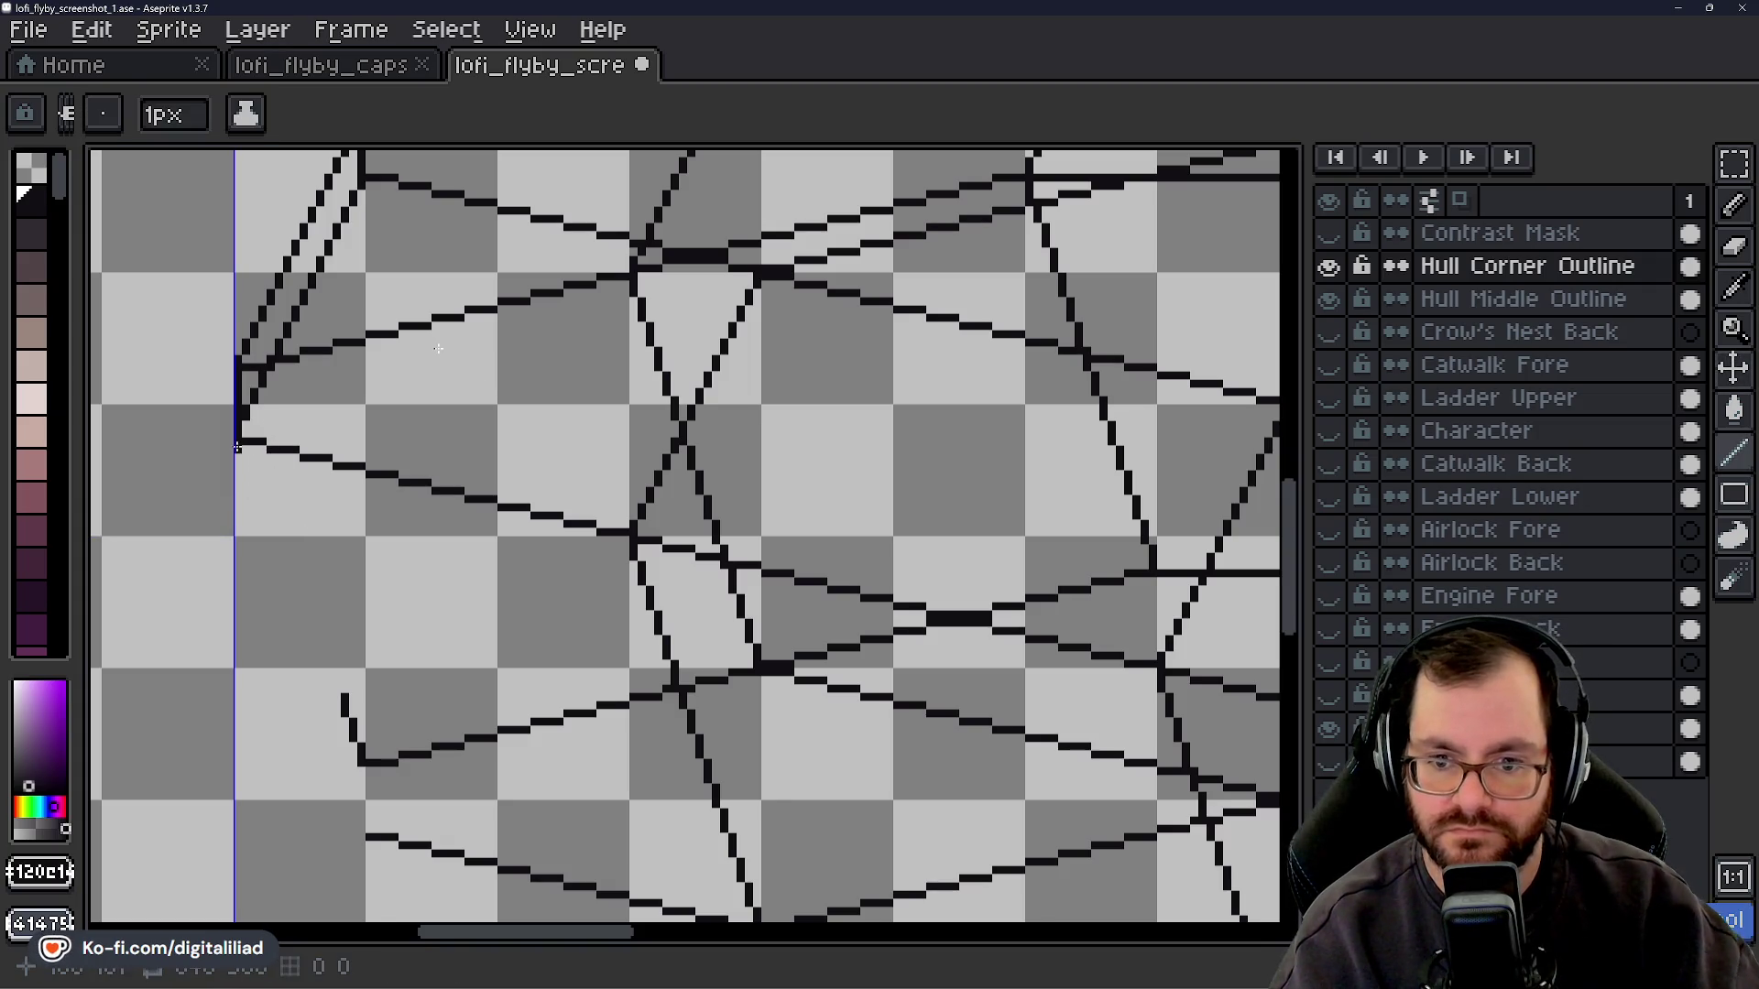
drag(237, 449, 267, 537)
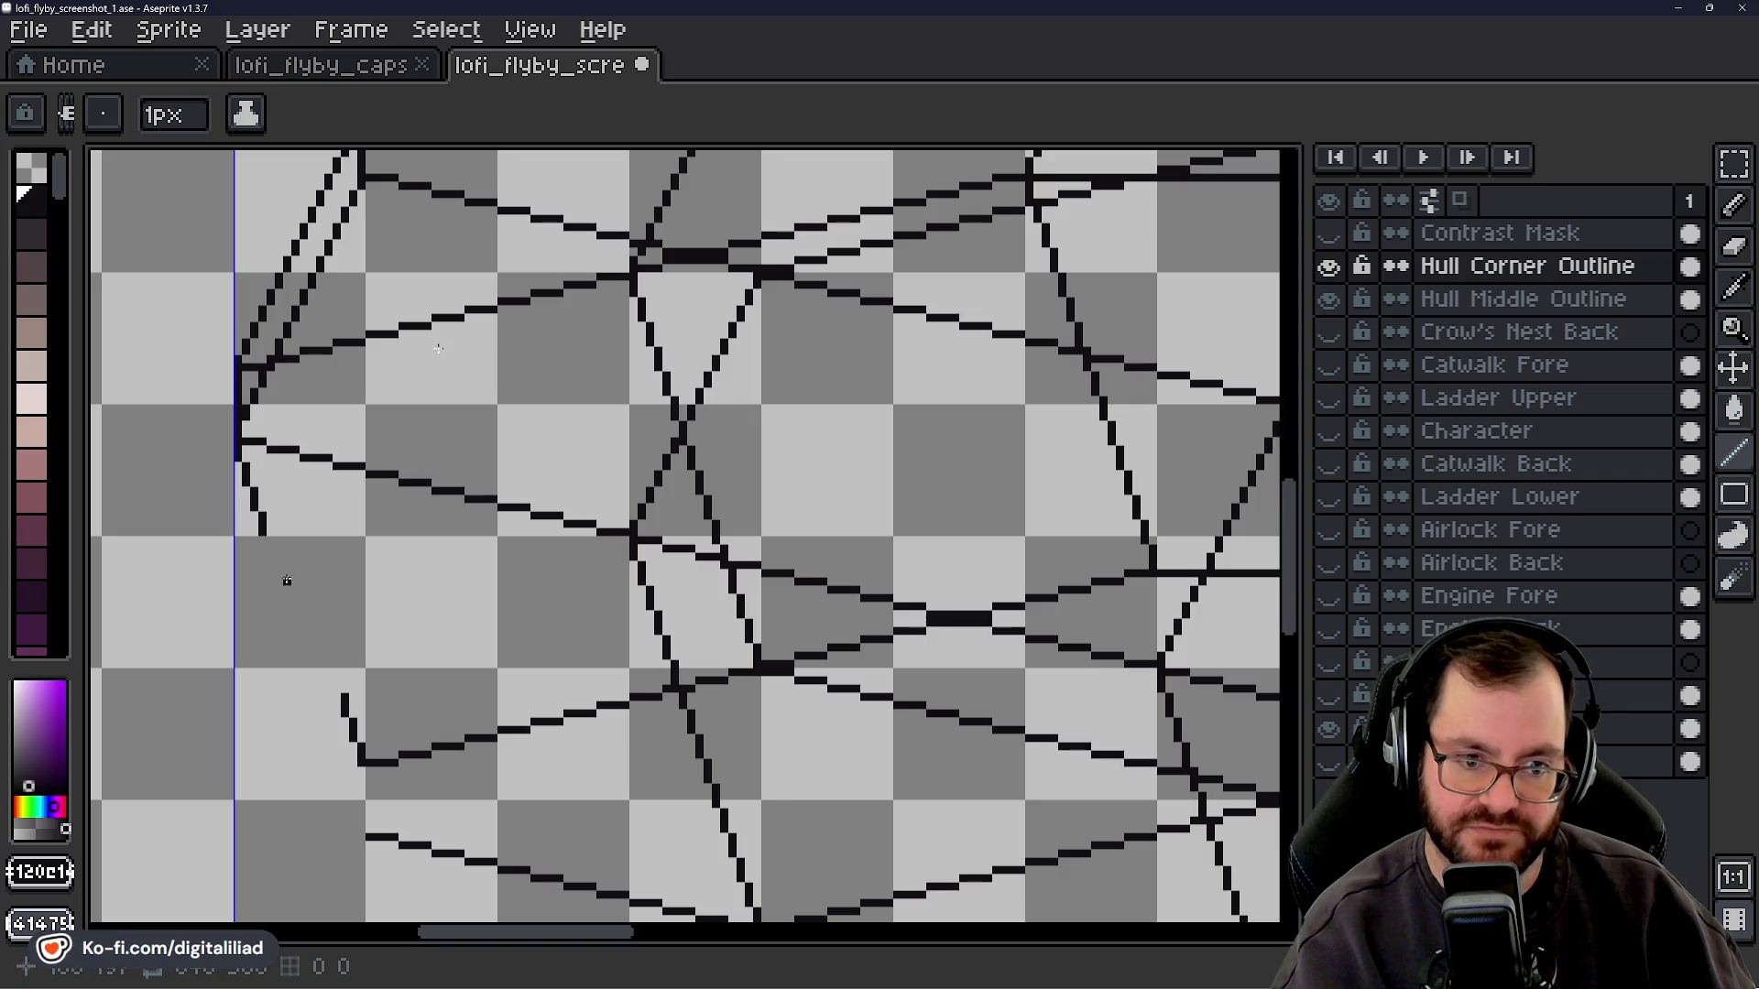
drag(266, 537, 361, 829)
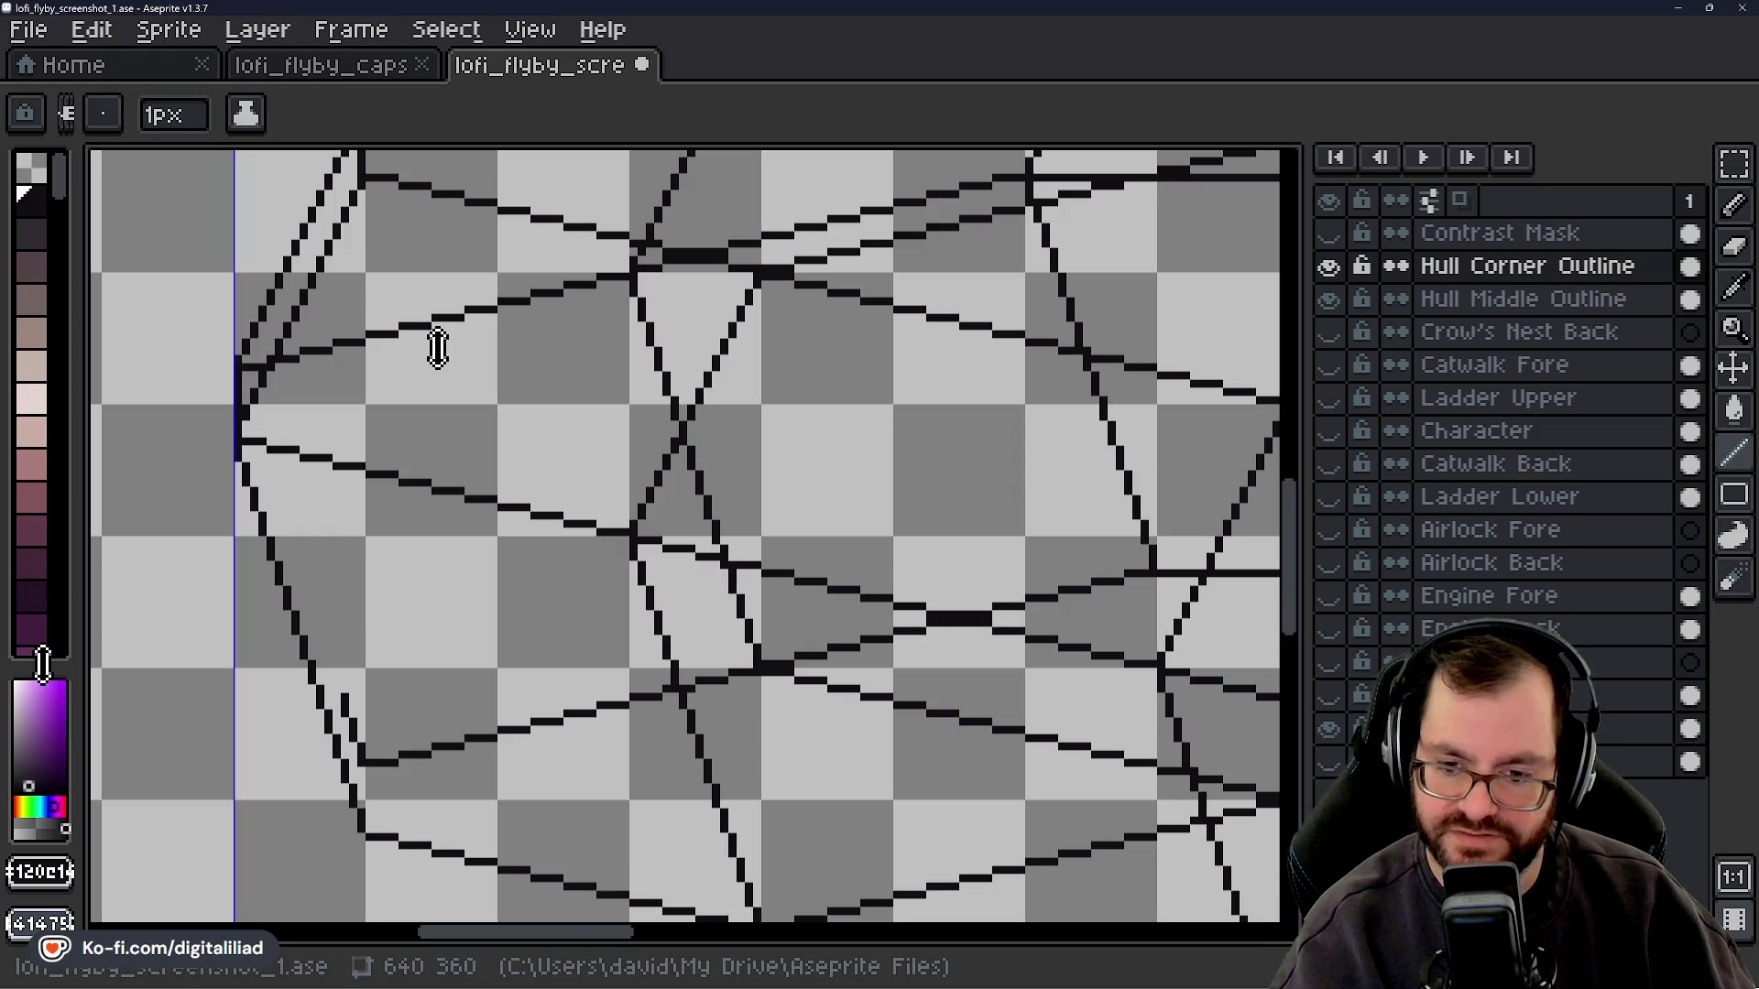
- Erase the stray black segment and draw extra parallel facet lines descending from the hull point
key(b)
right_click(344, 702)
key(l)
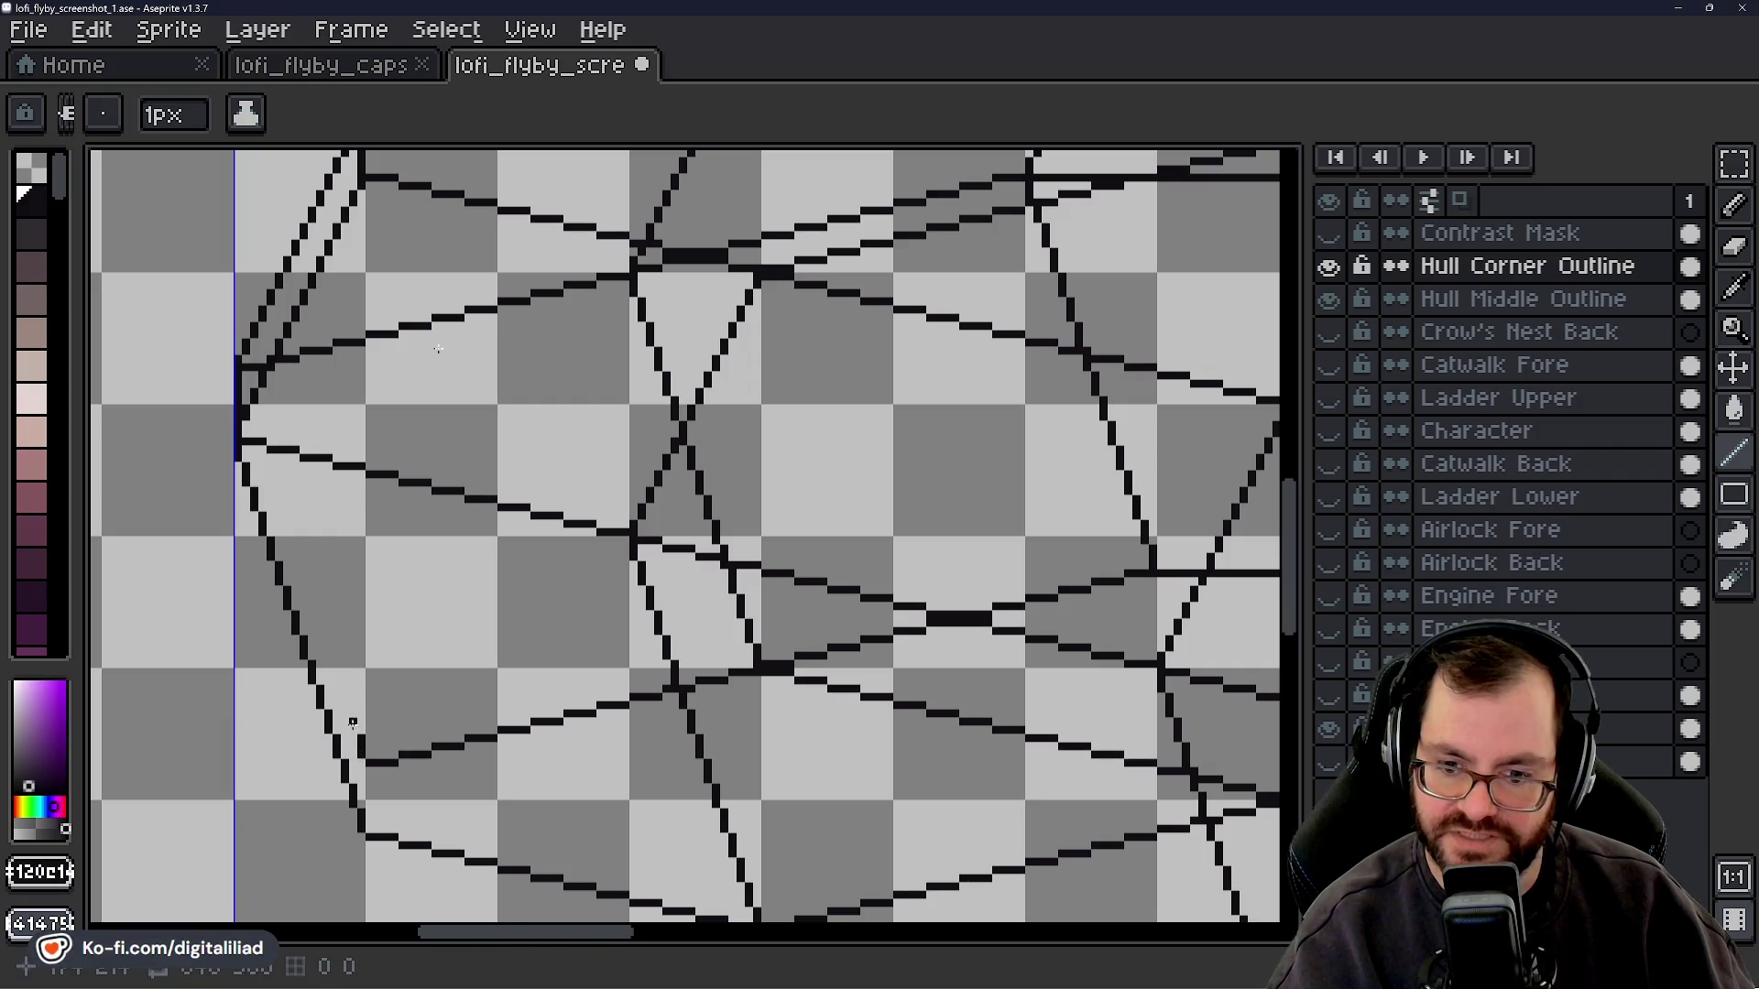
drag(353, 732, 304, 568)
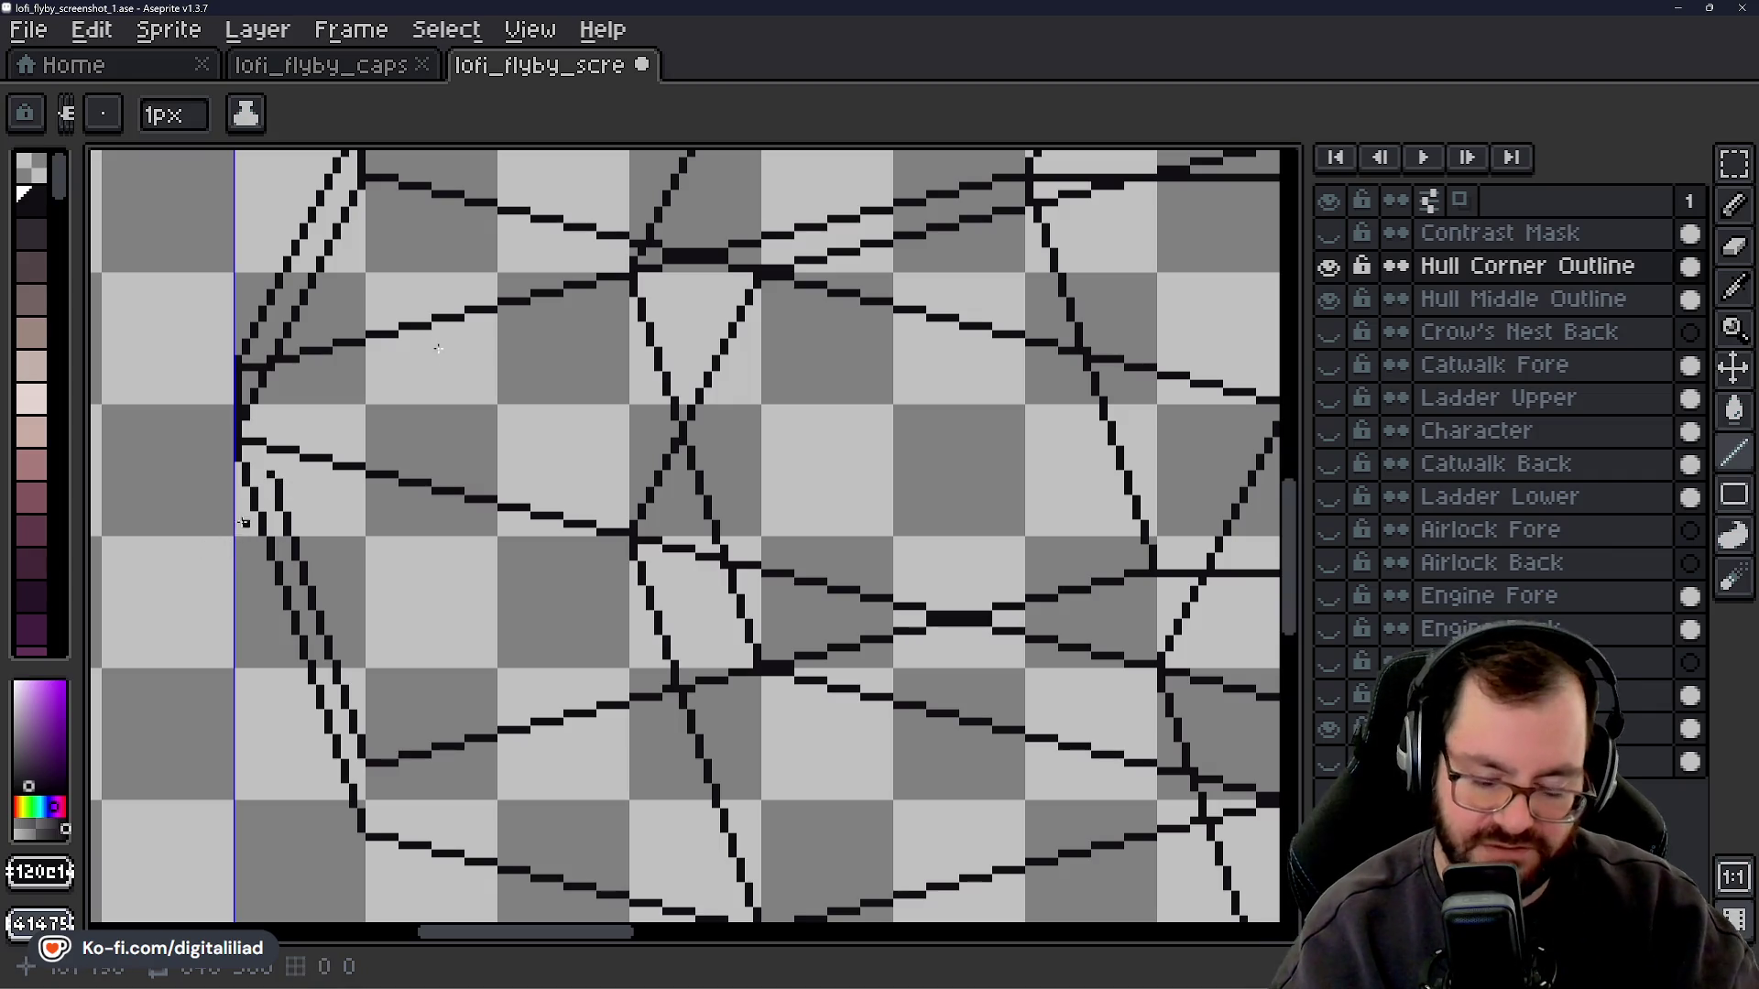
drag(271, 471, 244, 368)
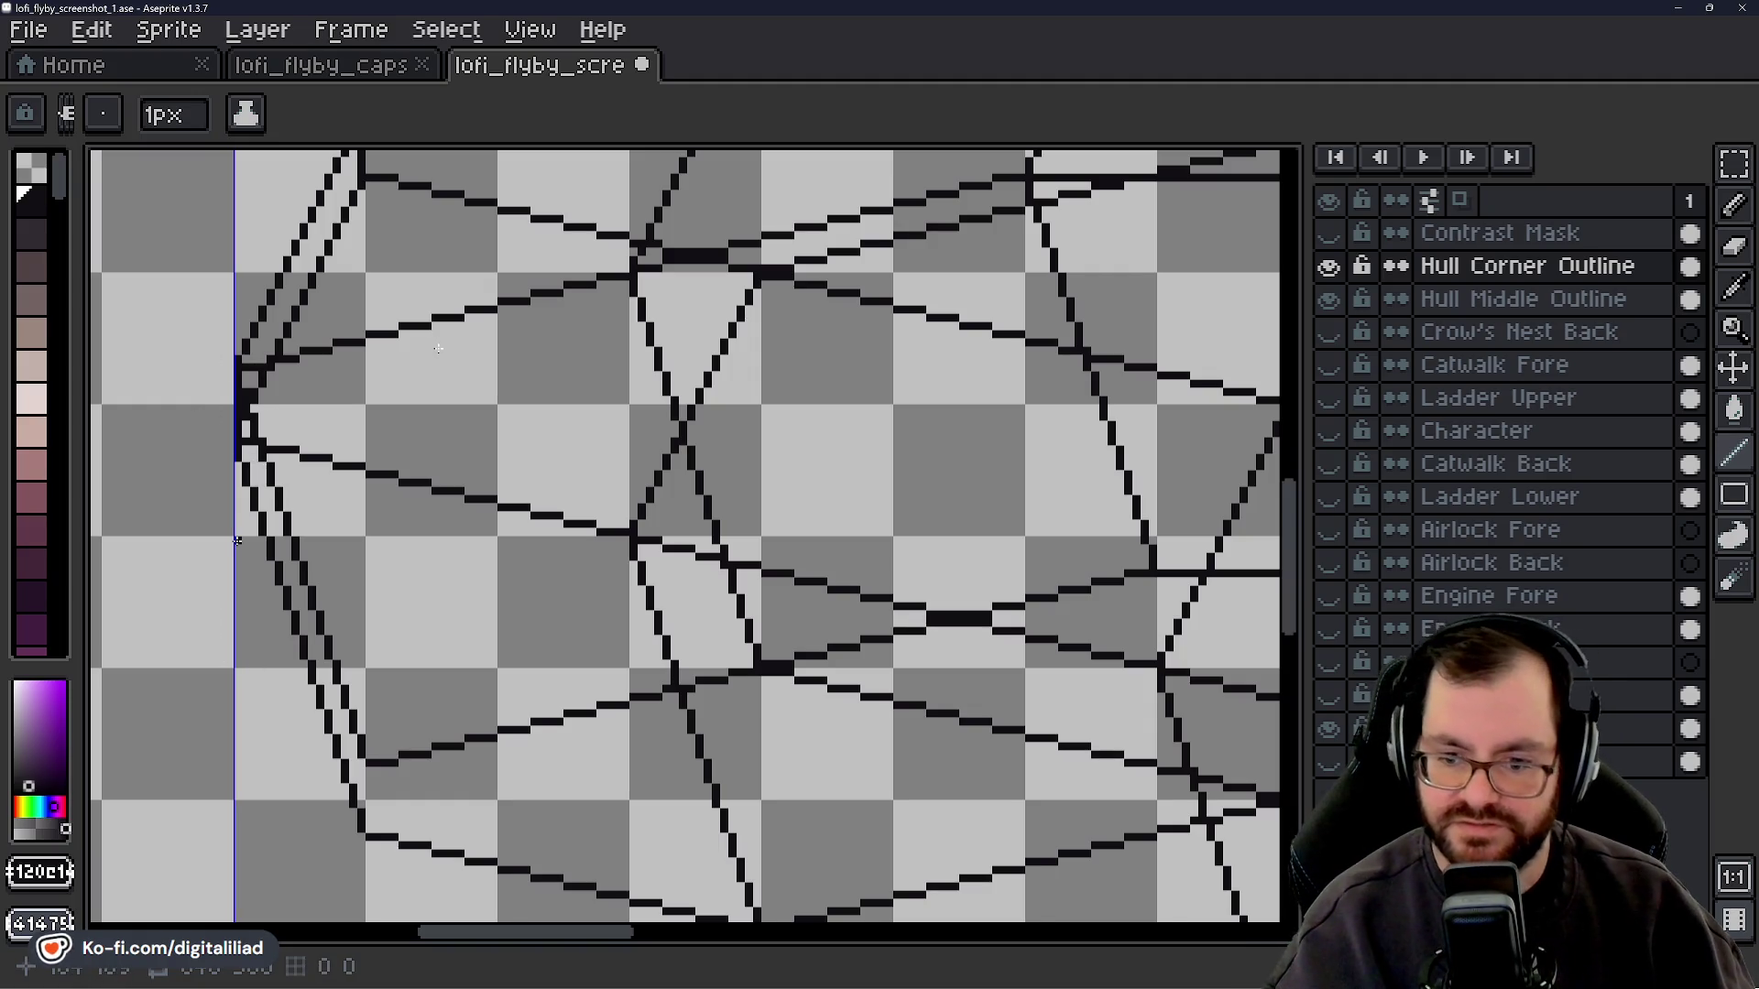
drag(365, 762, 361, 824)
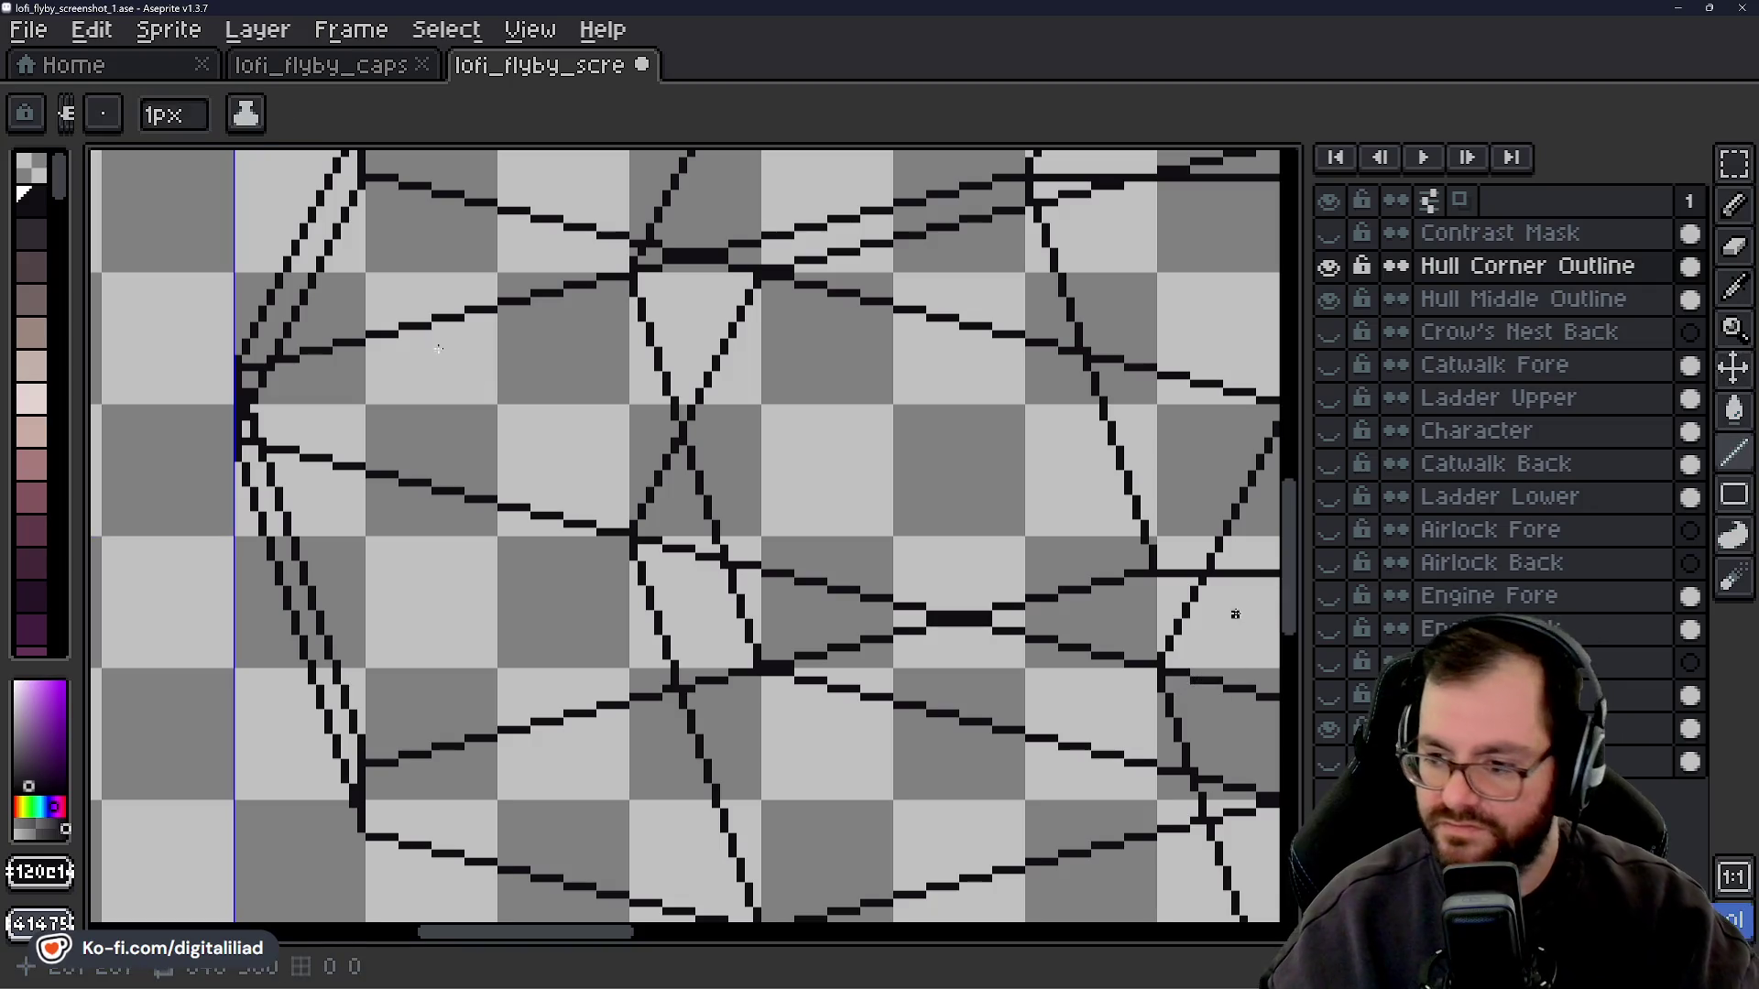
scroll(1303, 602, up, 1)
- Lasso-select the facet lines at the hull's left corner
key(shift+q)
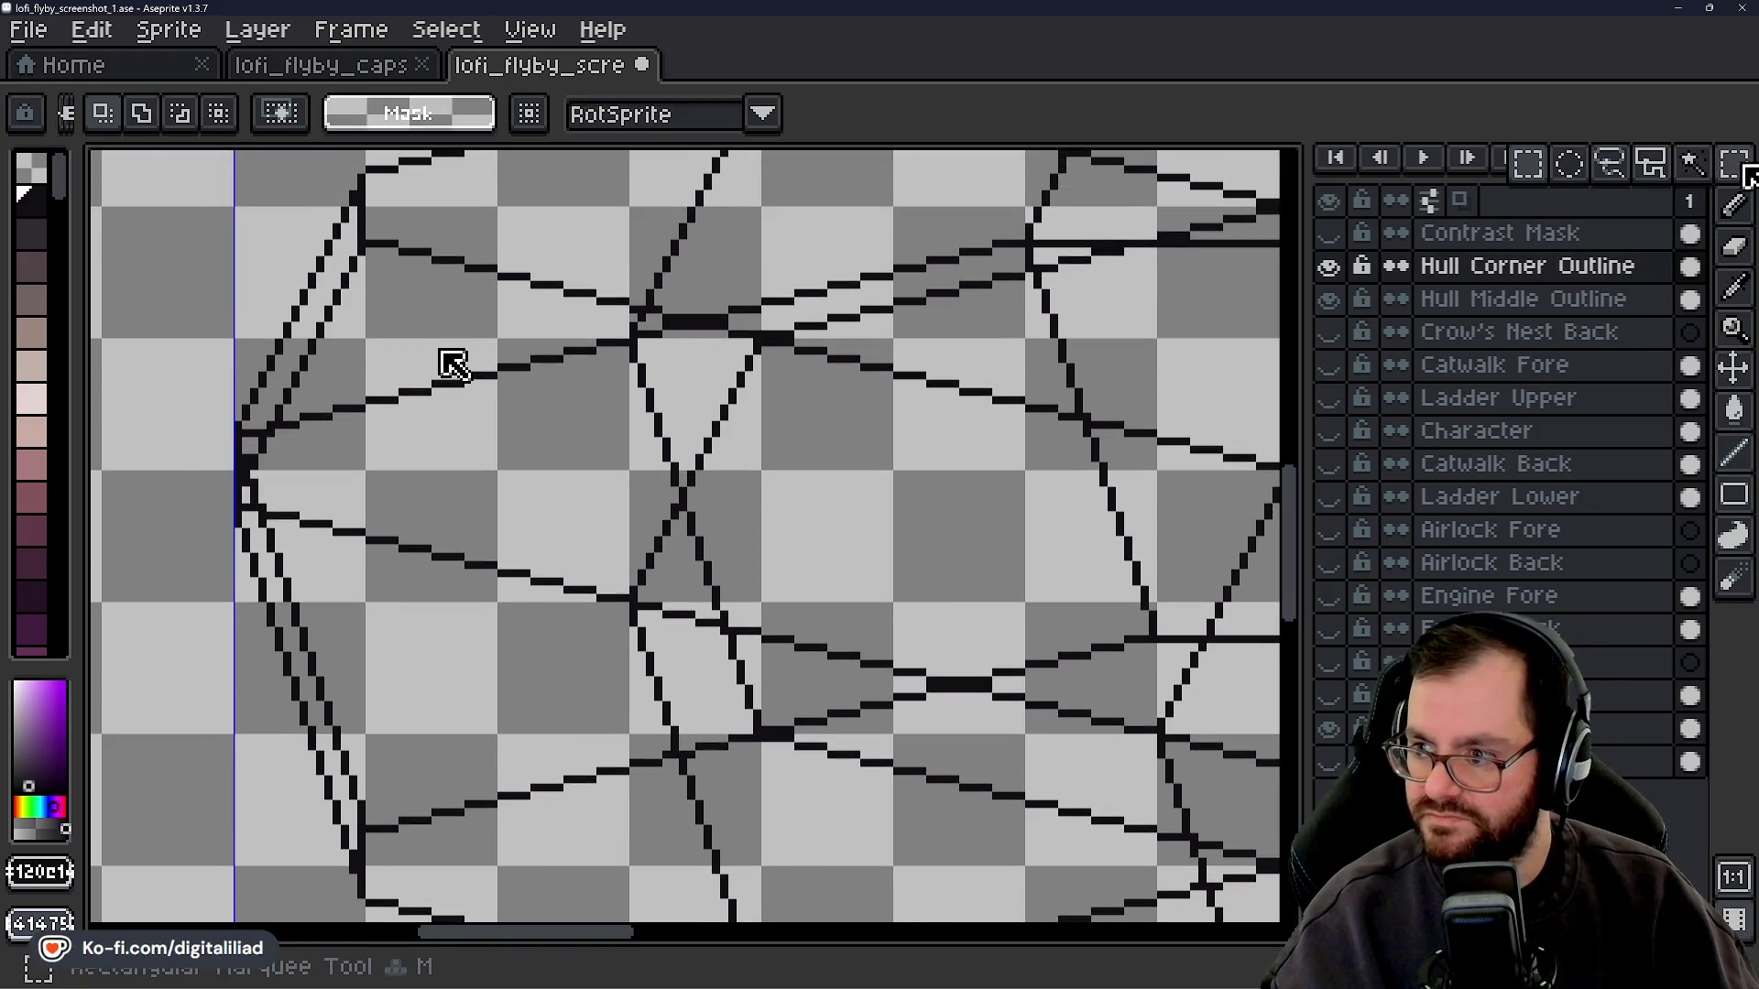
mouse_move(352, 161)
mouse_down()
mouse_move(269, 893)
mouse_move(231, 902)
mouse_up()
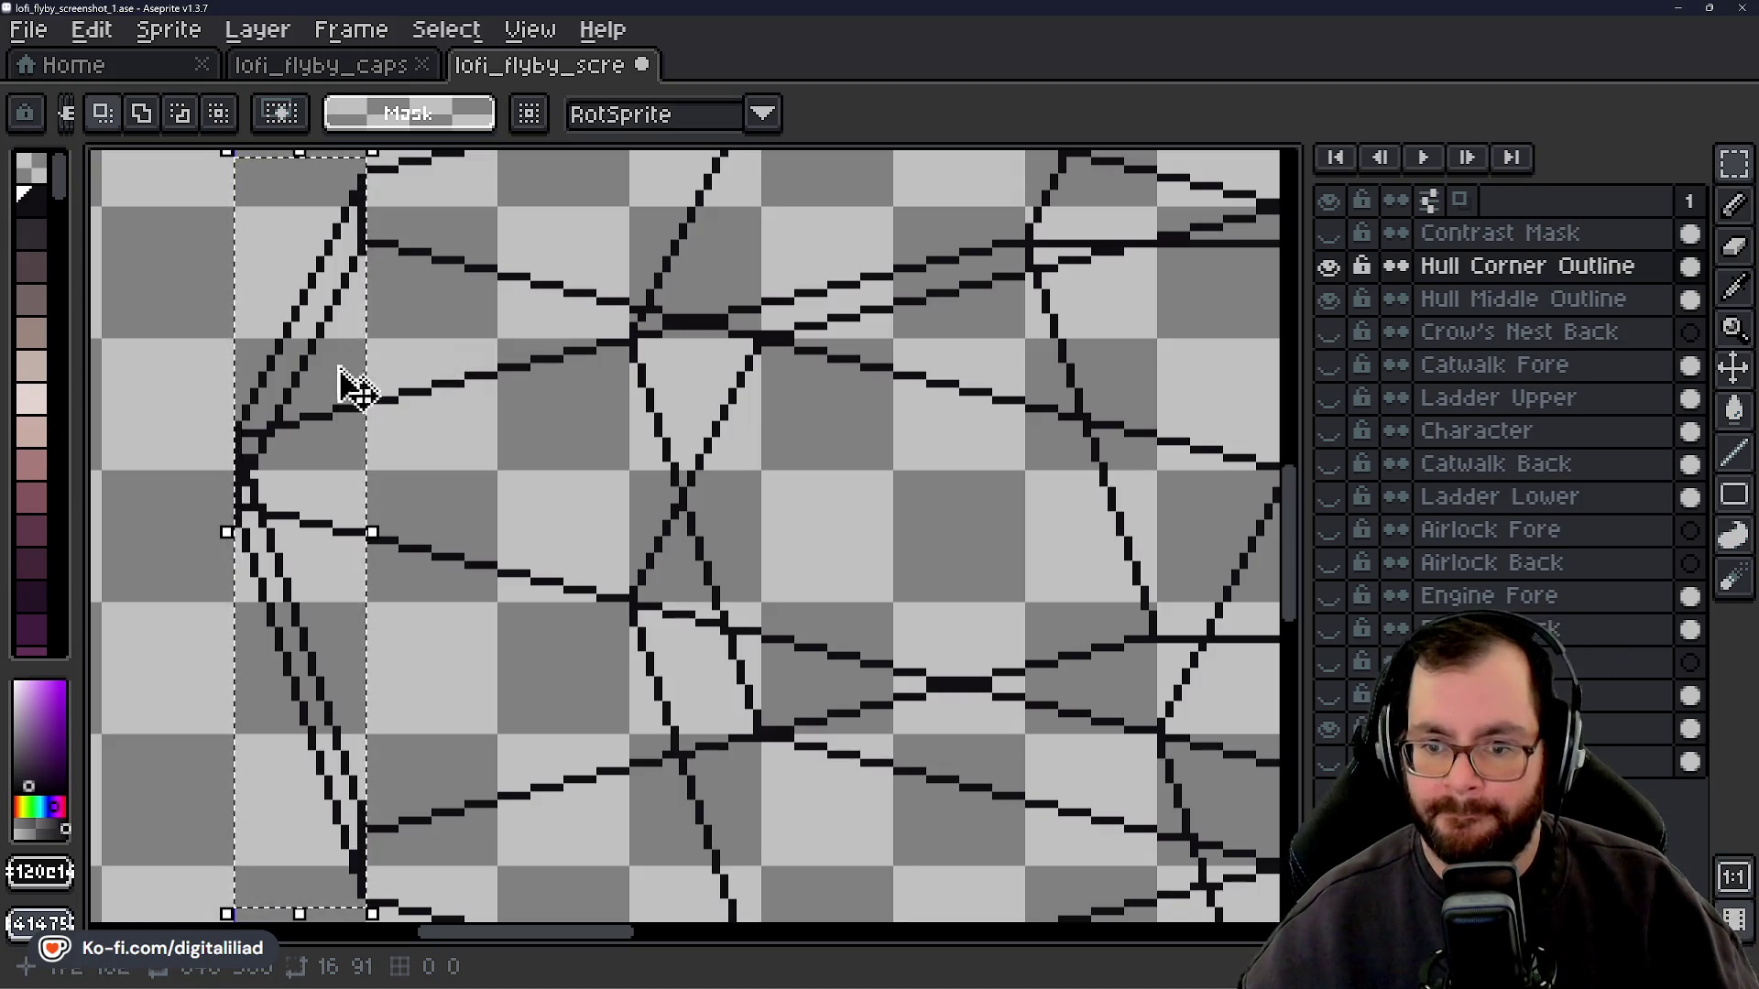
scroll(346, 385, down, 1)
scroll(345, 385, down, 1)
scroll(1170, 672, up, 1)
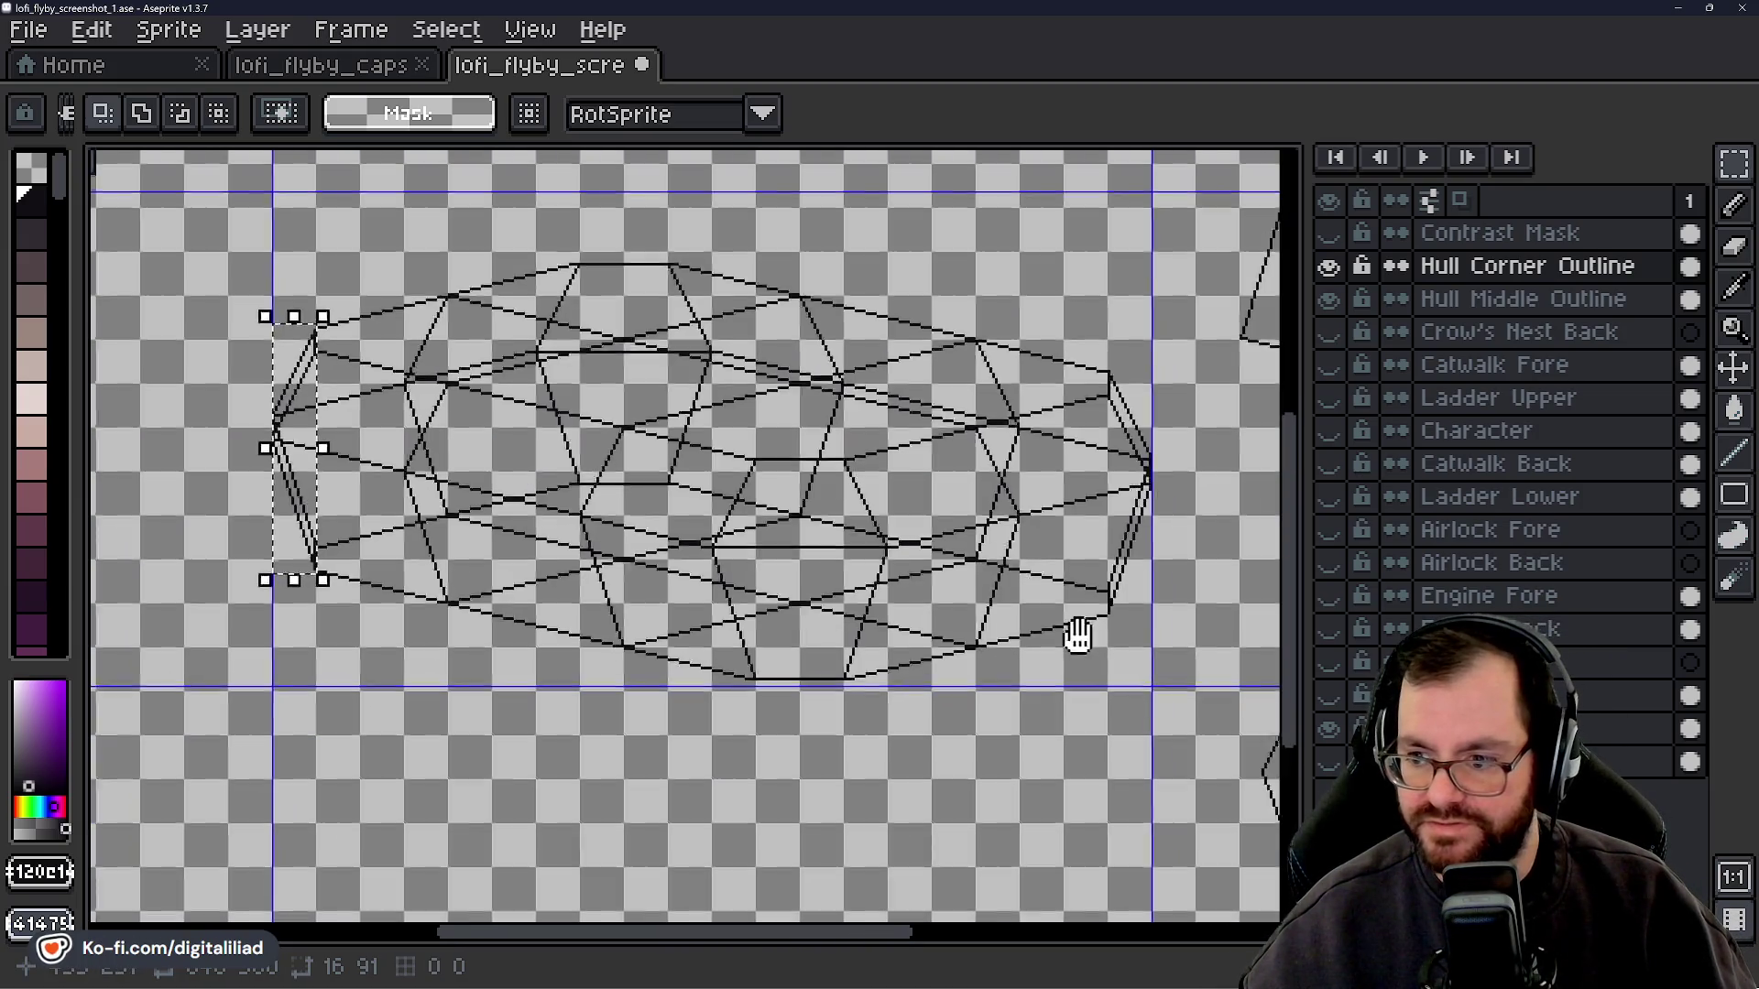
scroll(1076, 628, down, 1)
scroll(957, 546, up, 2)
scroll(513, 459, down, 1)
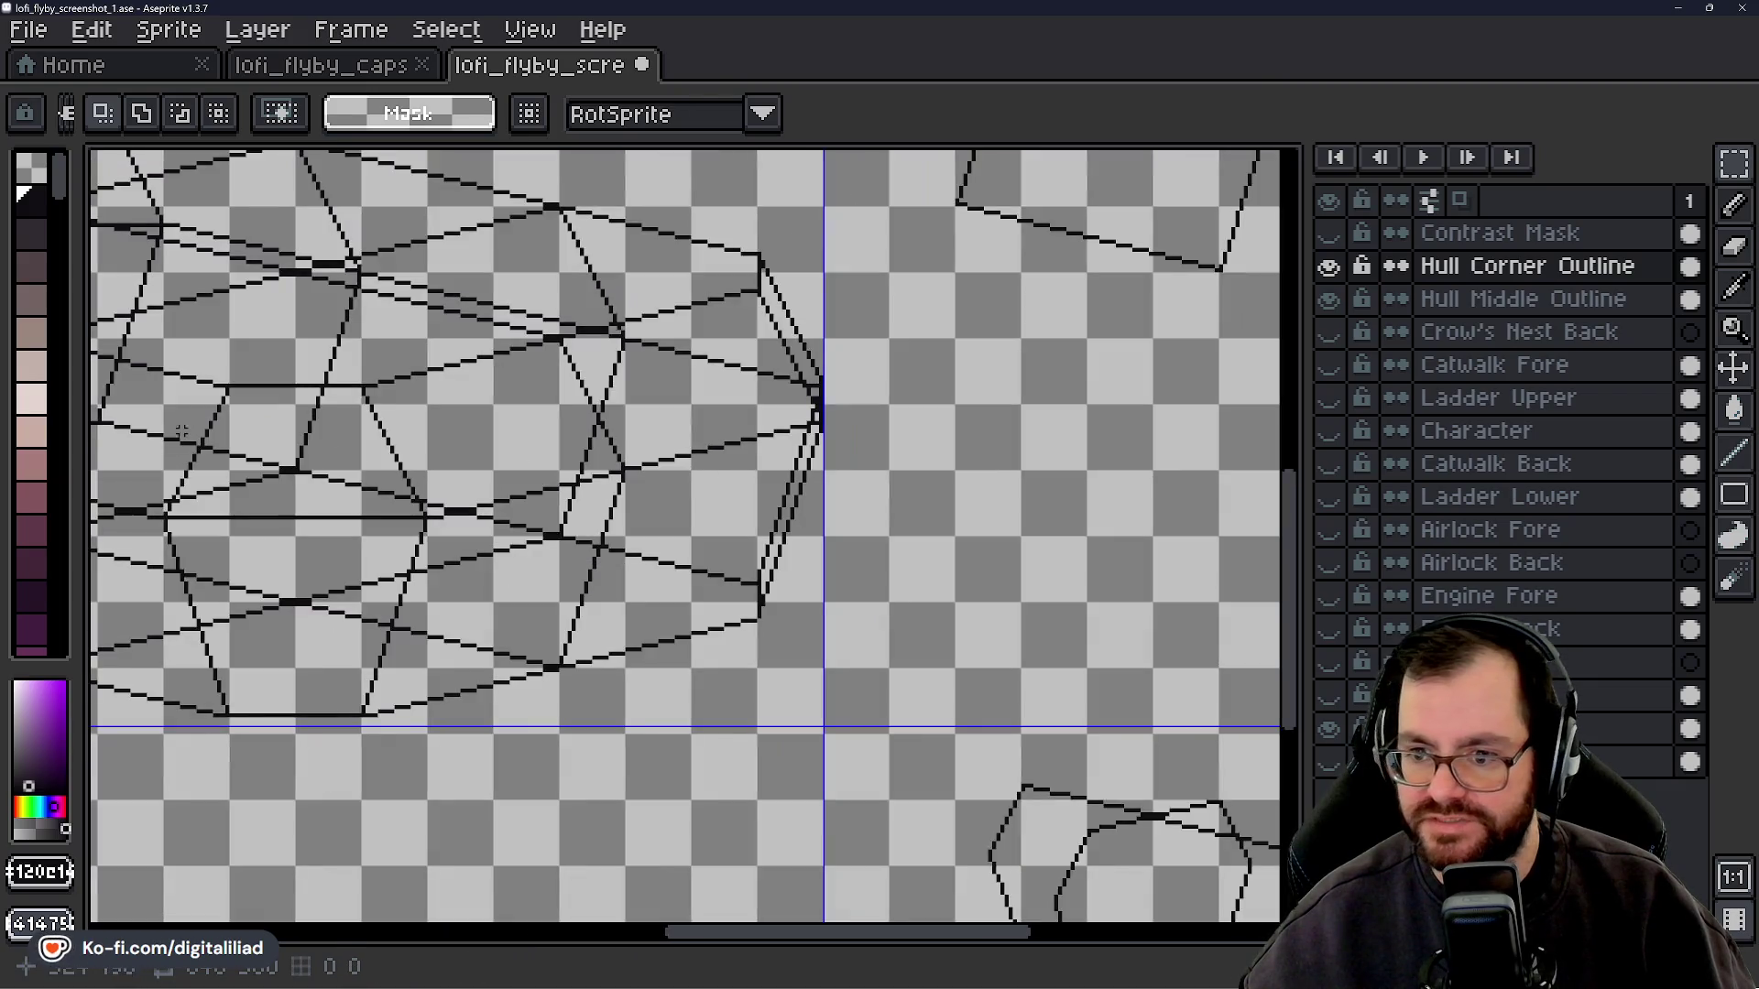
mouse_move(354, 488)
mouse_down()
mouse_move(1273, 693)
mouse_move(610, 586)
mouse_move(861, 600)
mouse_up()
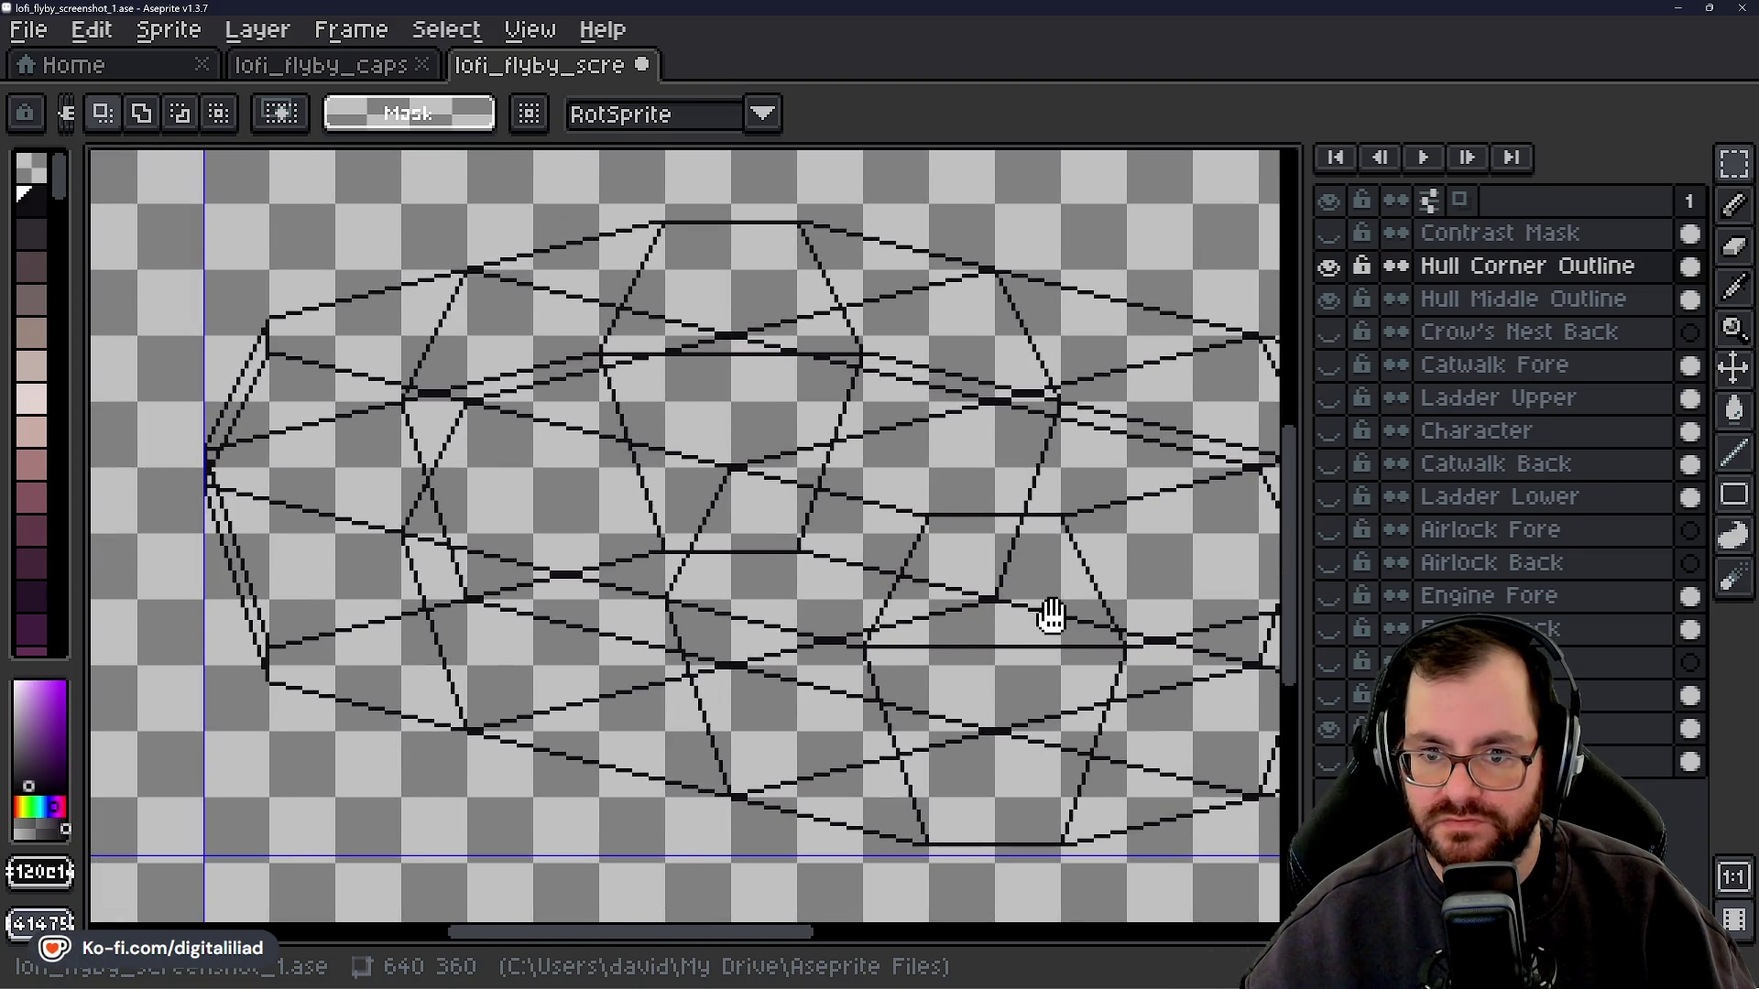
- Delete the old right-end lines and place the pasted mirrored facets on the hull's right end
mouse_move(1051, 615)
mouse_down()
mouse_move(729, 593)
mouse_move(1152, 591)
mouse_move(569, 522)
mouse_up()
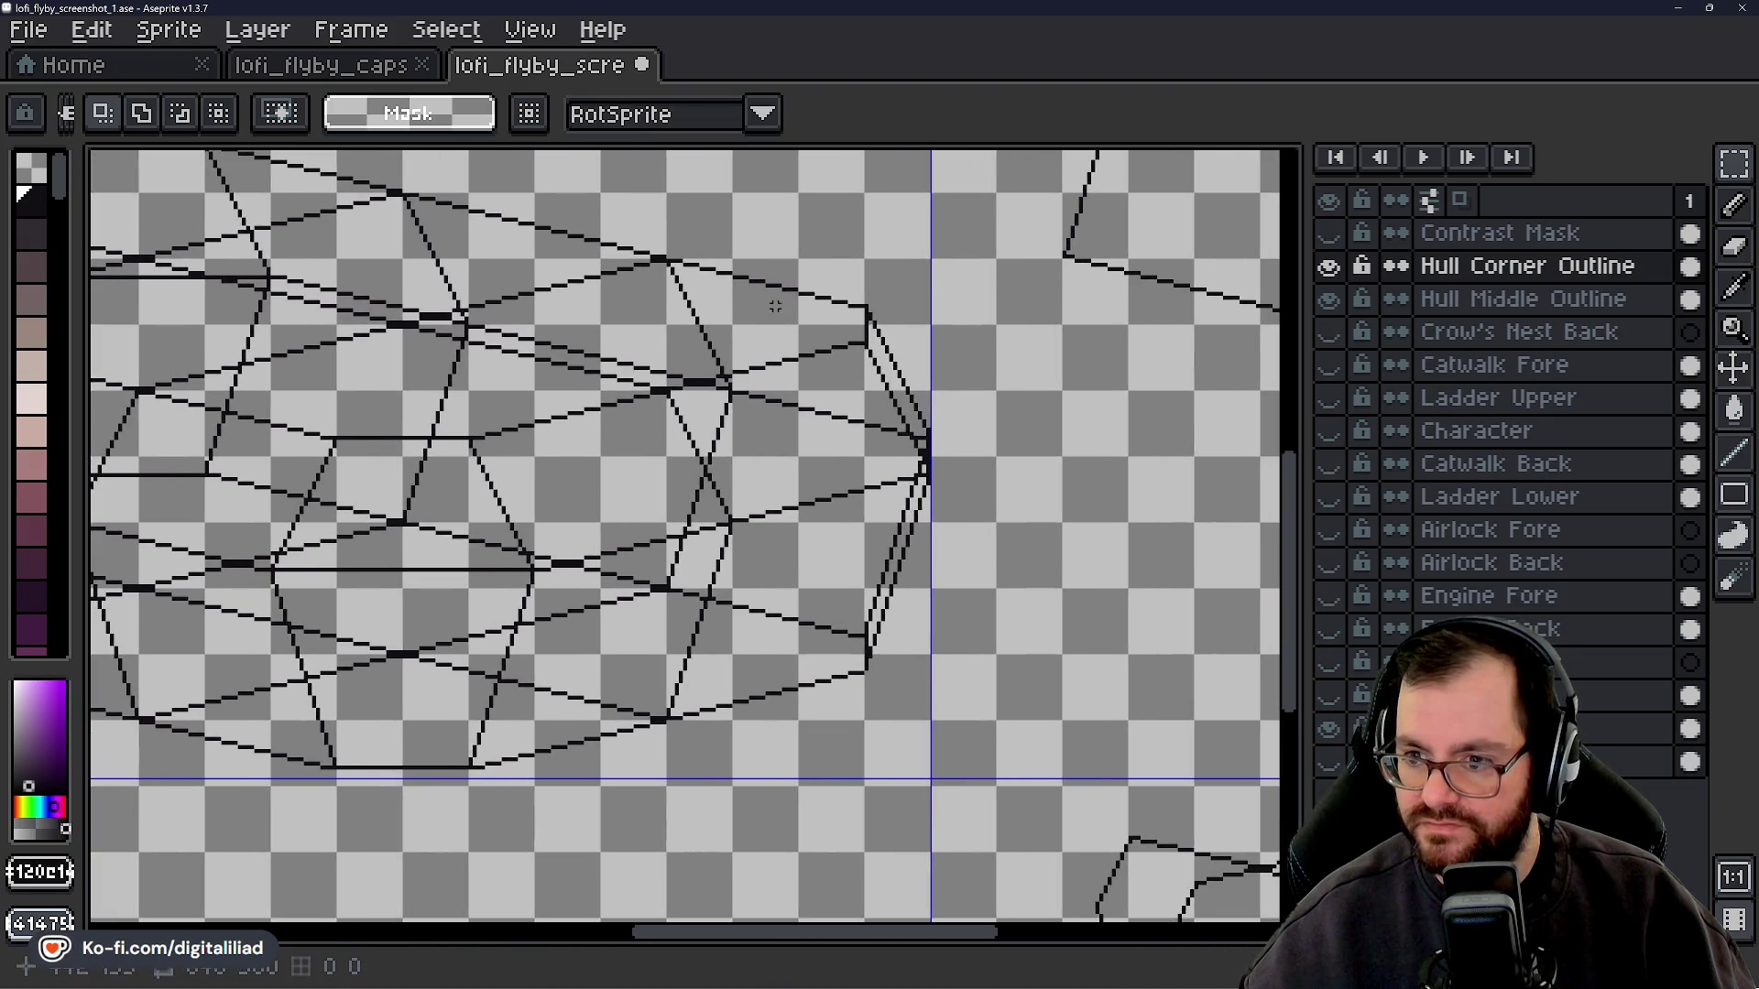
drag(864, 284, 998, 745)
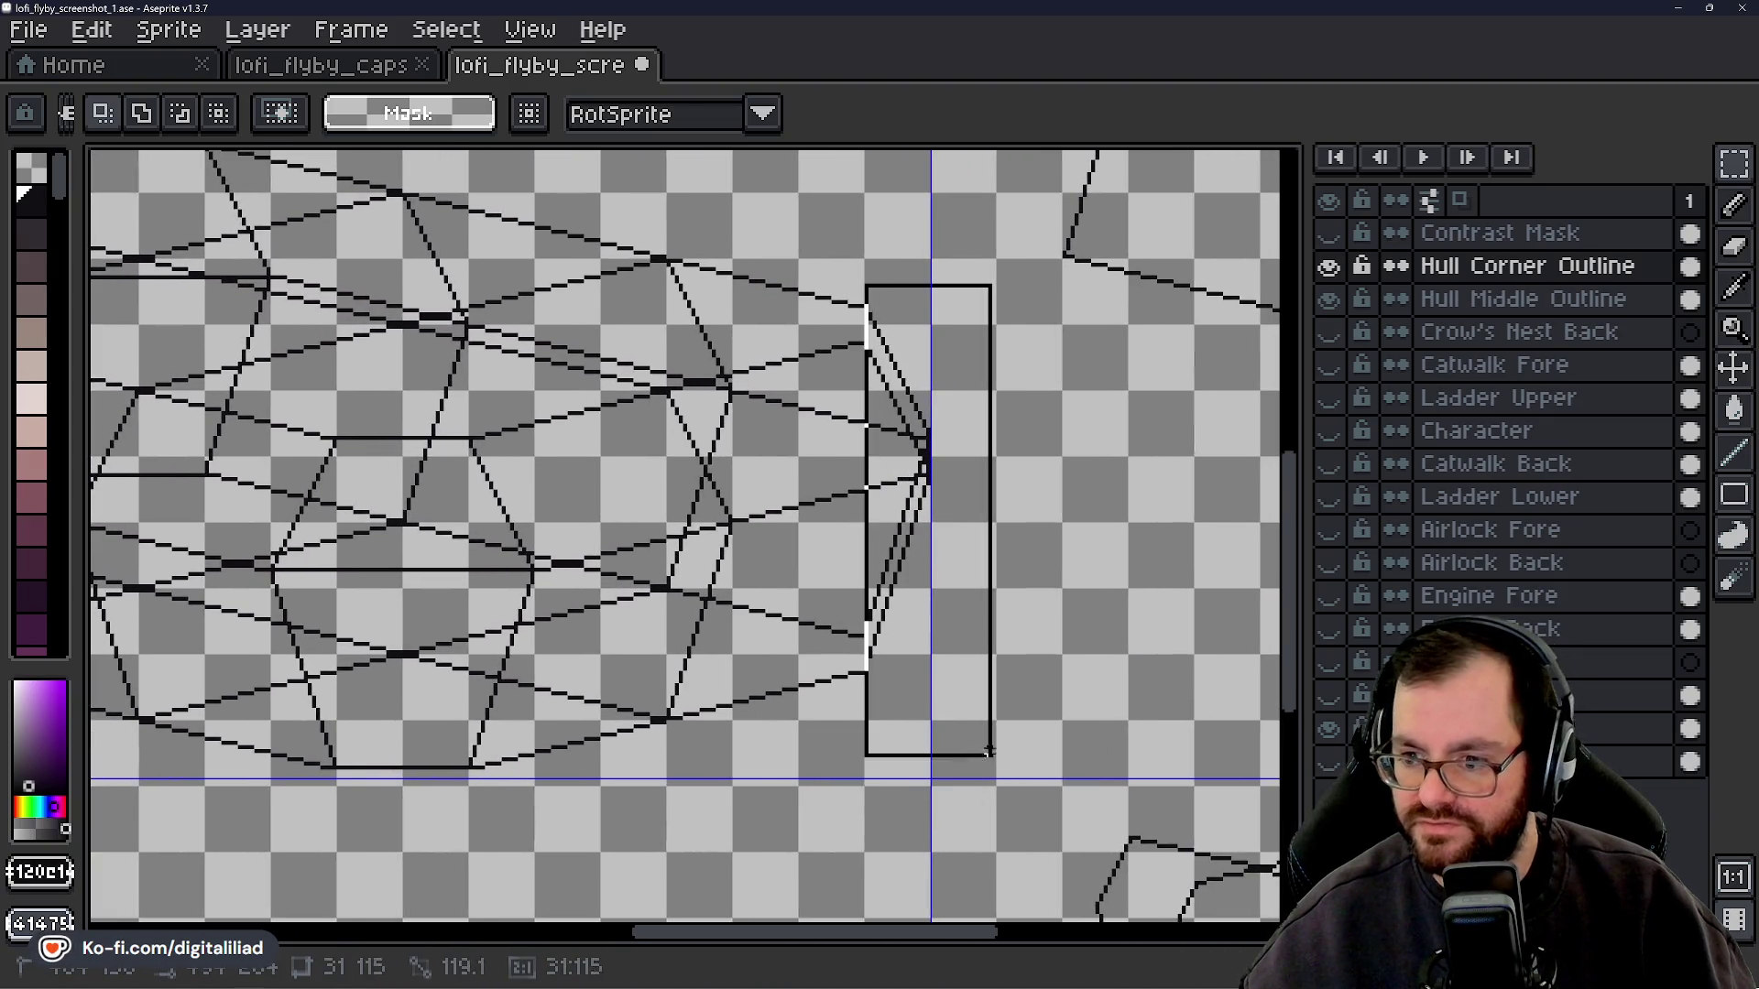
key(Delete)
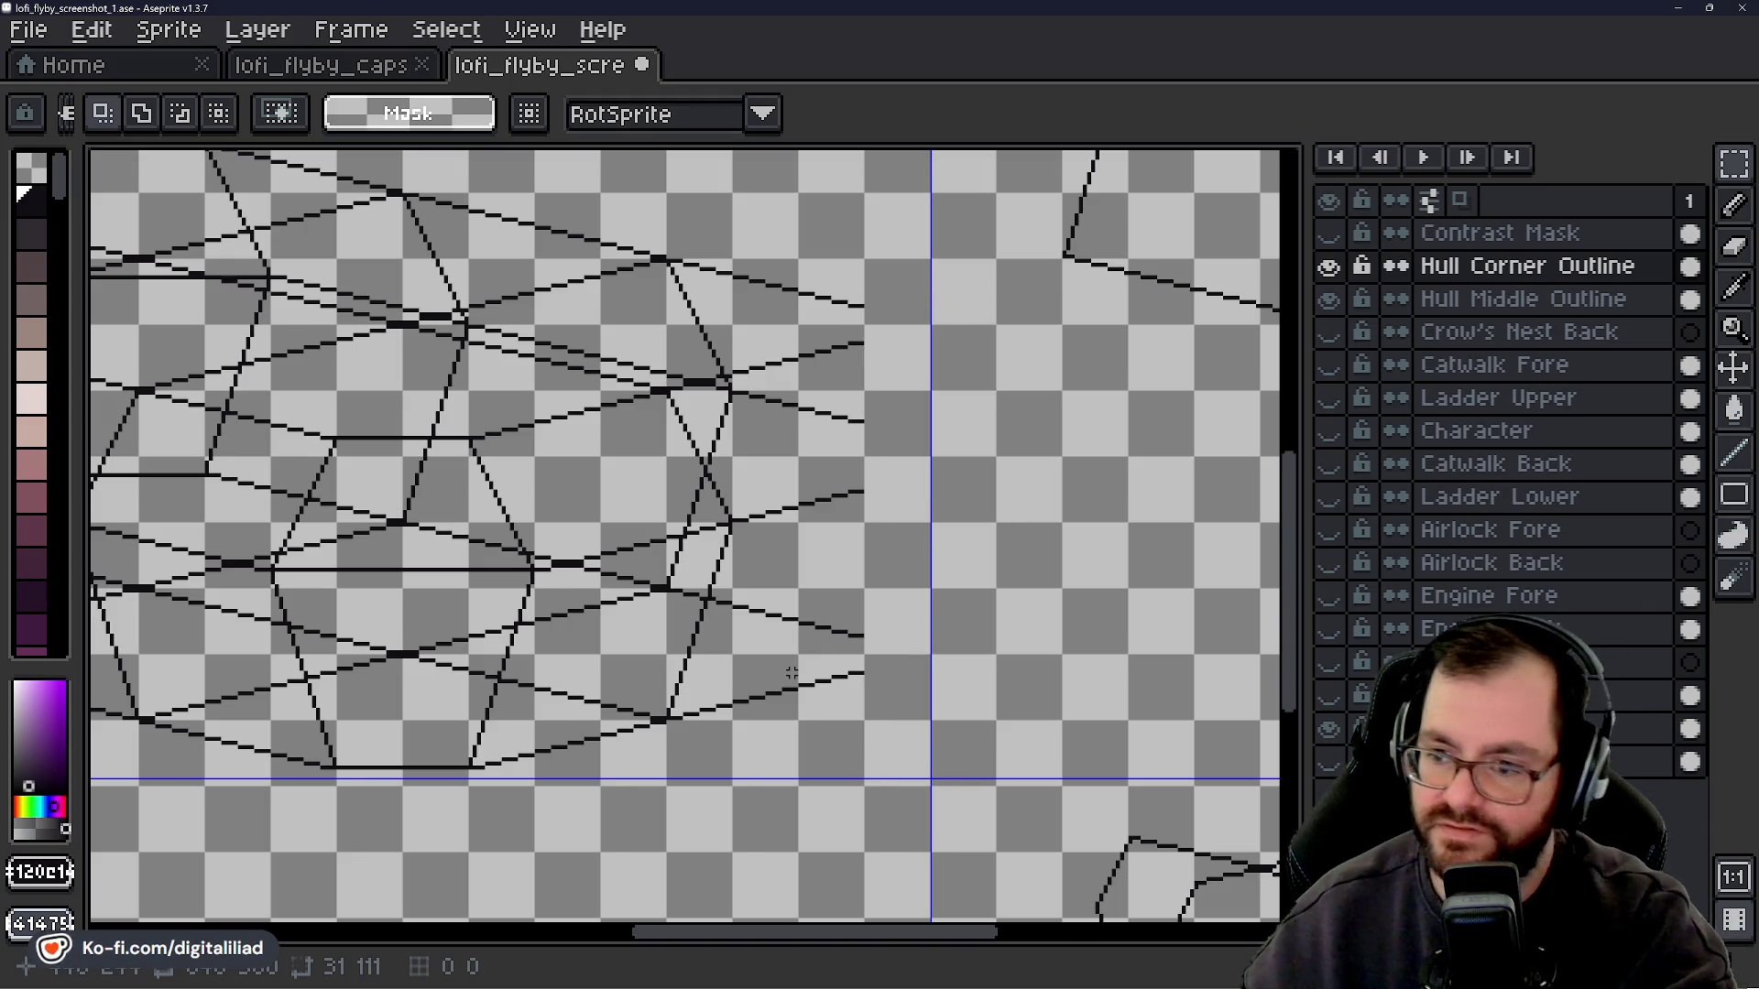
key(ctrl+v)
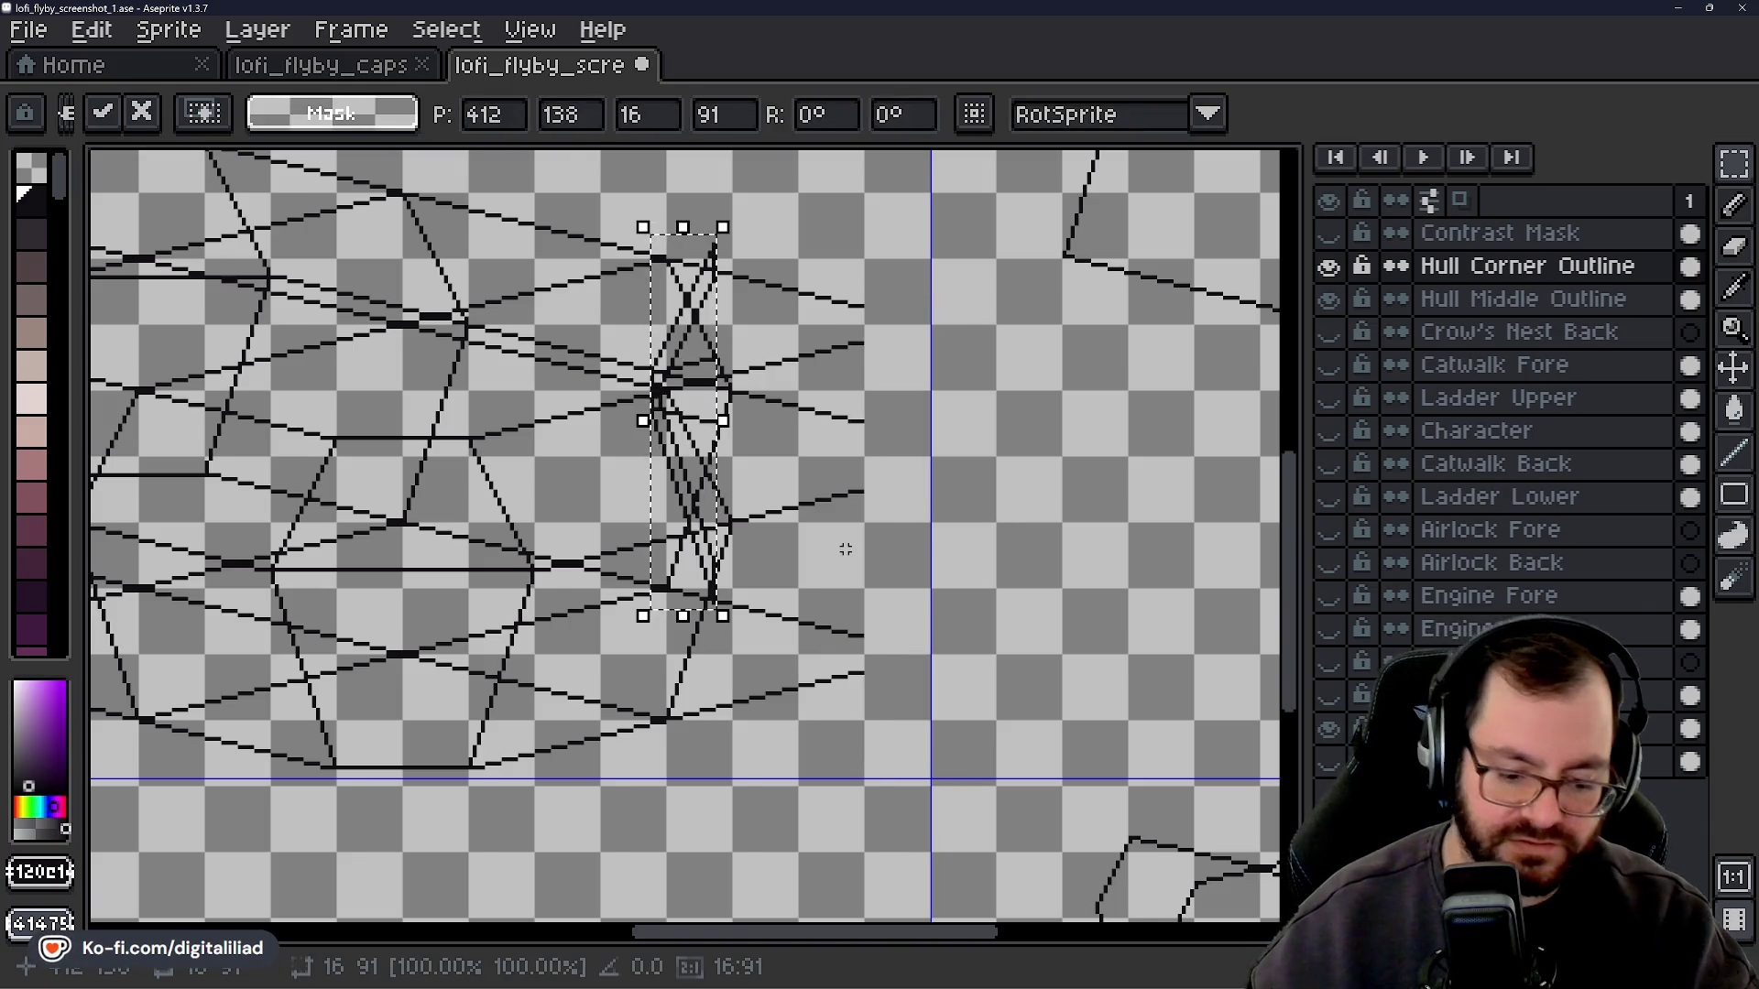
key(Escape)
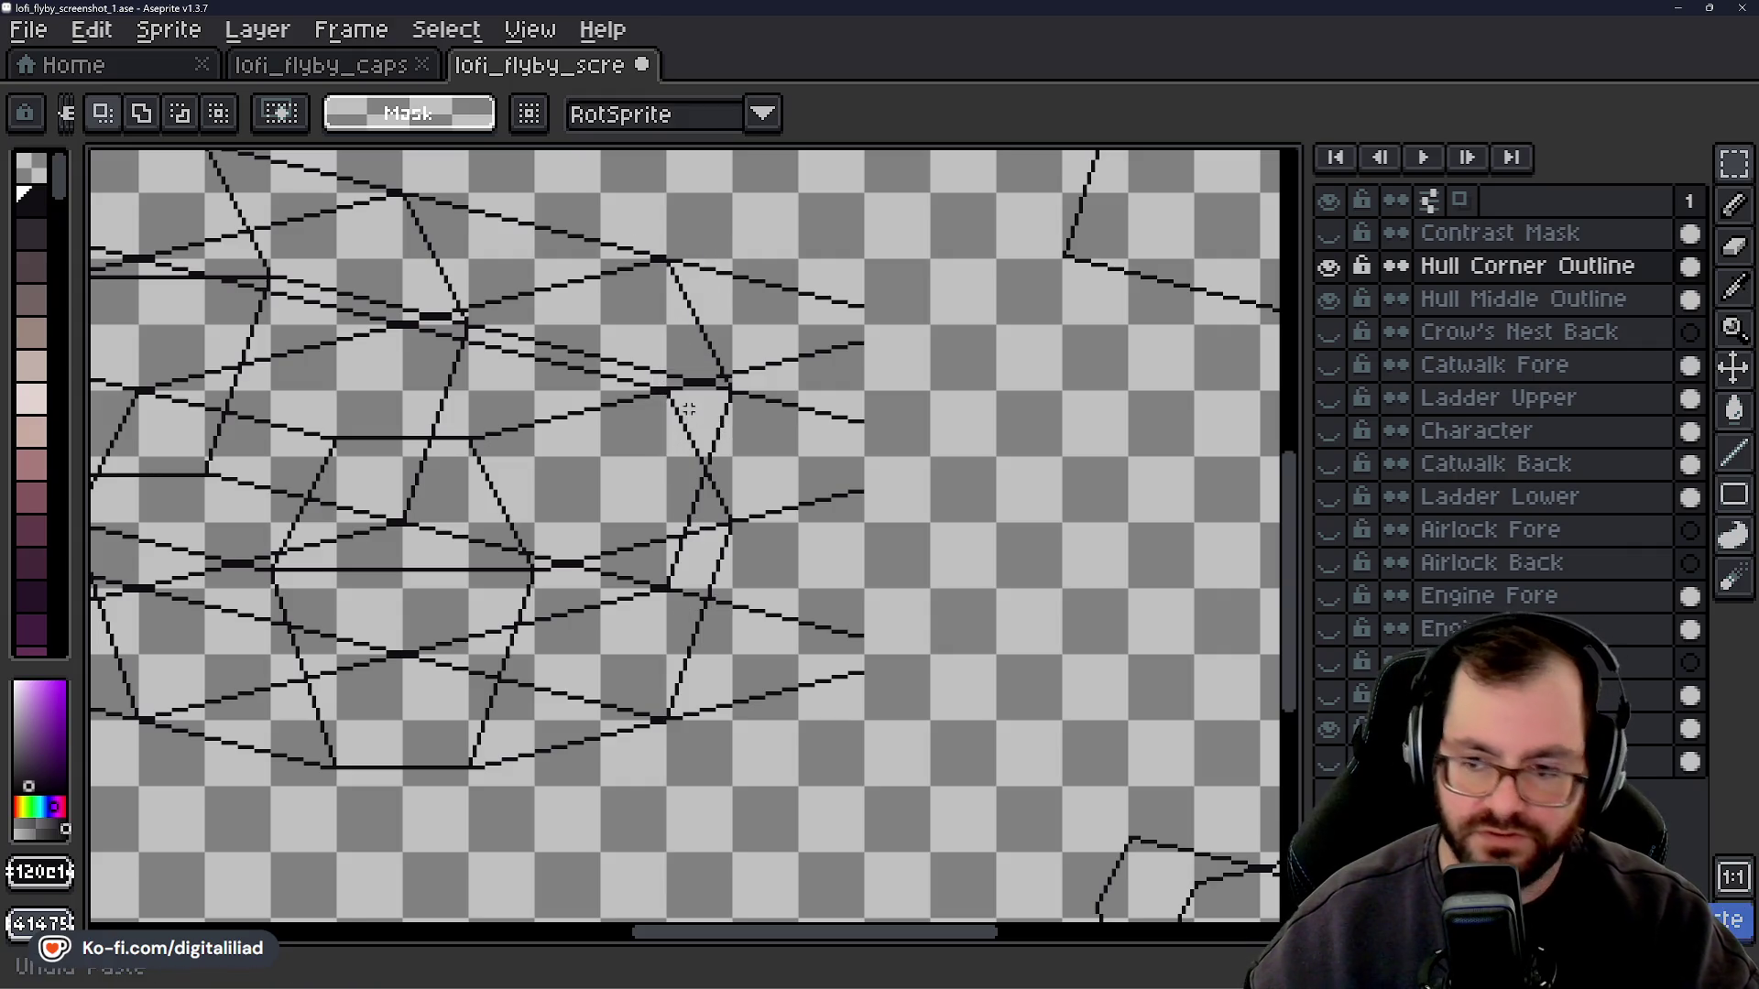
key(ctrl+v)
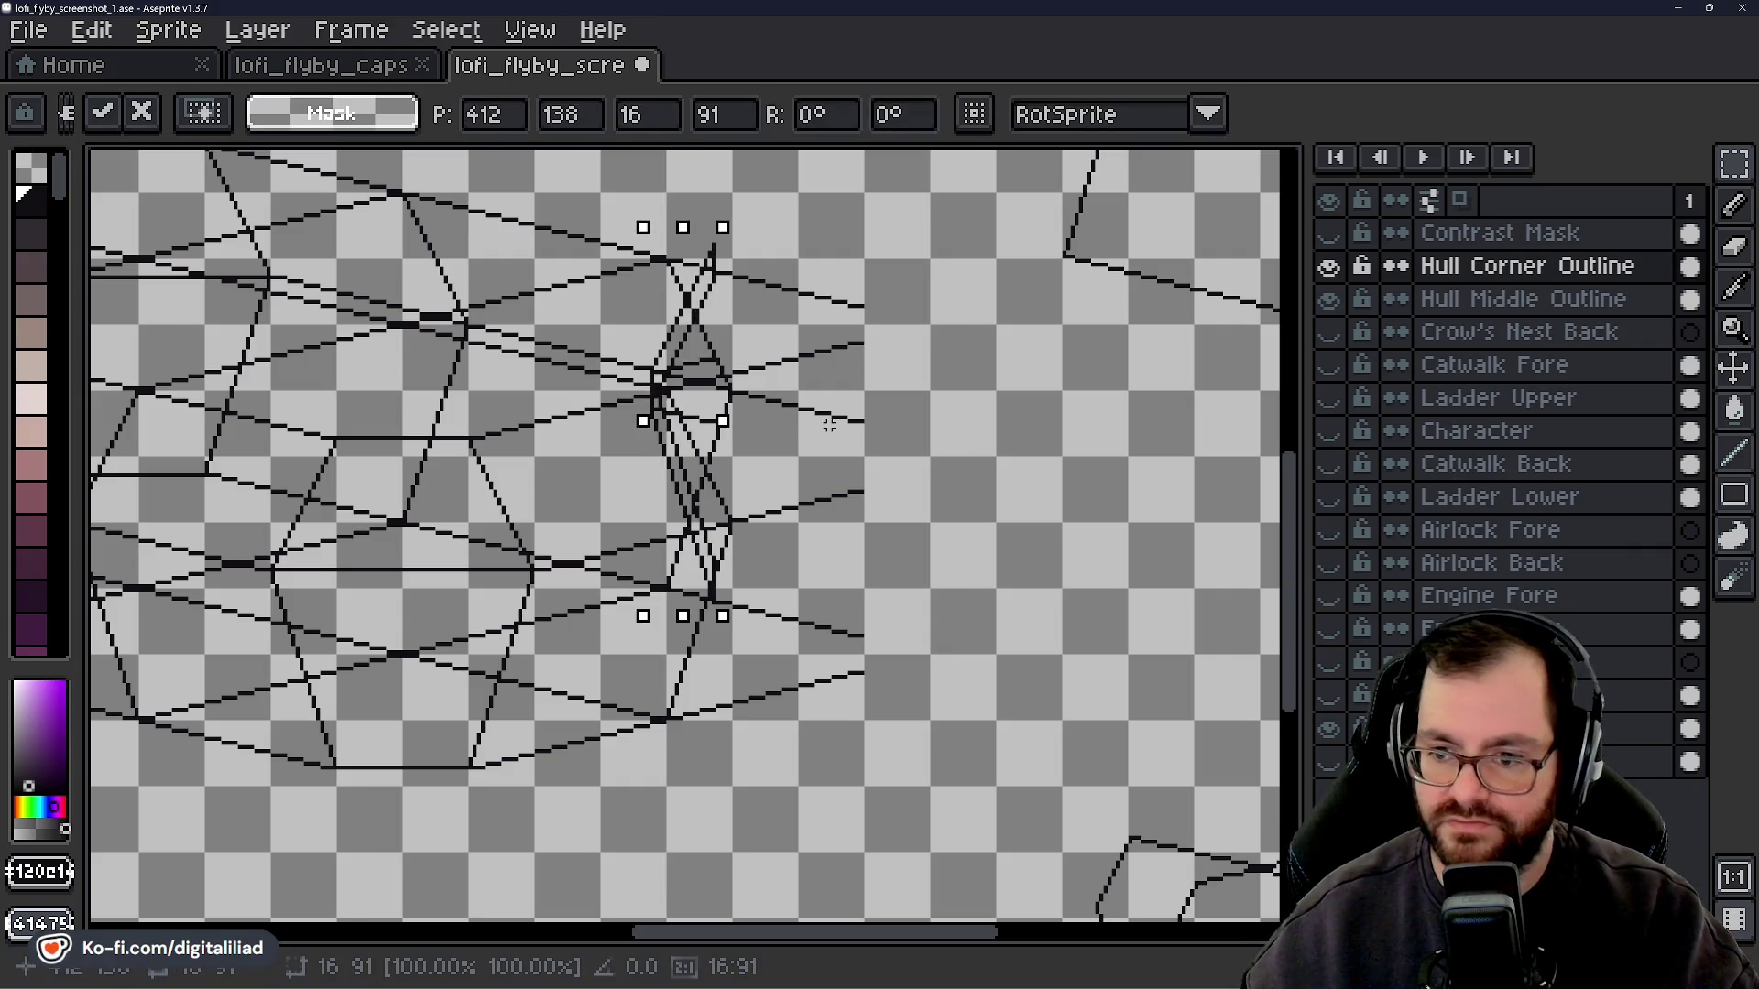
drag(708, 433, 922, 499)
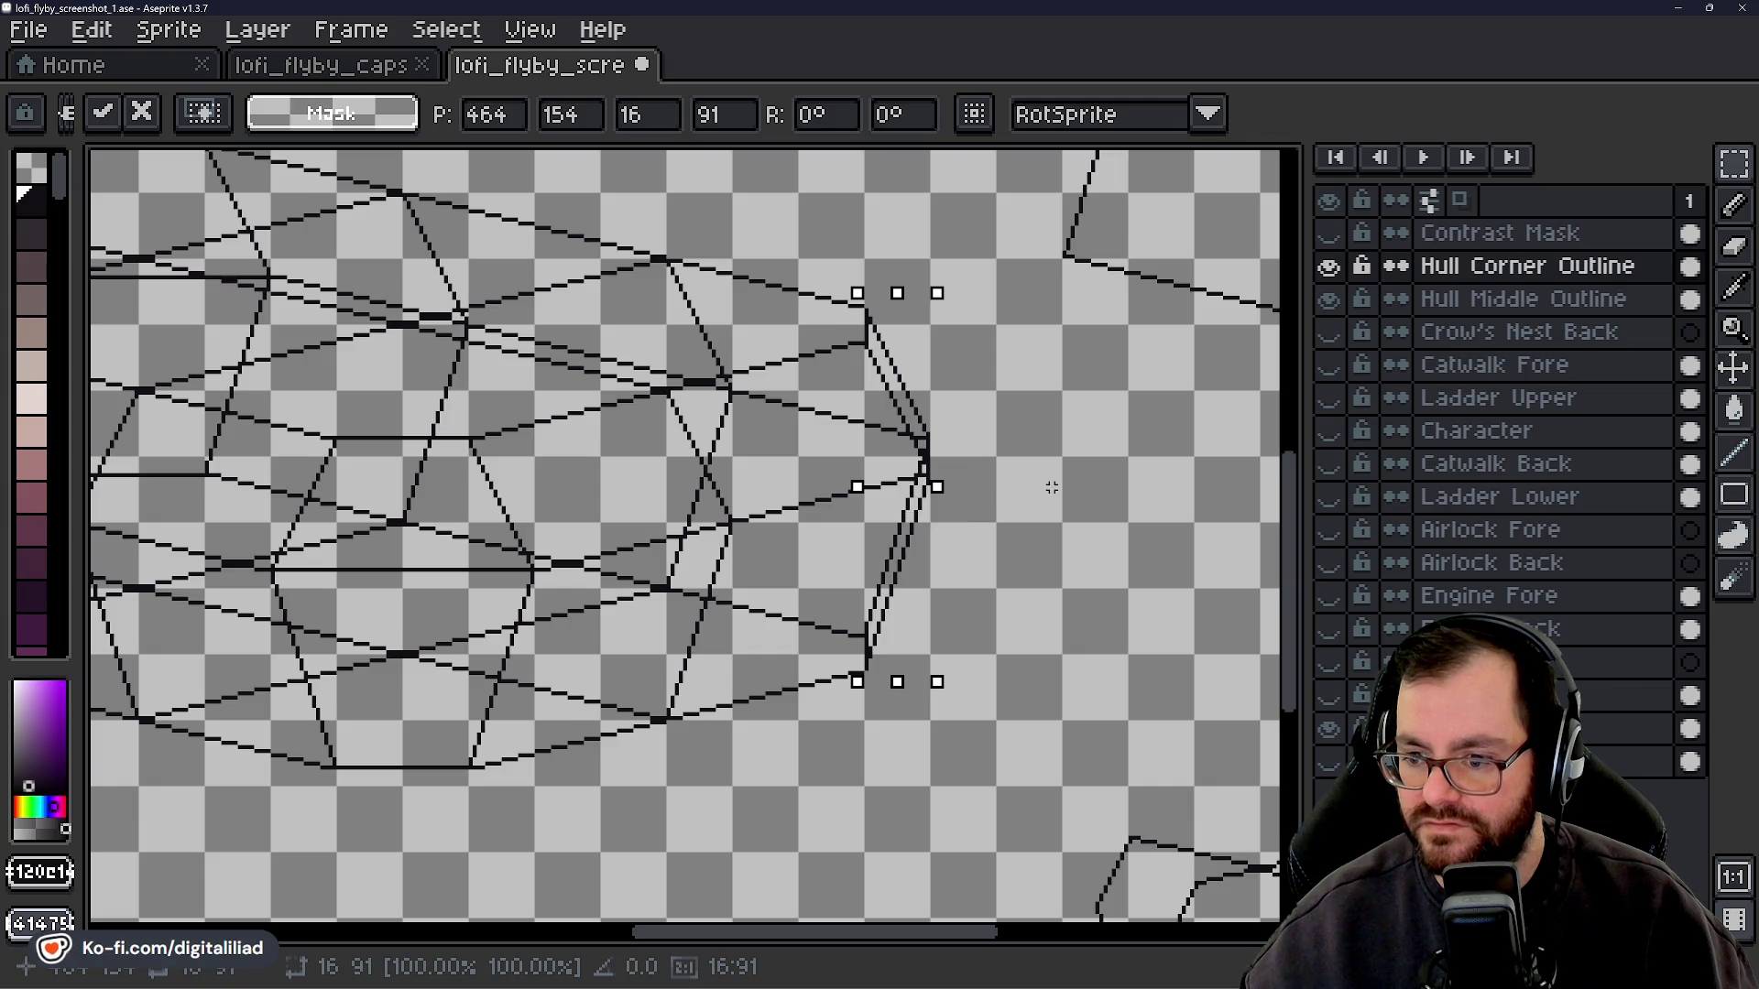
key(Return)
drag(785, 565, 848, 574)
scroll(848, 574, down, 3)
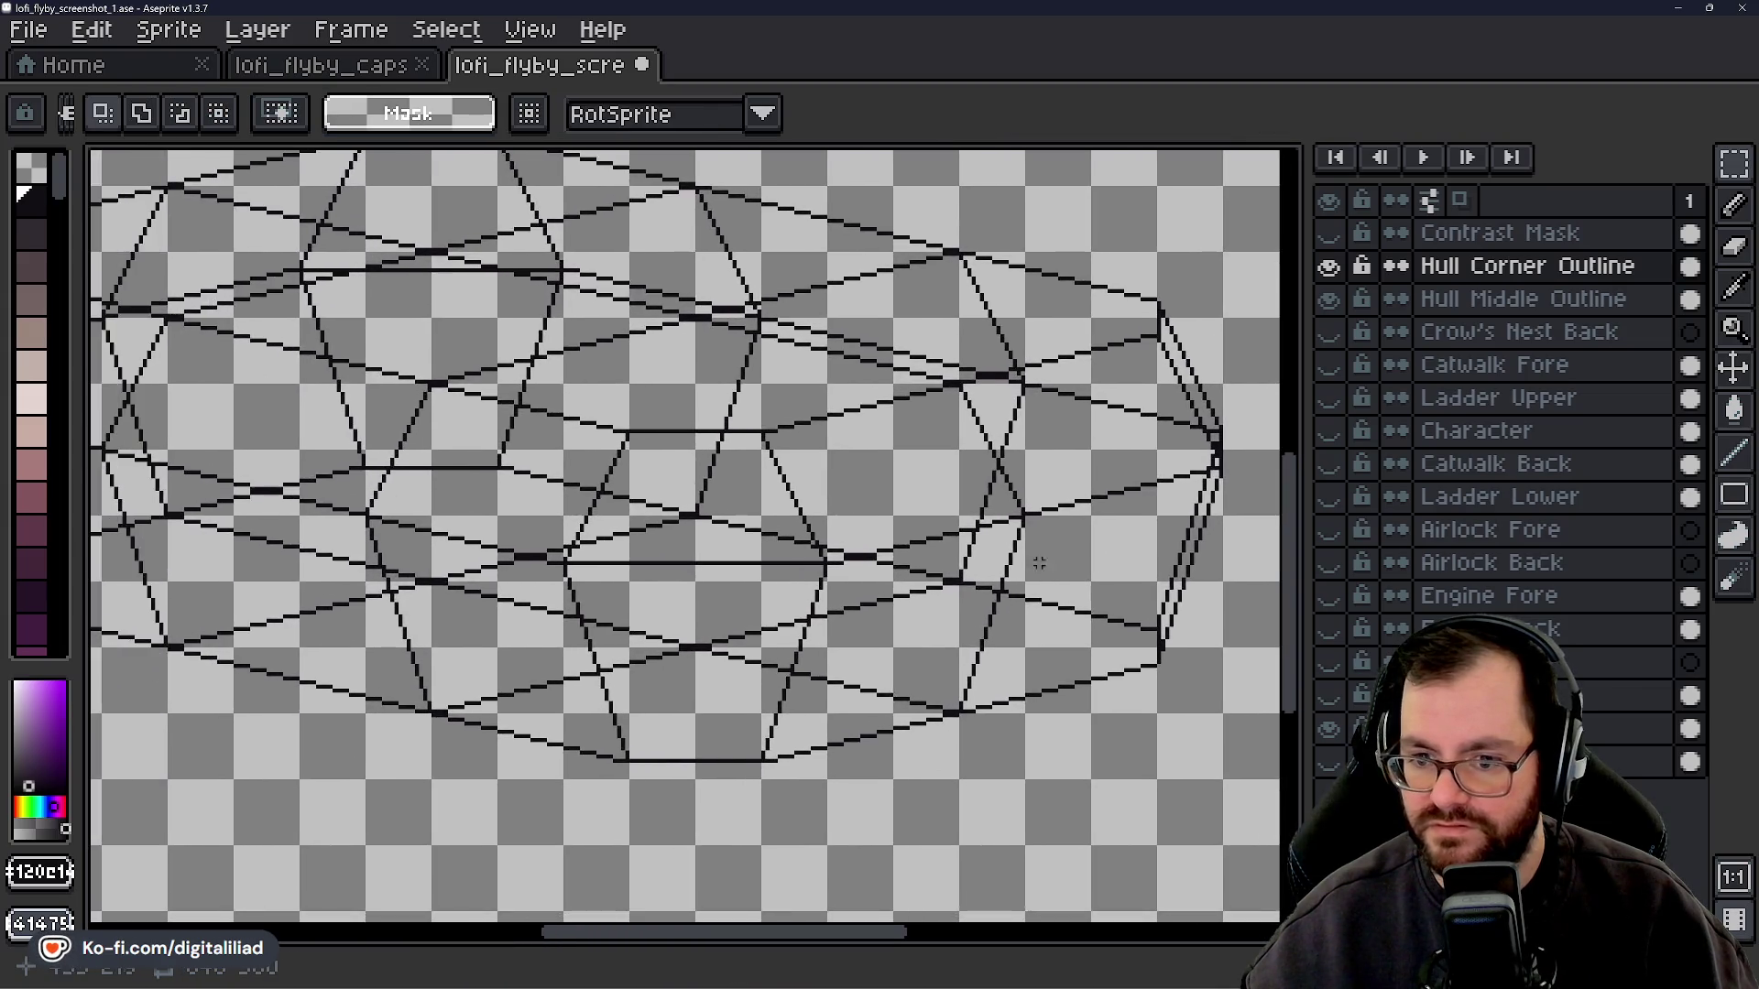
scroll(540, 554, up, 1)
scroll(542, 542, up, 1)
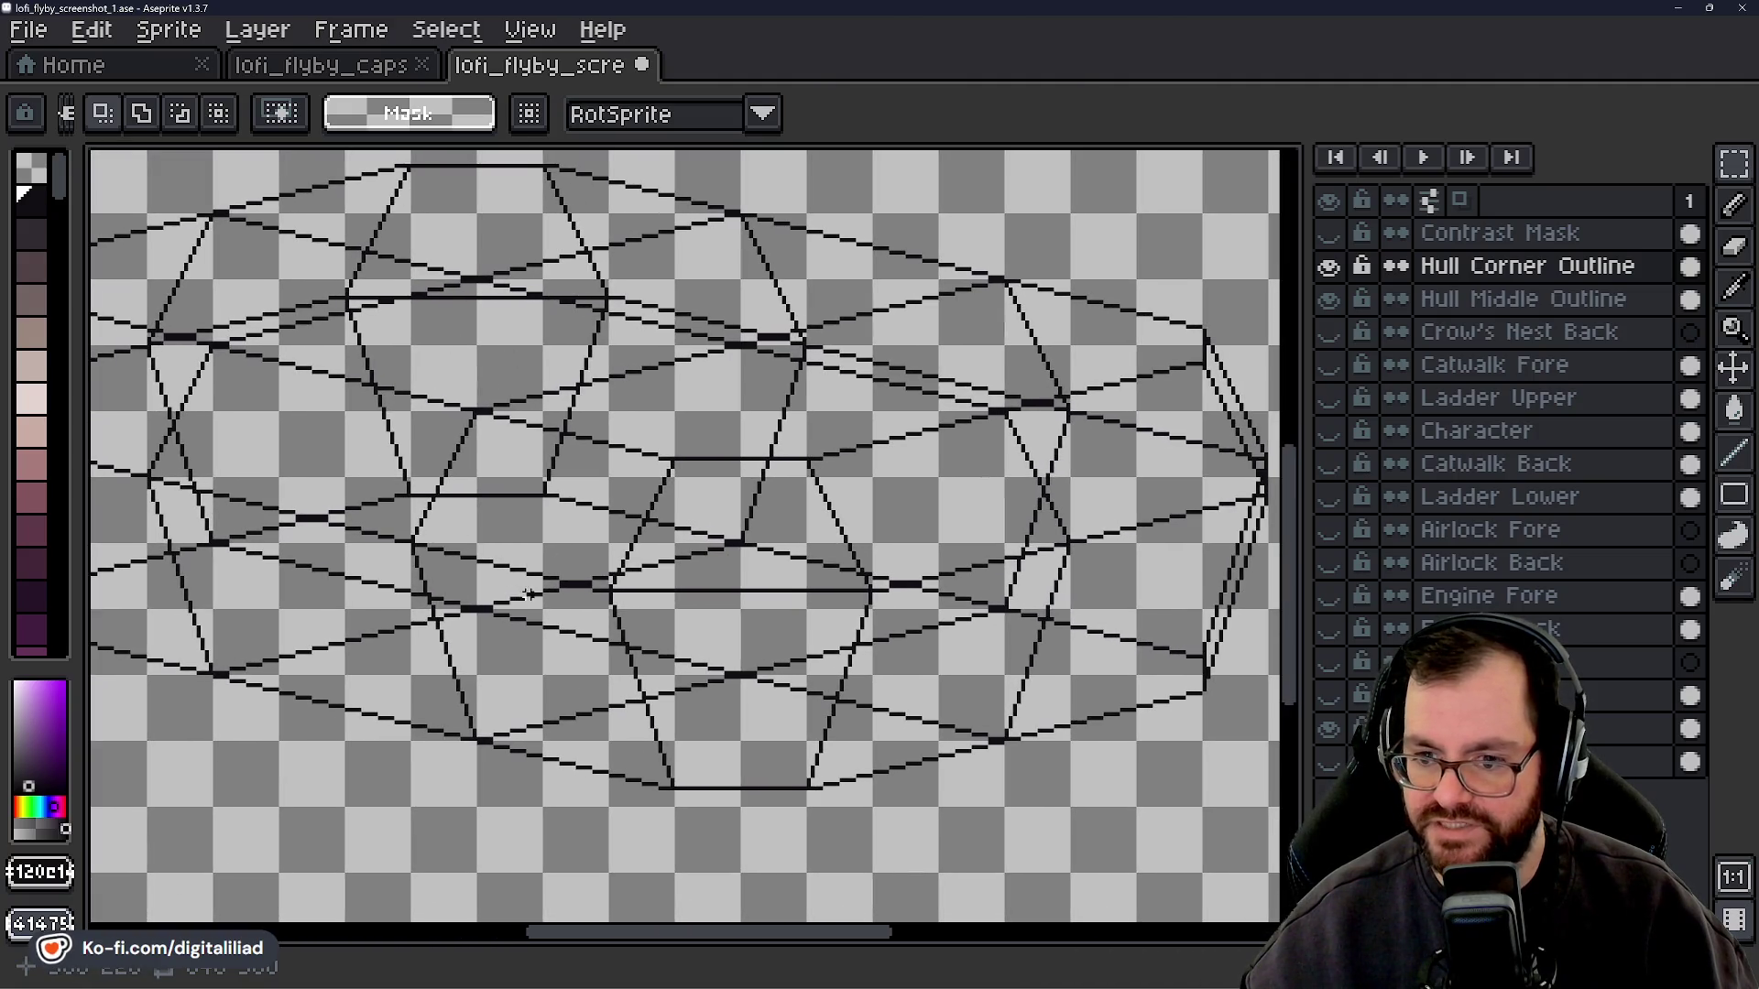
scroll(660, 596, down, 1)
scroll(663, 601, down, 1)
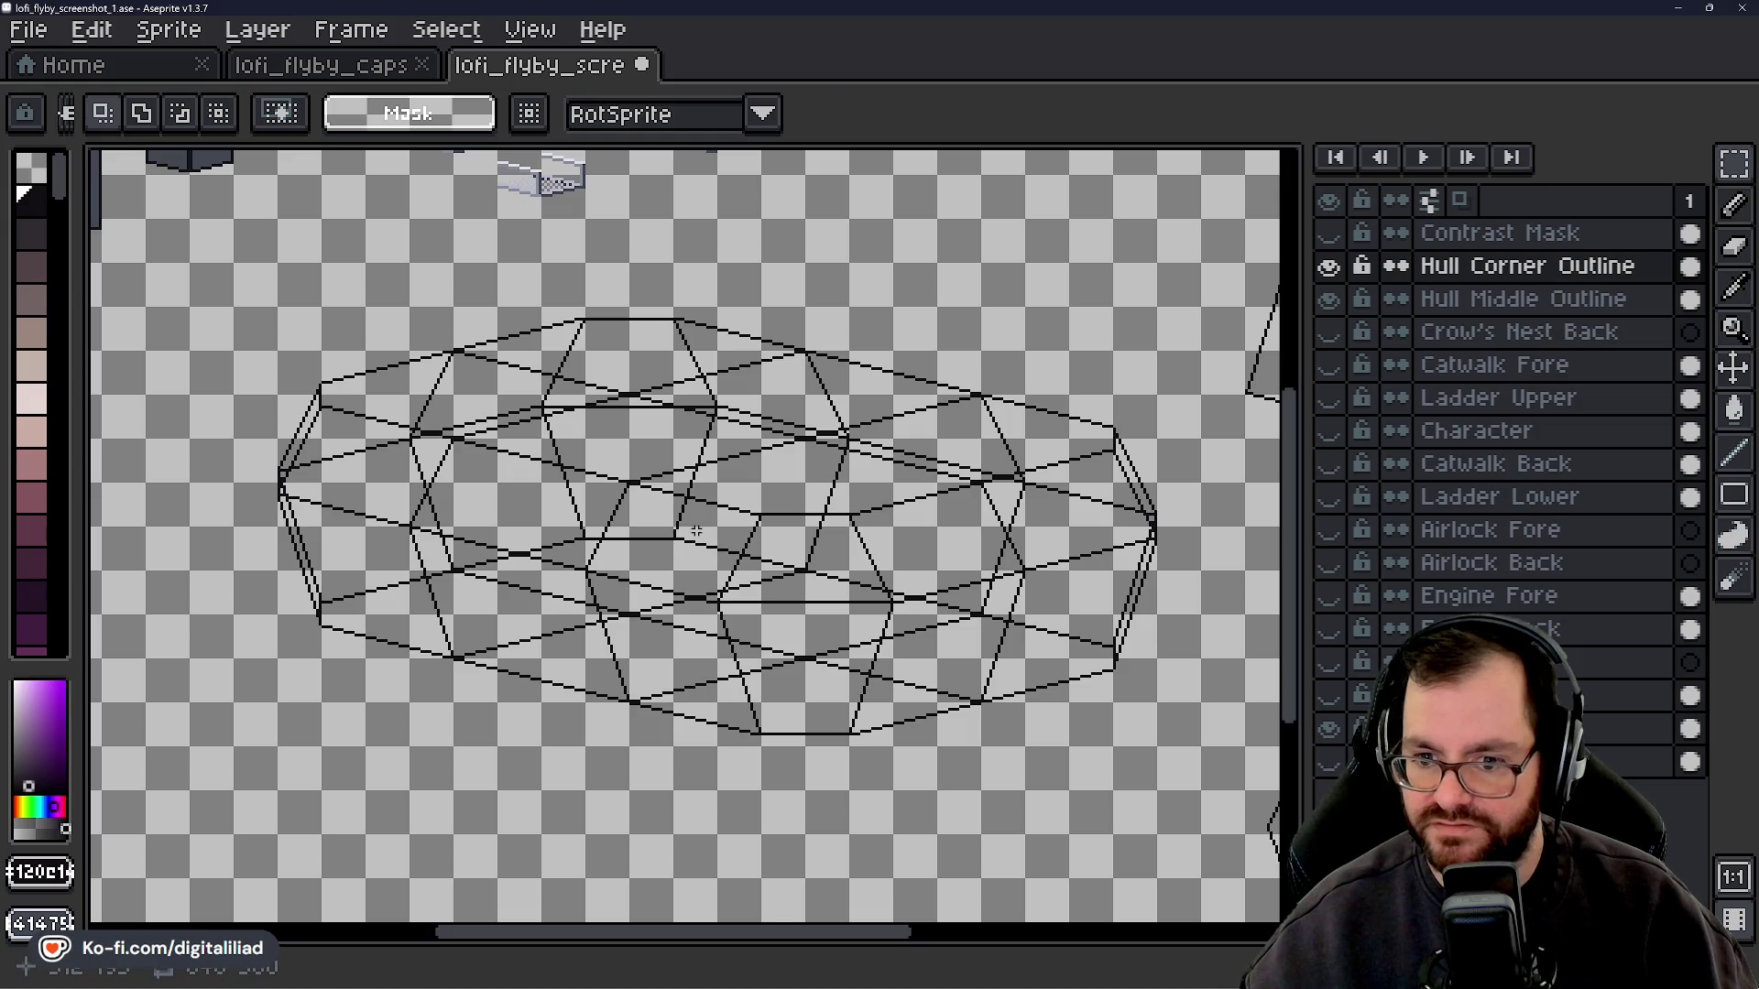
drag(699, 522, 652, 542)
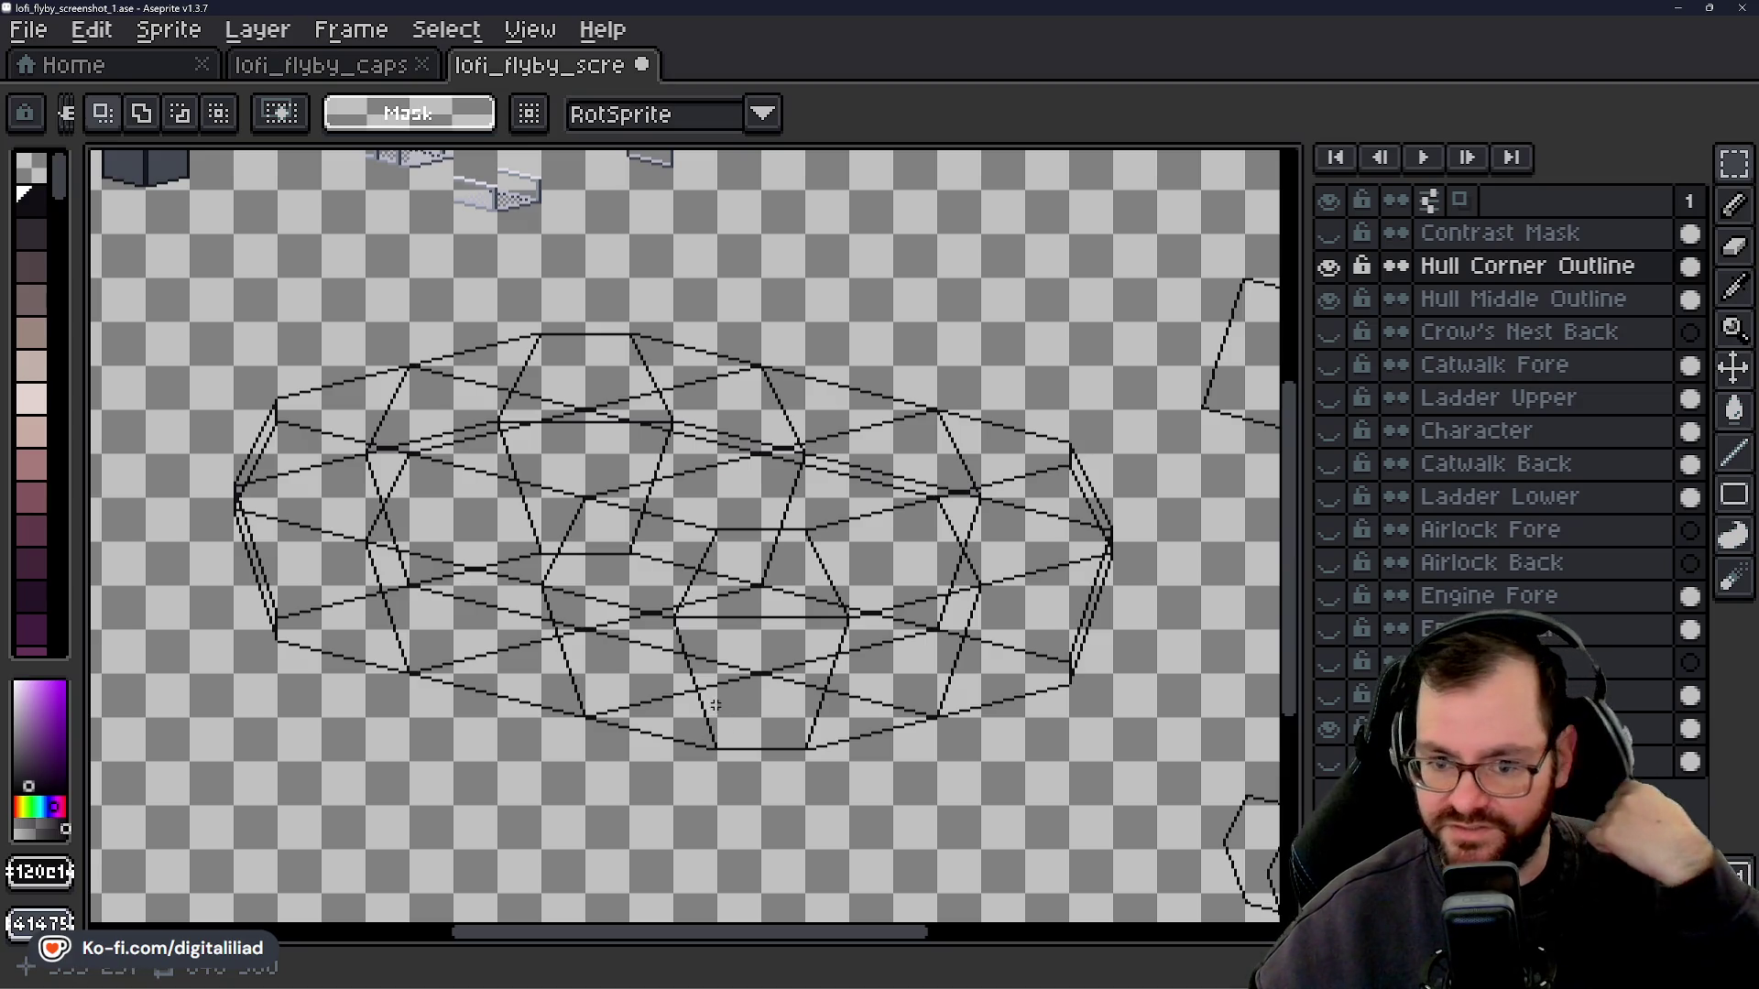
scroll(715, 704, down, 5)
scroll(715, 704, up, 5)
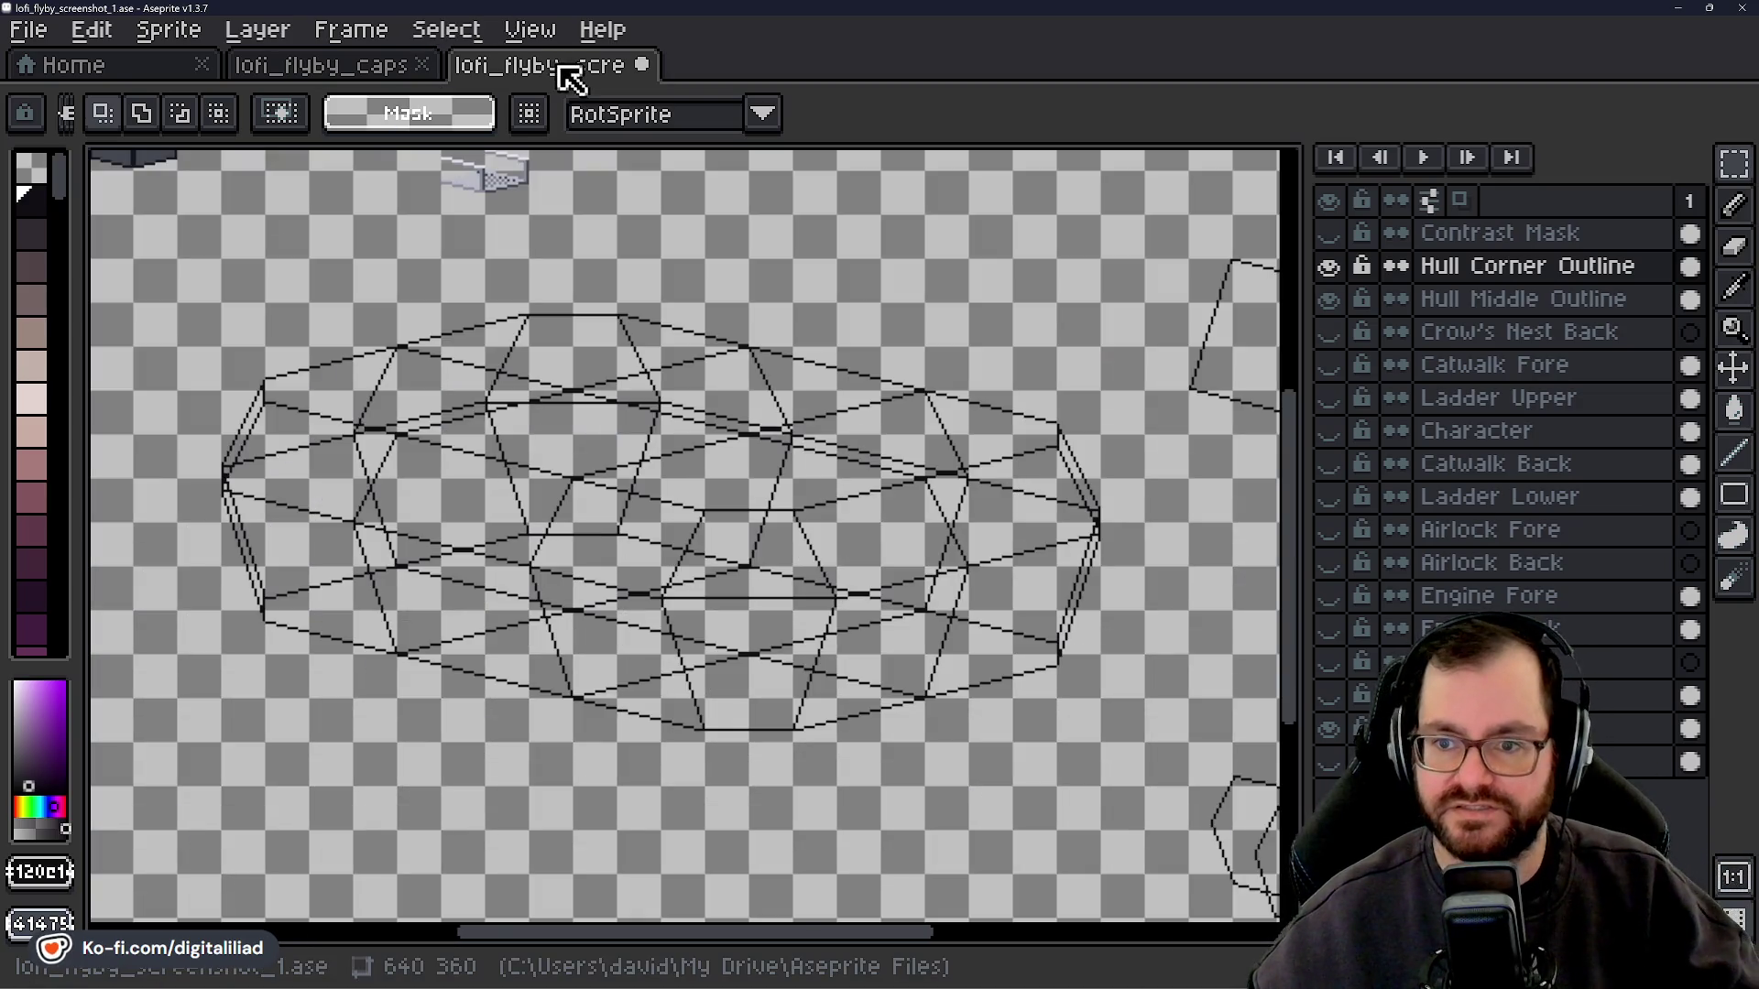
- Turn on View > Show > Grid, then trial rectangle selections around the hull and deselect
click(529, 31)
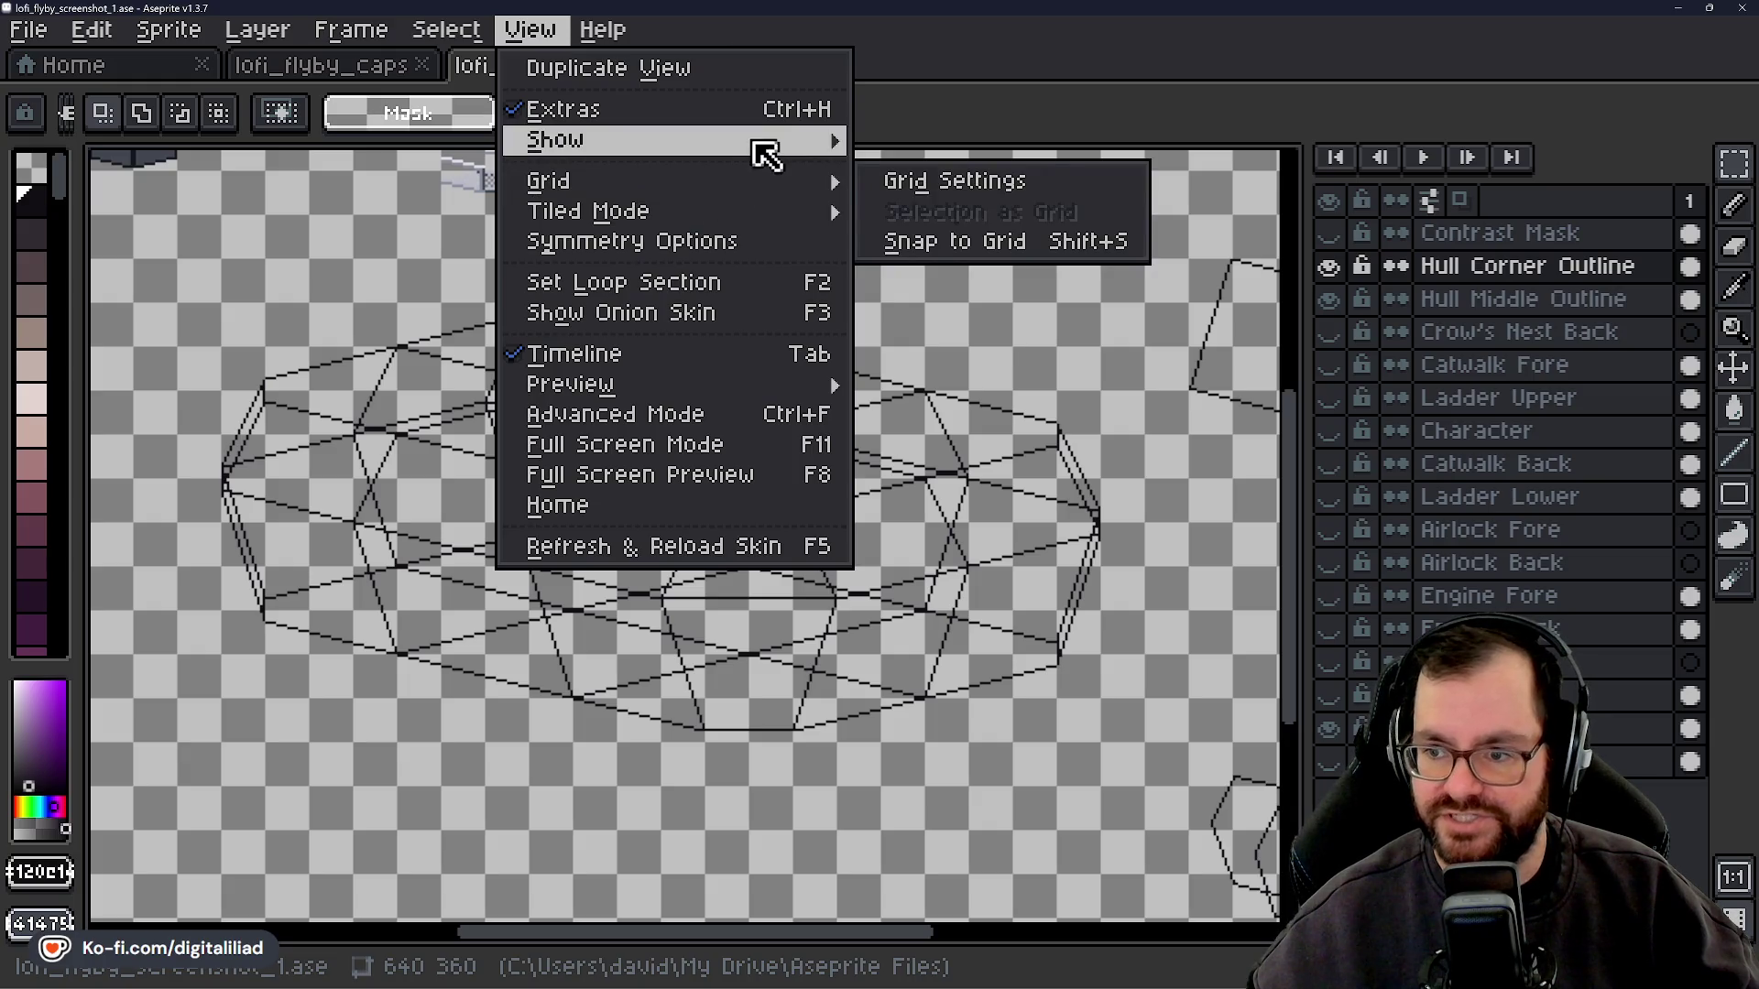
mouse_move(841, 143)
click(1114, 201)
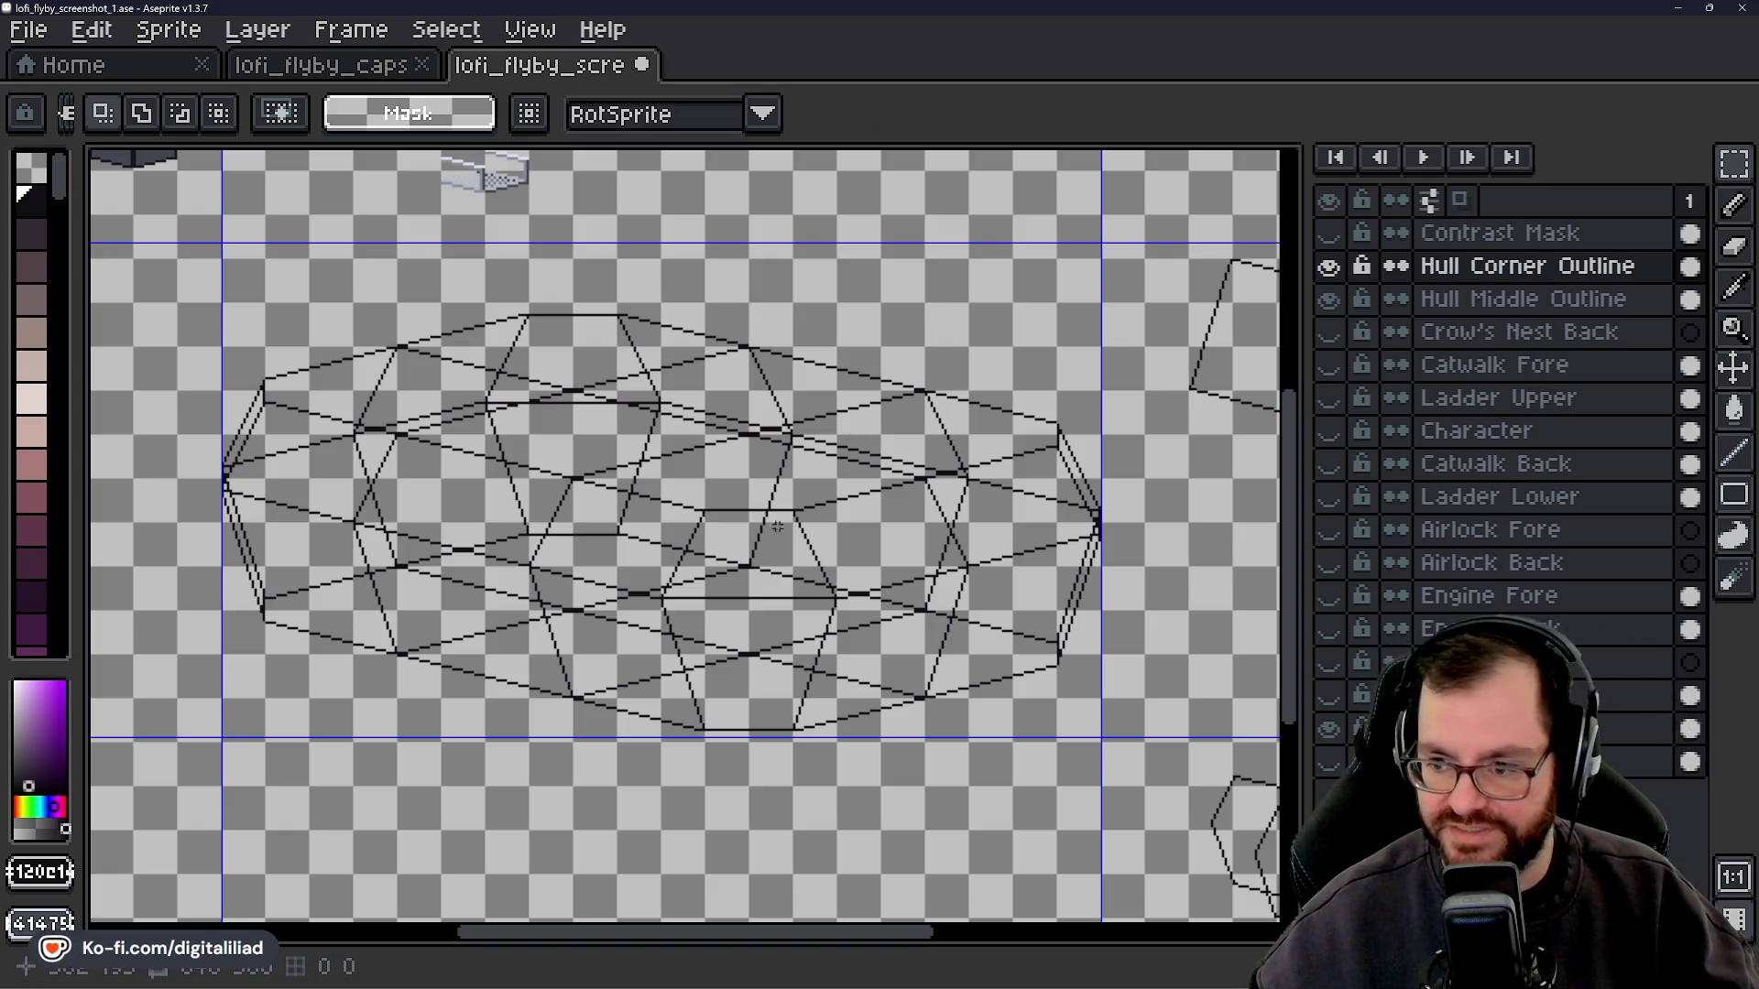
drag(215, 270, 1119, 752)
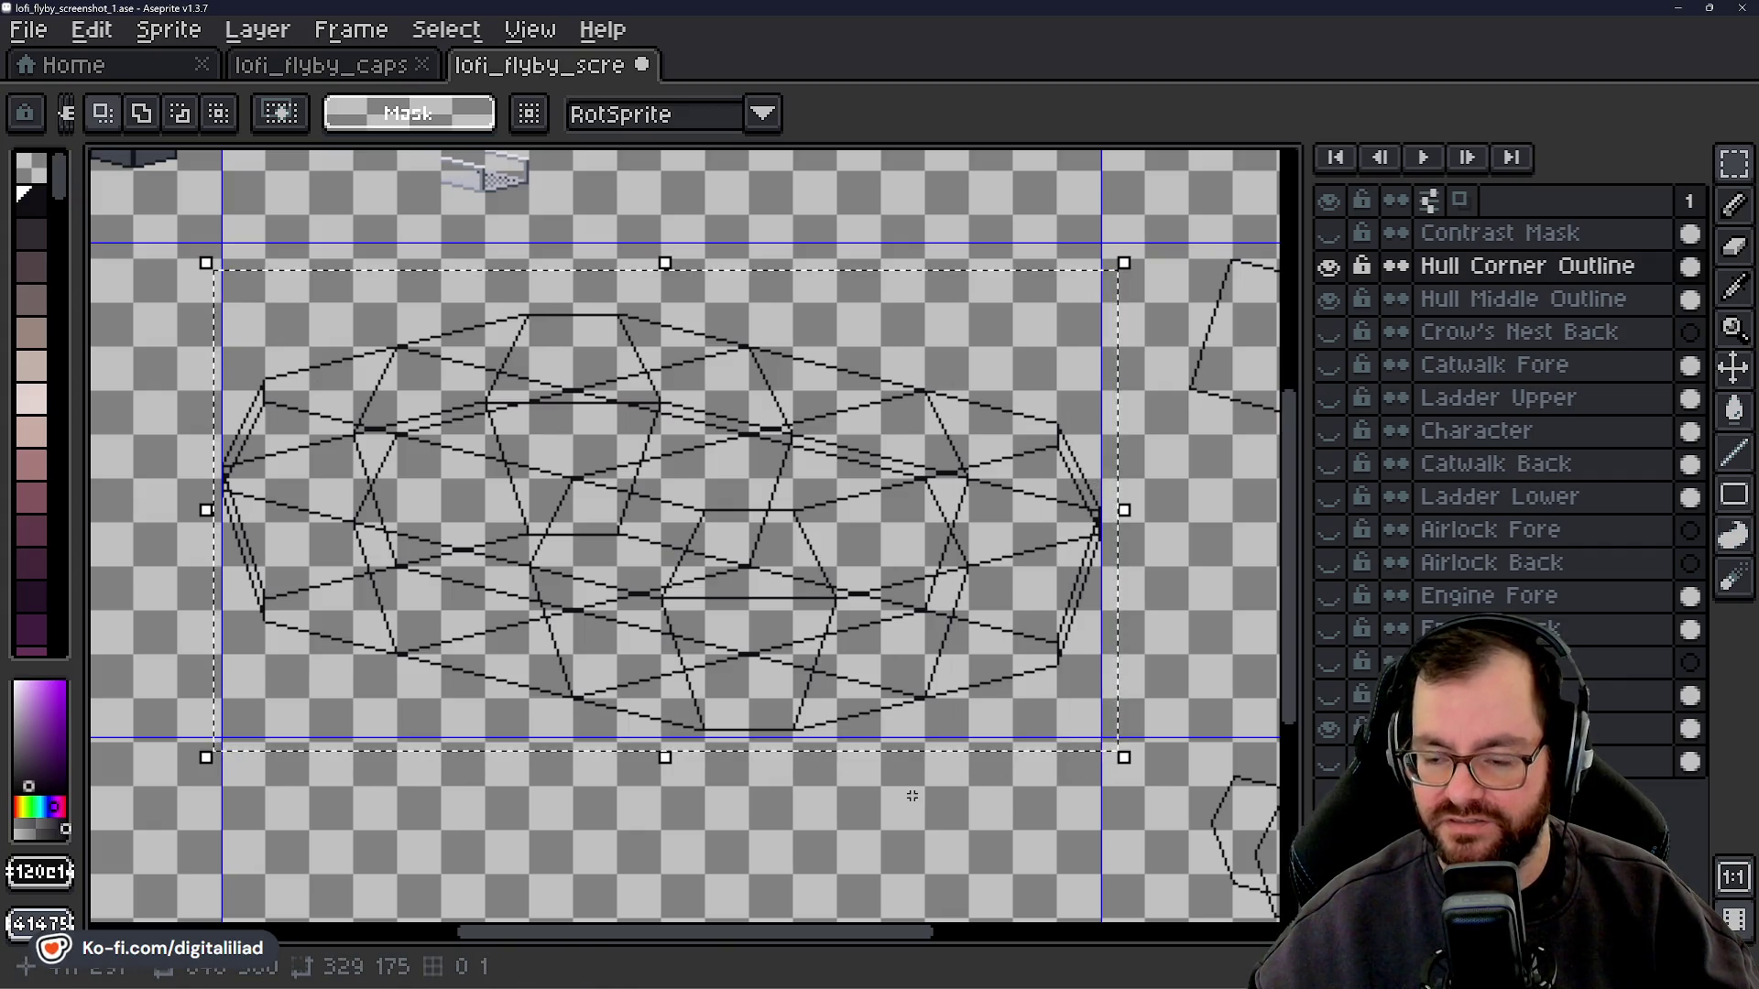
key(ctrl+d)
drag(154, 289, 1115, 770)
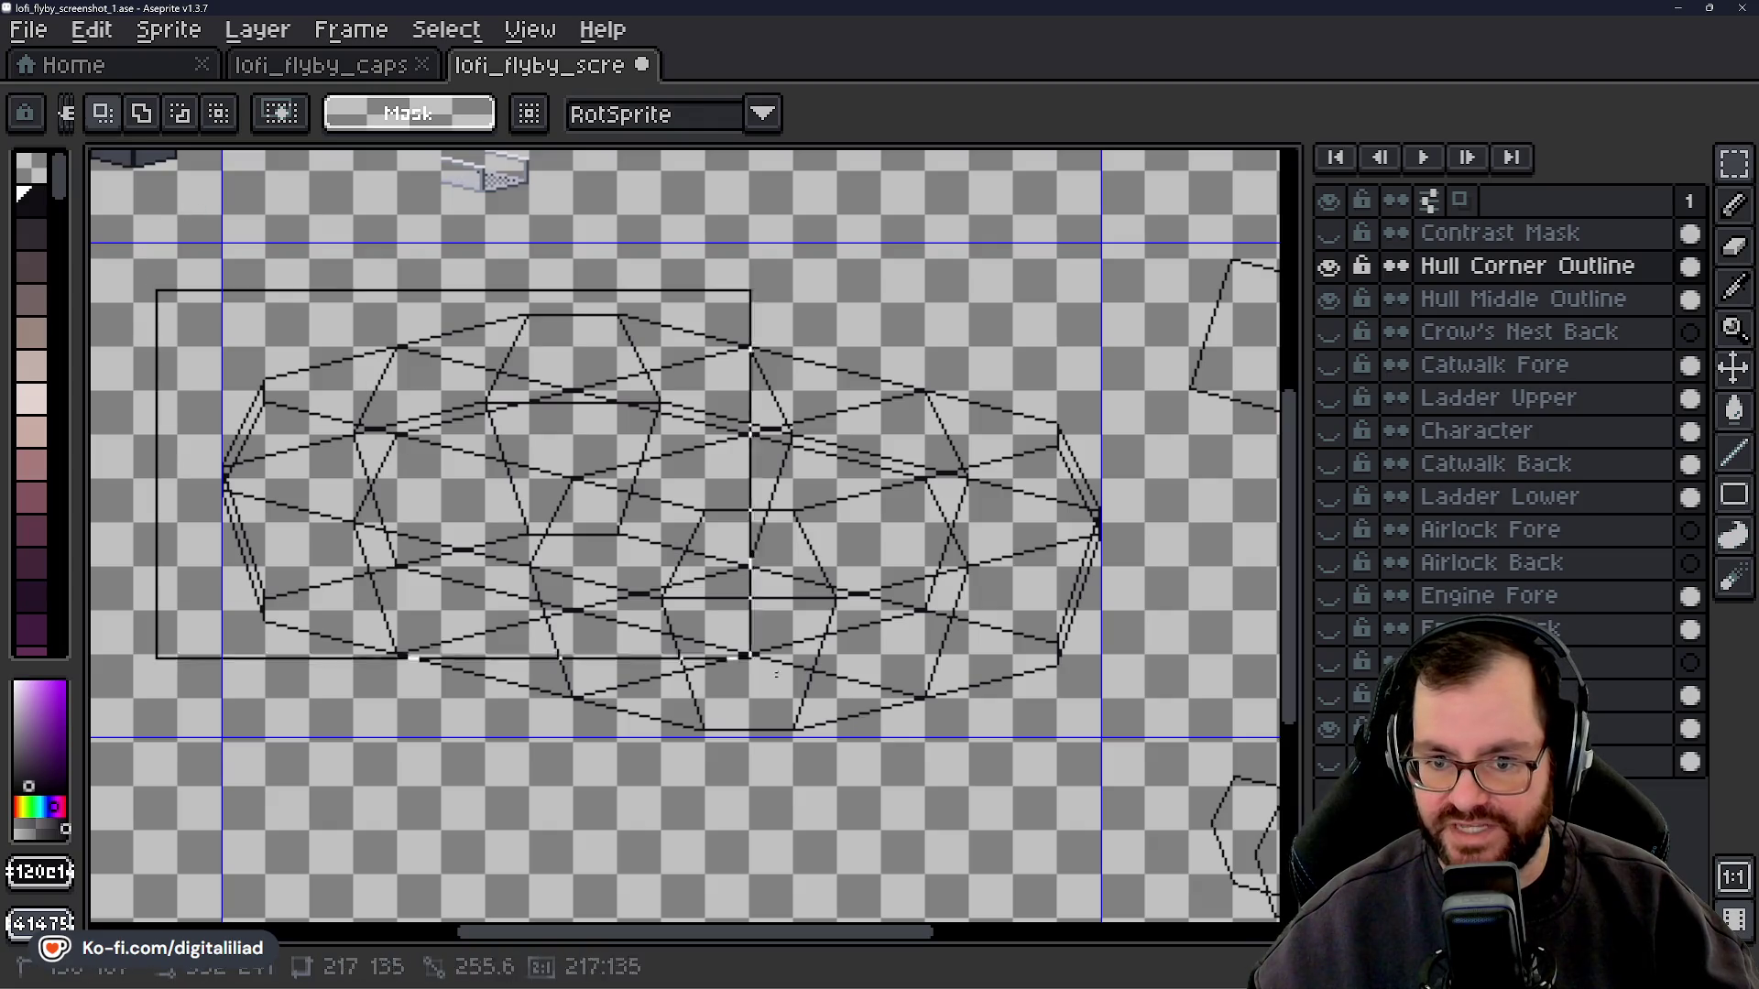
key(ctrl+d)
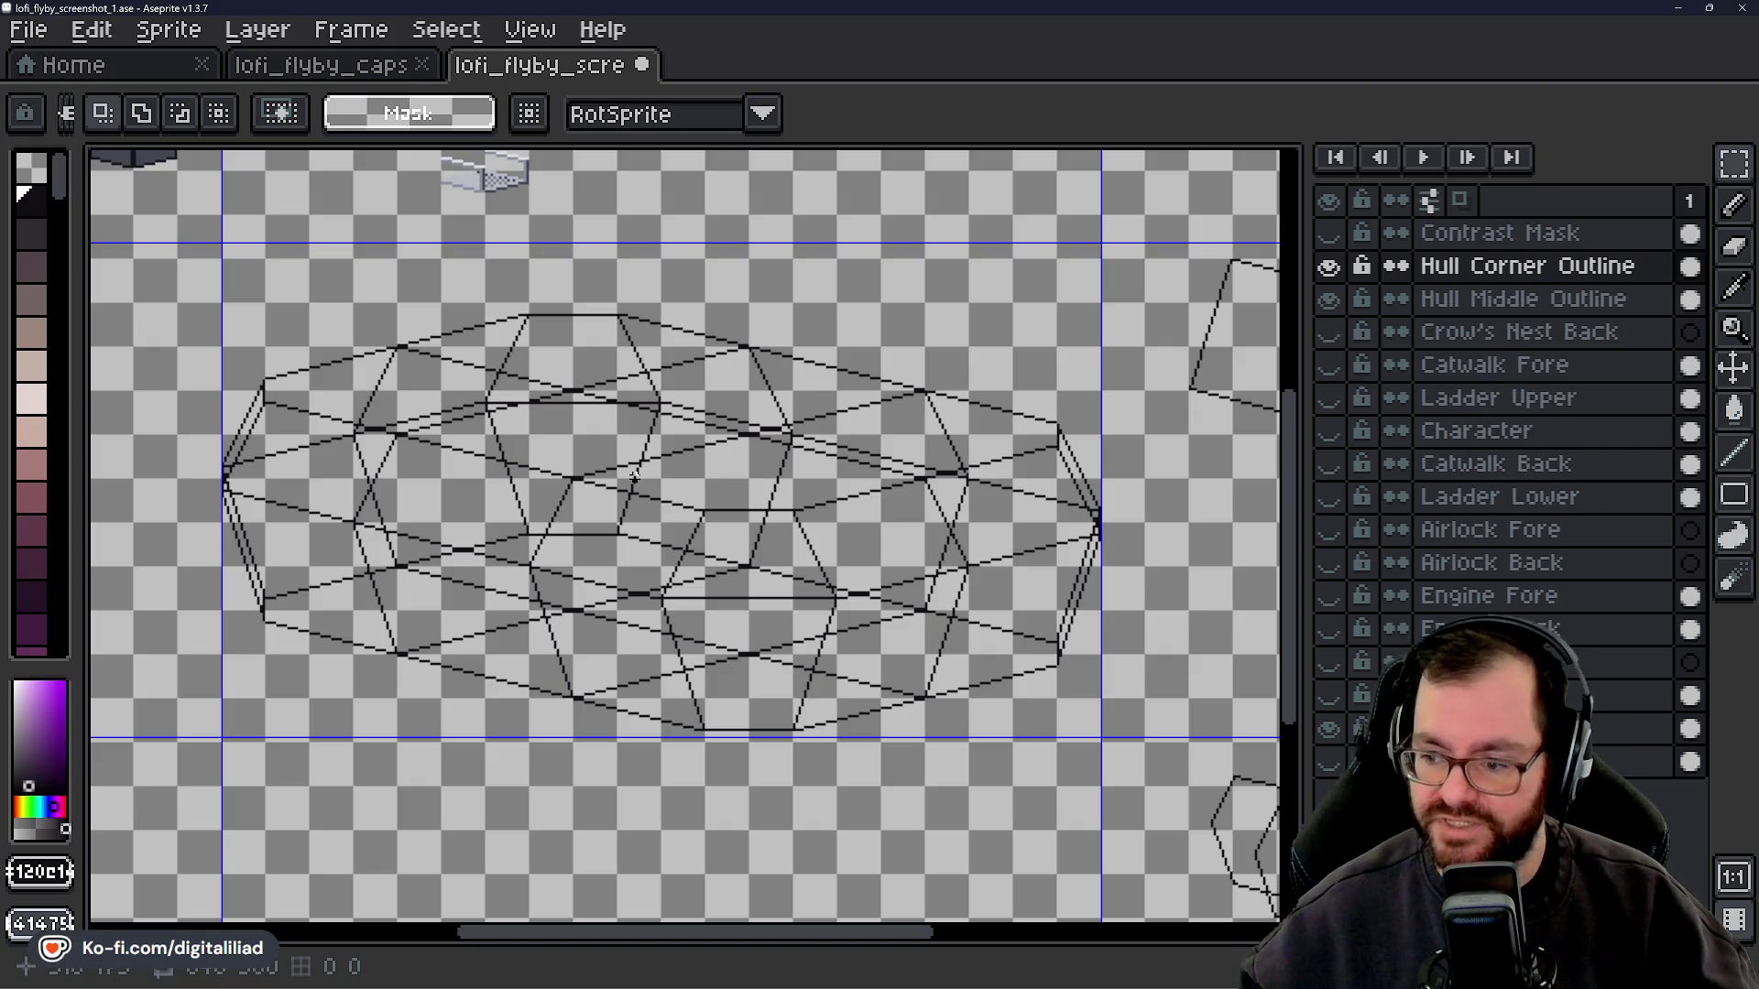
scroll(695, 690, up, 2)
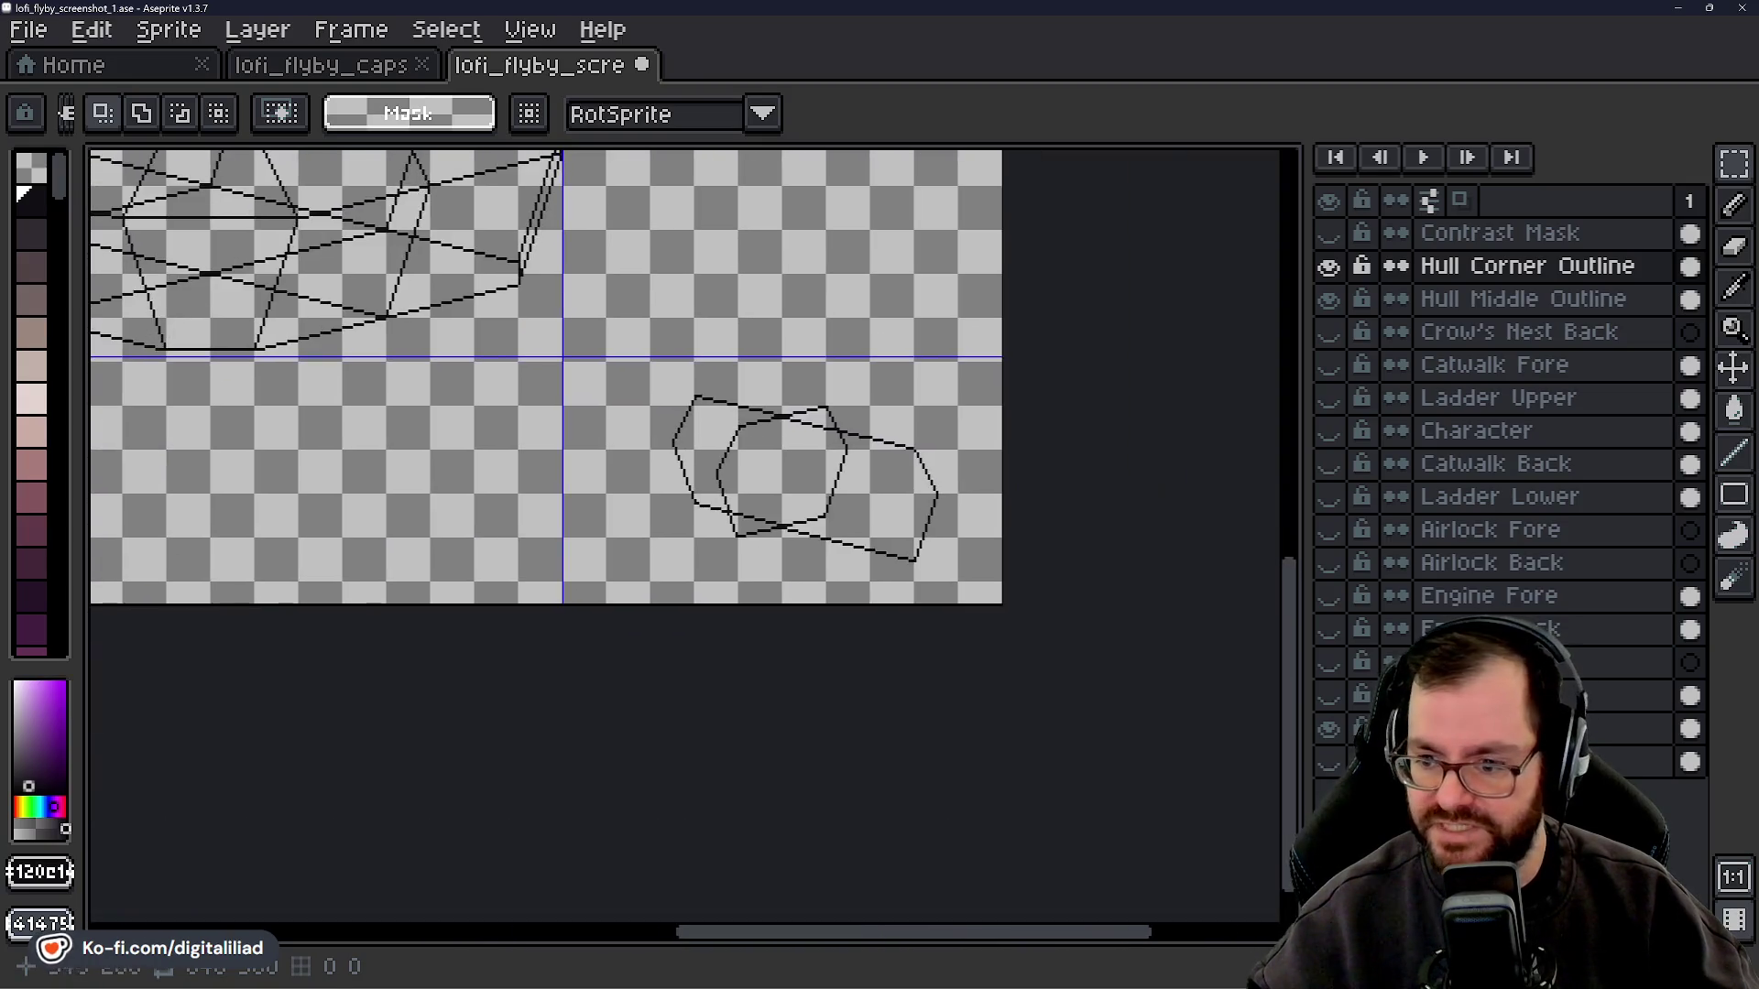
- Recentre the hull wireframe and save lofi_flyby_screenshot_1.ase with Ctrl+S
scroll(918, 452, up, 1)
scroll(609, 498, down, 1)
scroll(431, 432, down, 1)
scroll(541, 522, up, 1)
scroll(568, 515, up, 1)
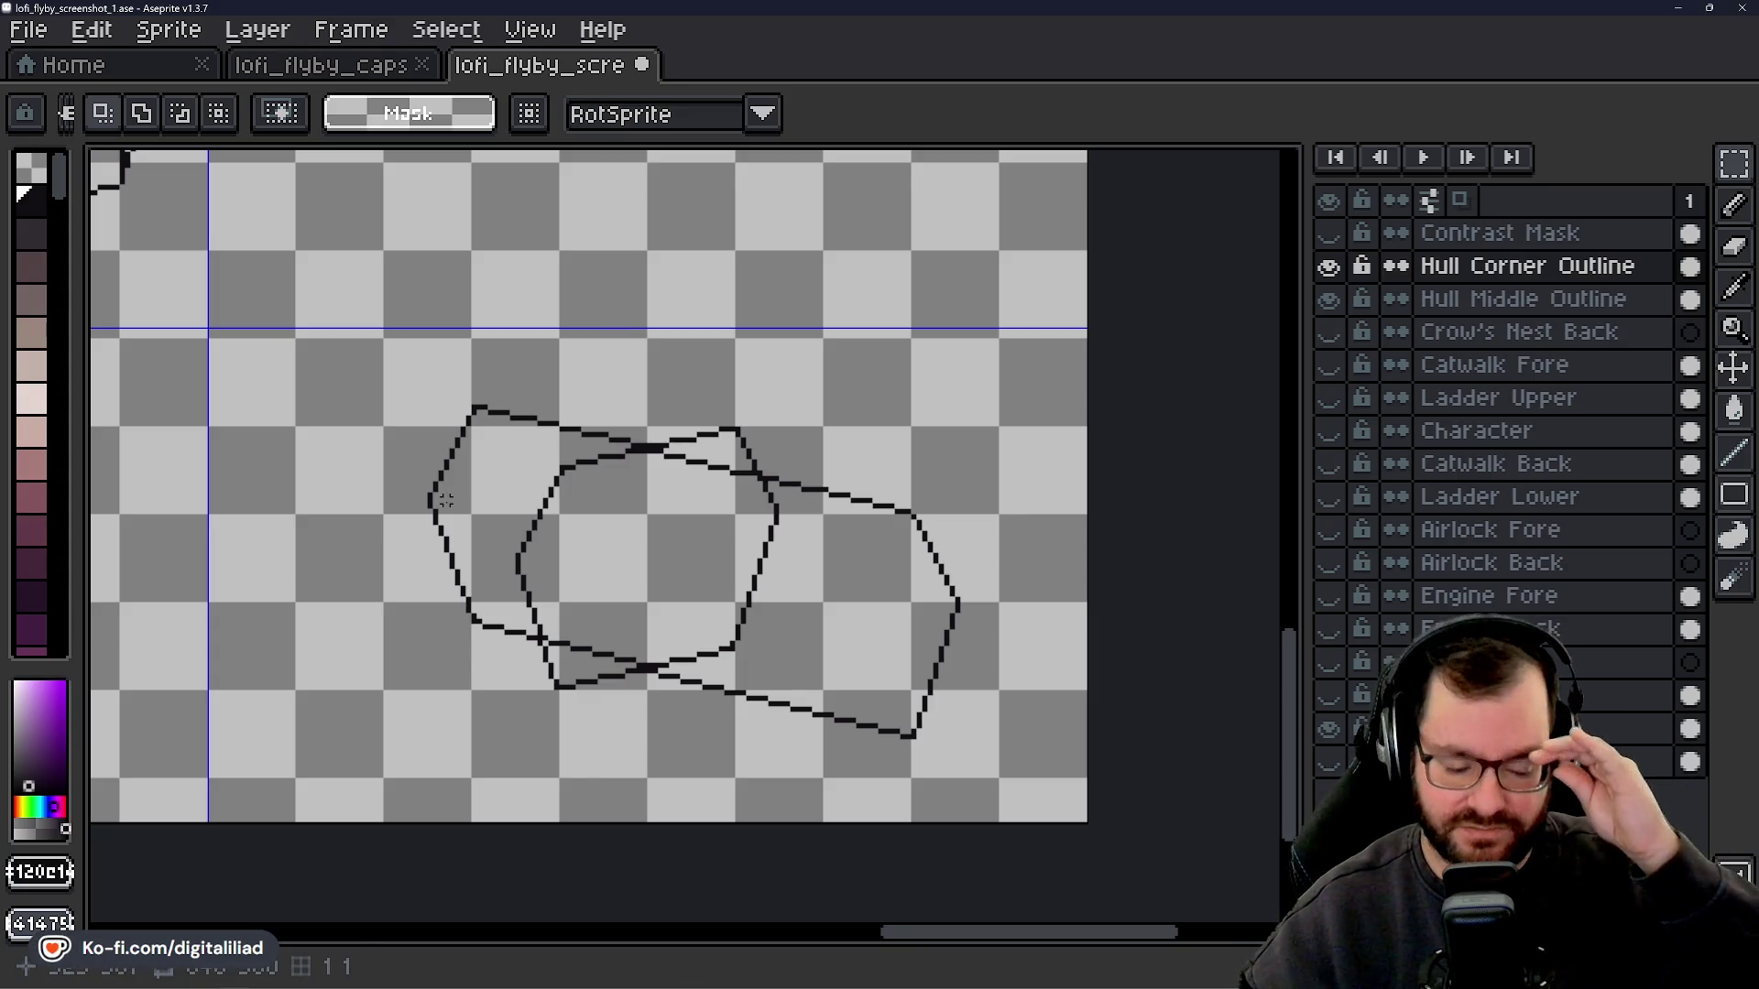
scroll(678, 573, down, 2)
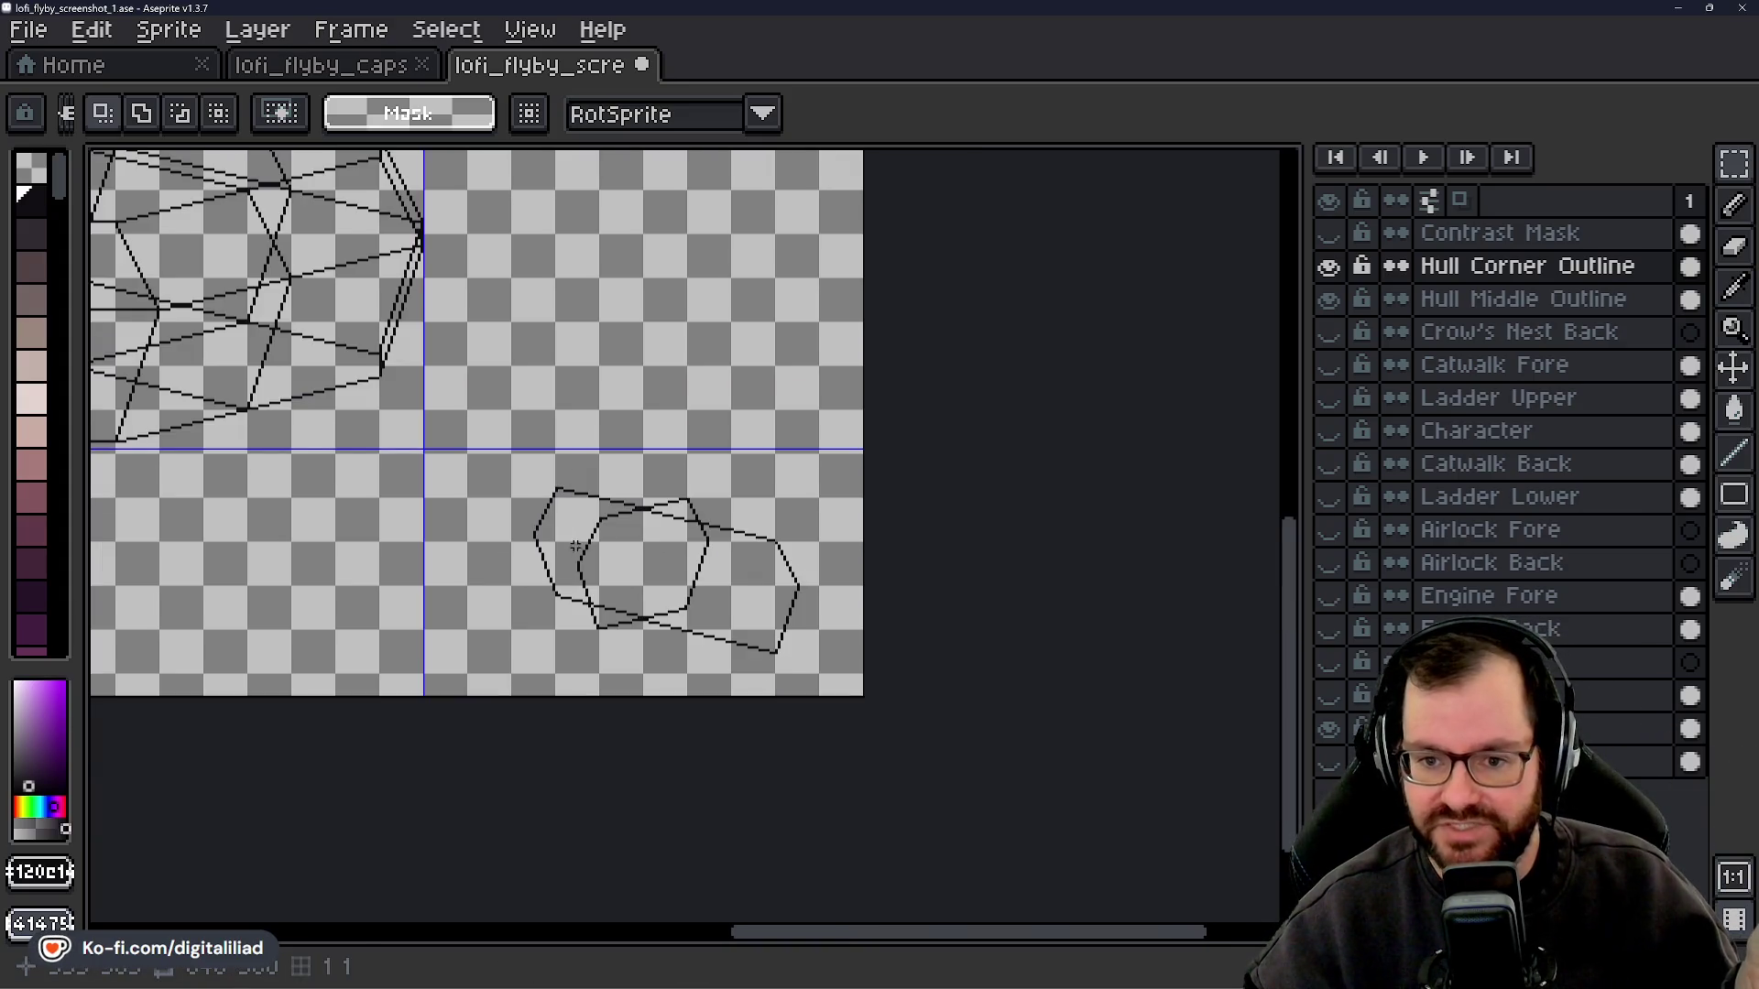
drag(575, 547, 1118, 675)
drag(741, 444, 911, 562)
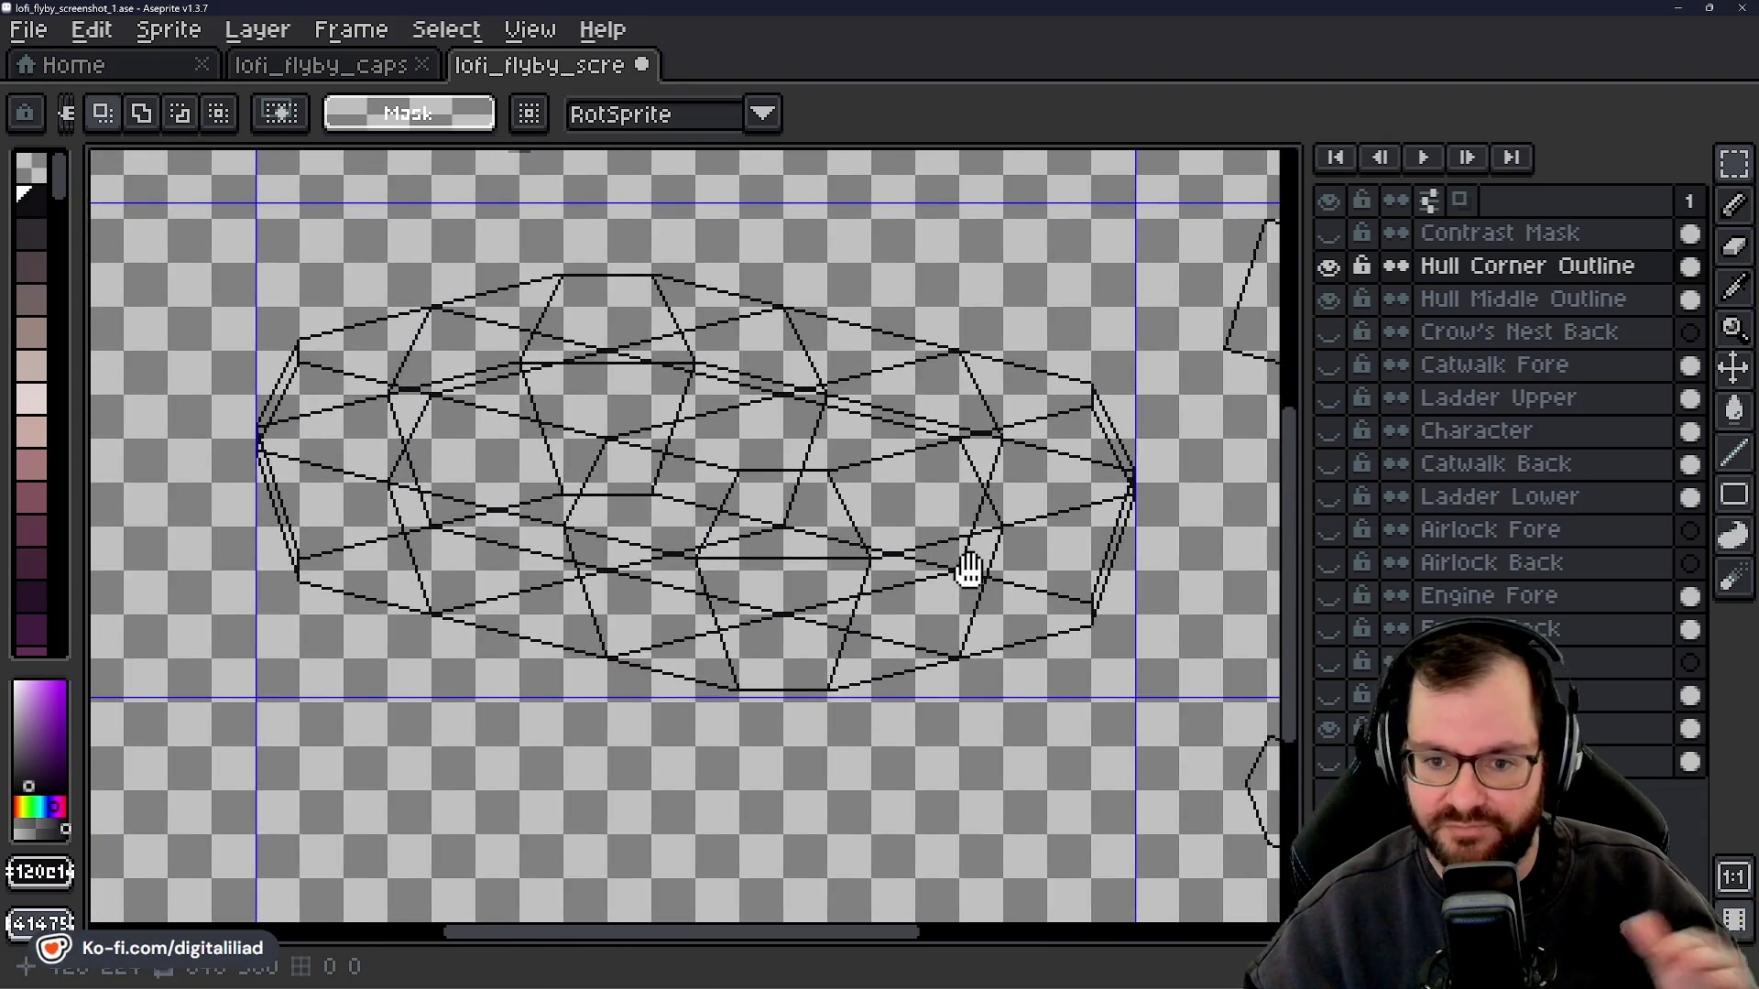
key(ctrl+s)
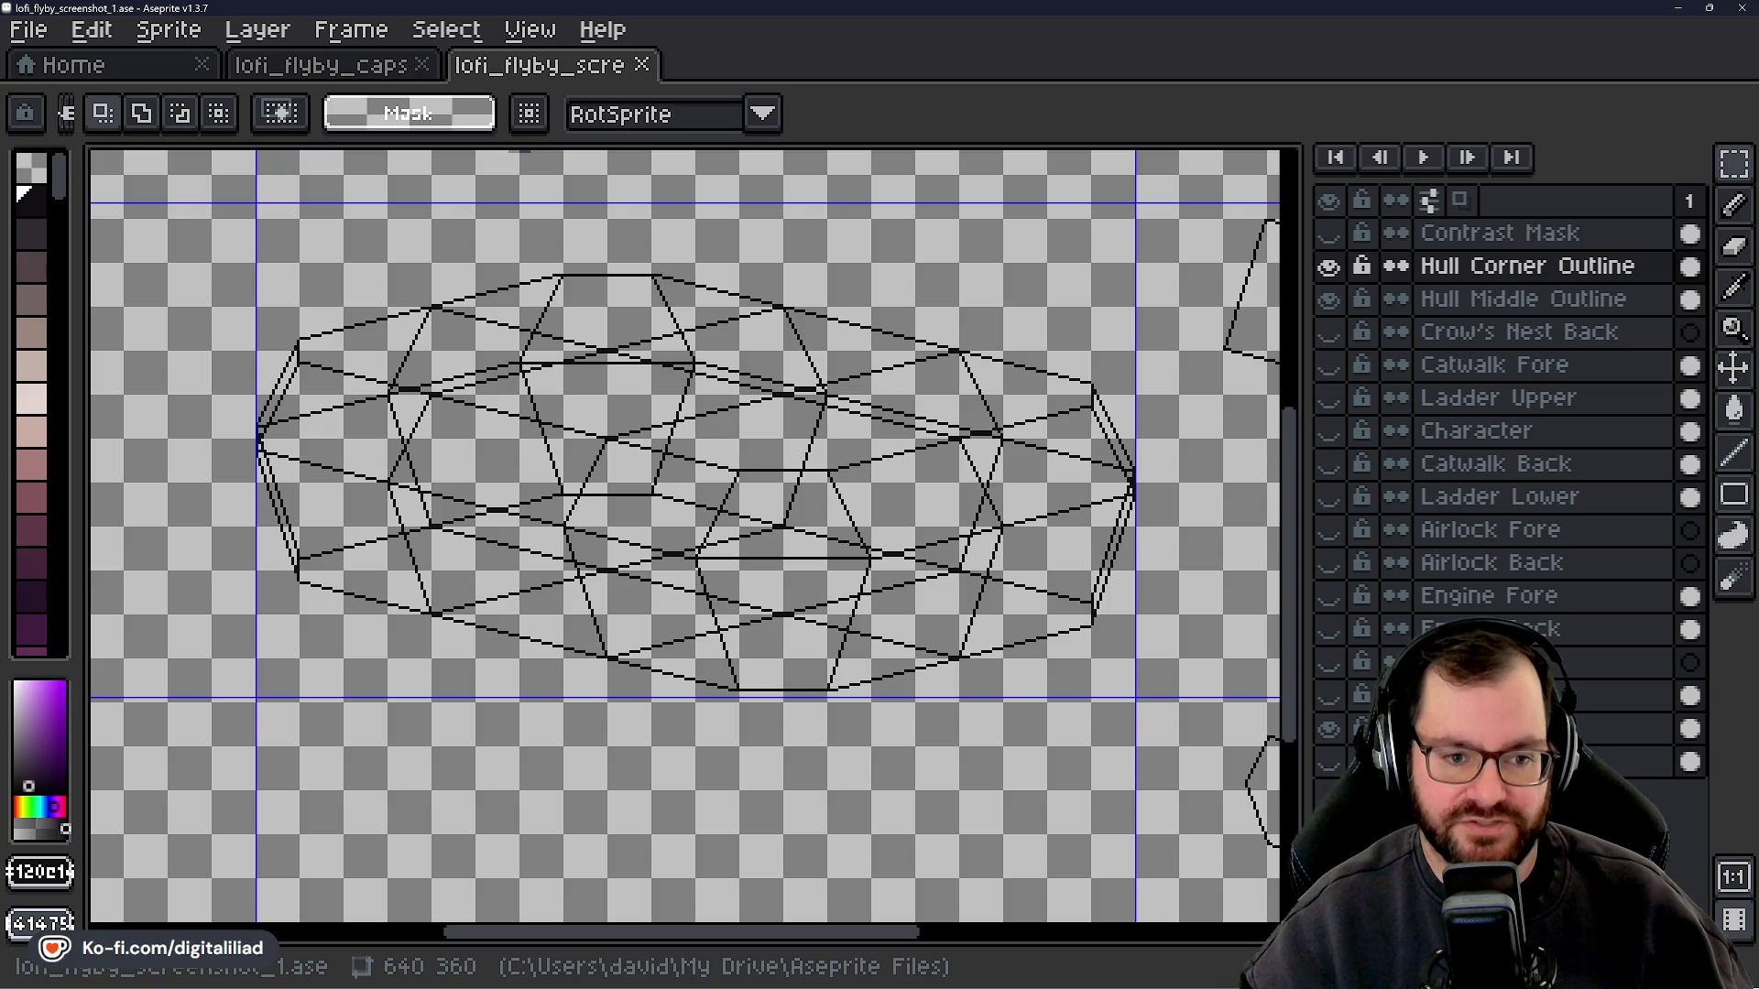
scroll(859, 429, up, 1)
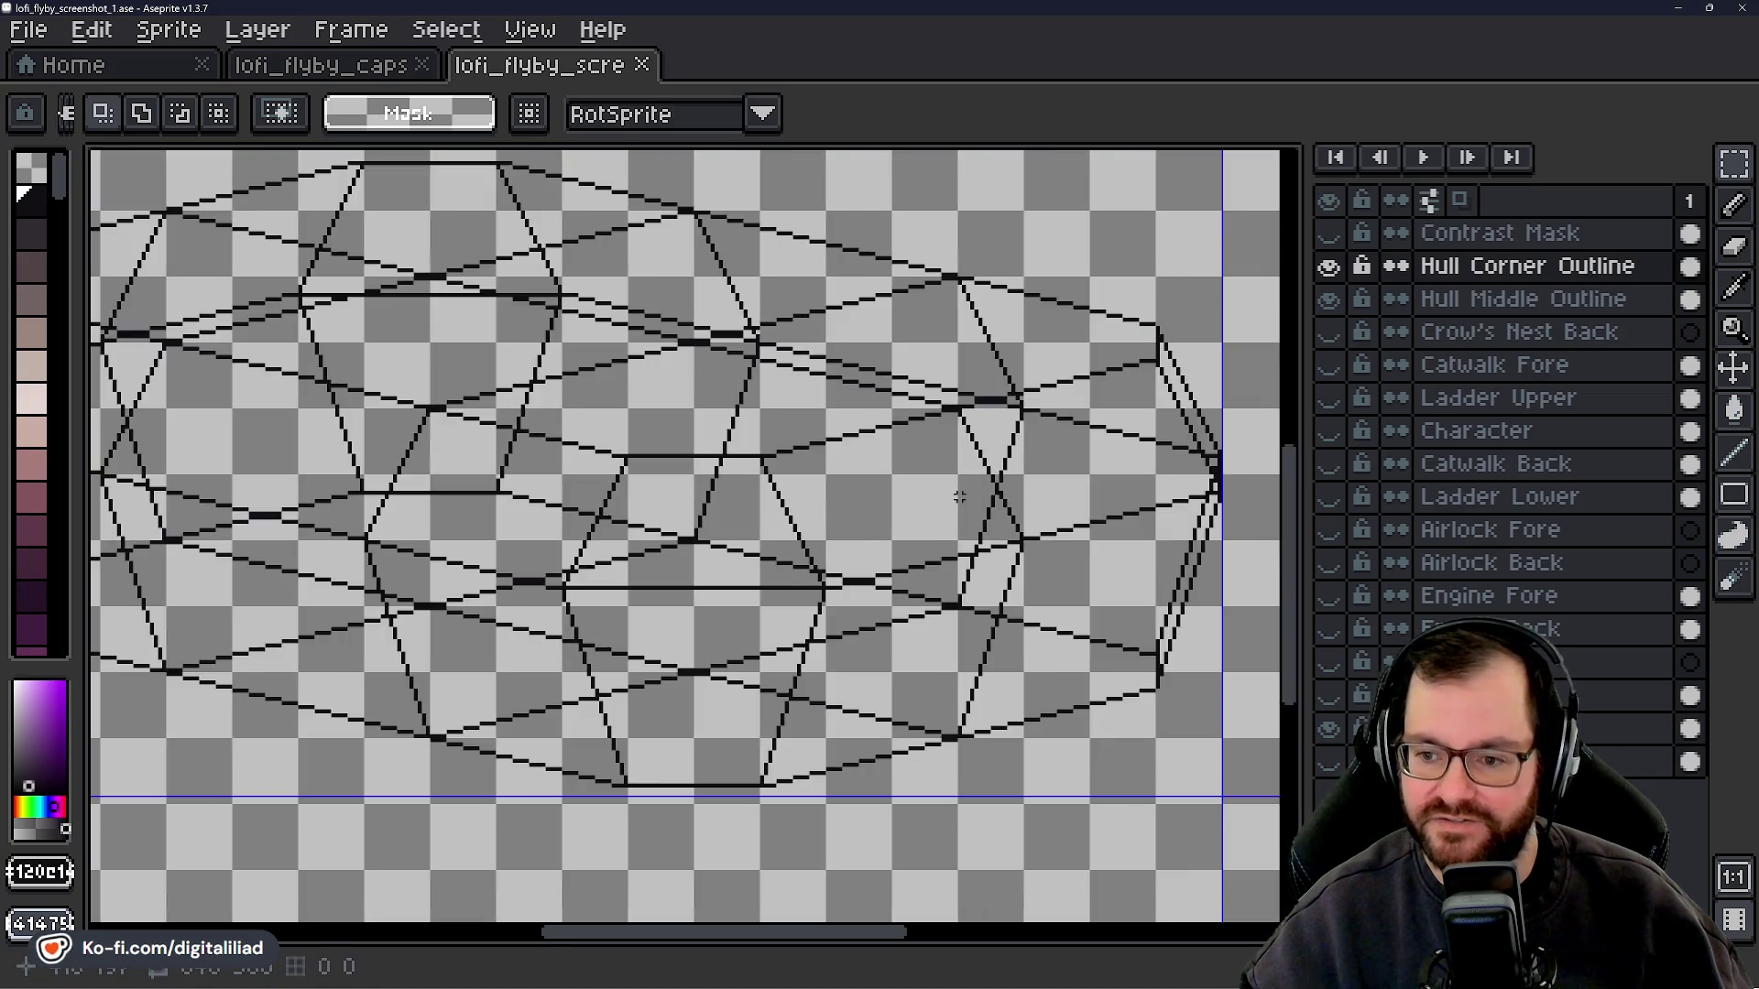
drag(716, 490, 787, 503)
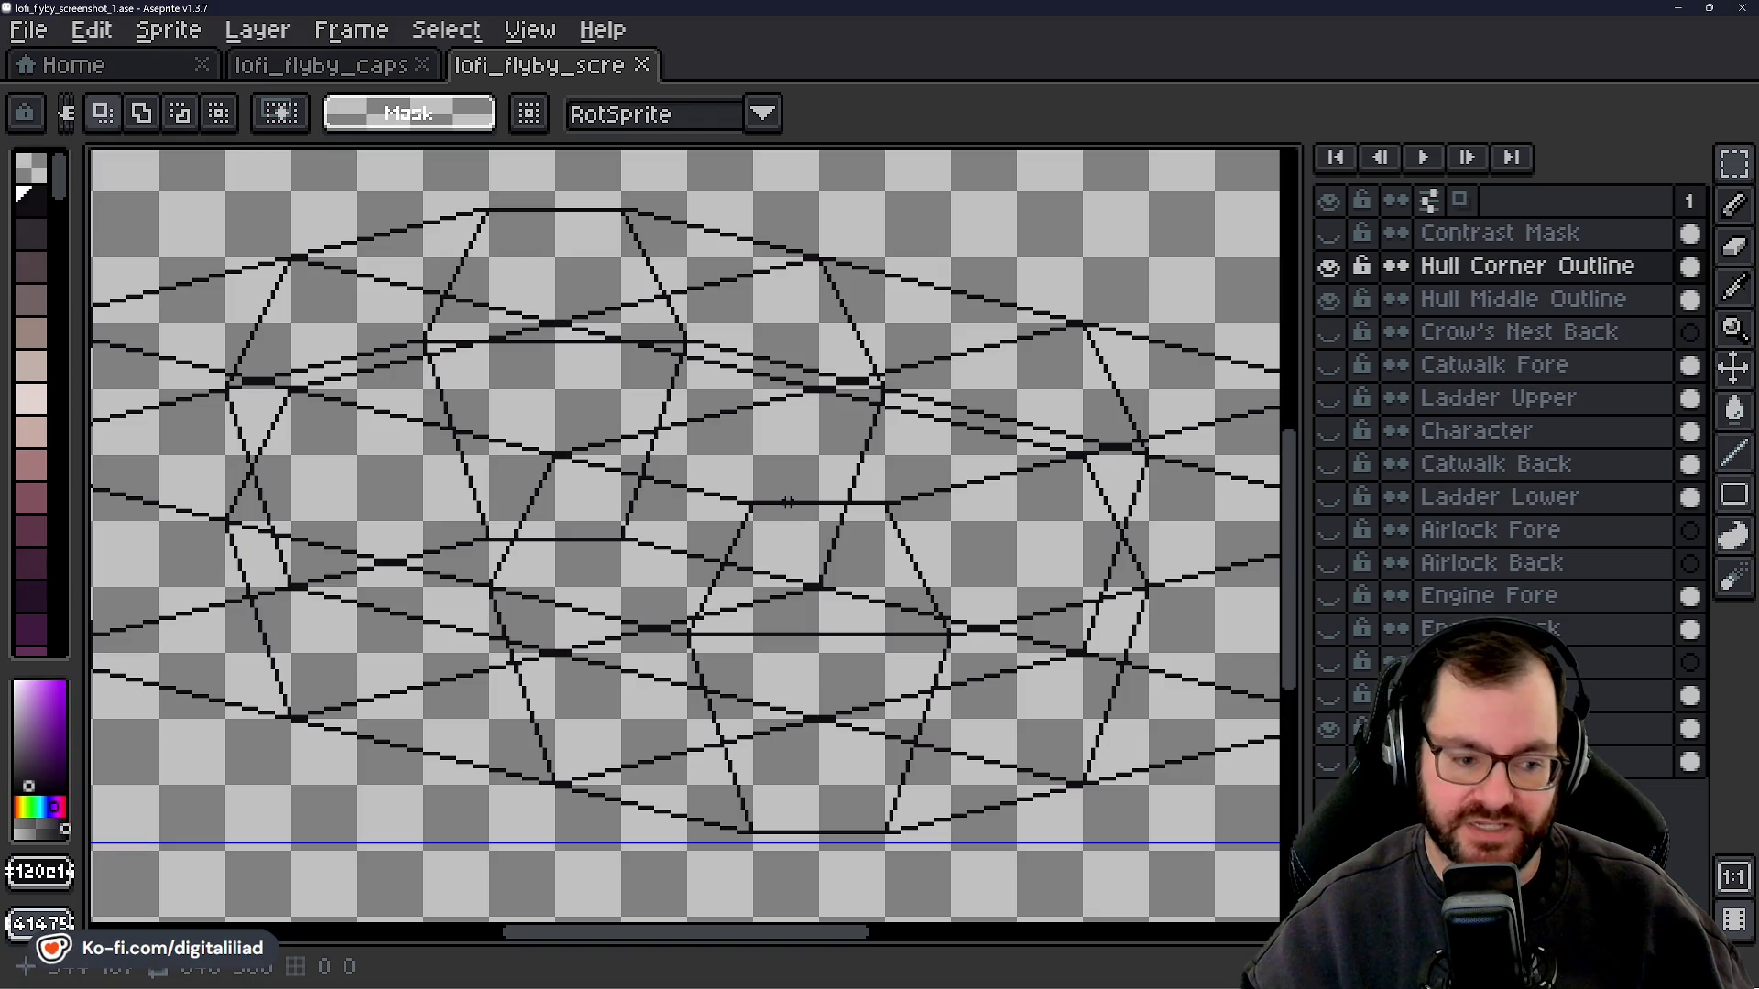
scroll(507, 446, down, 1)
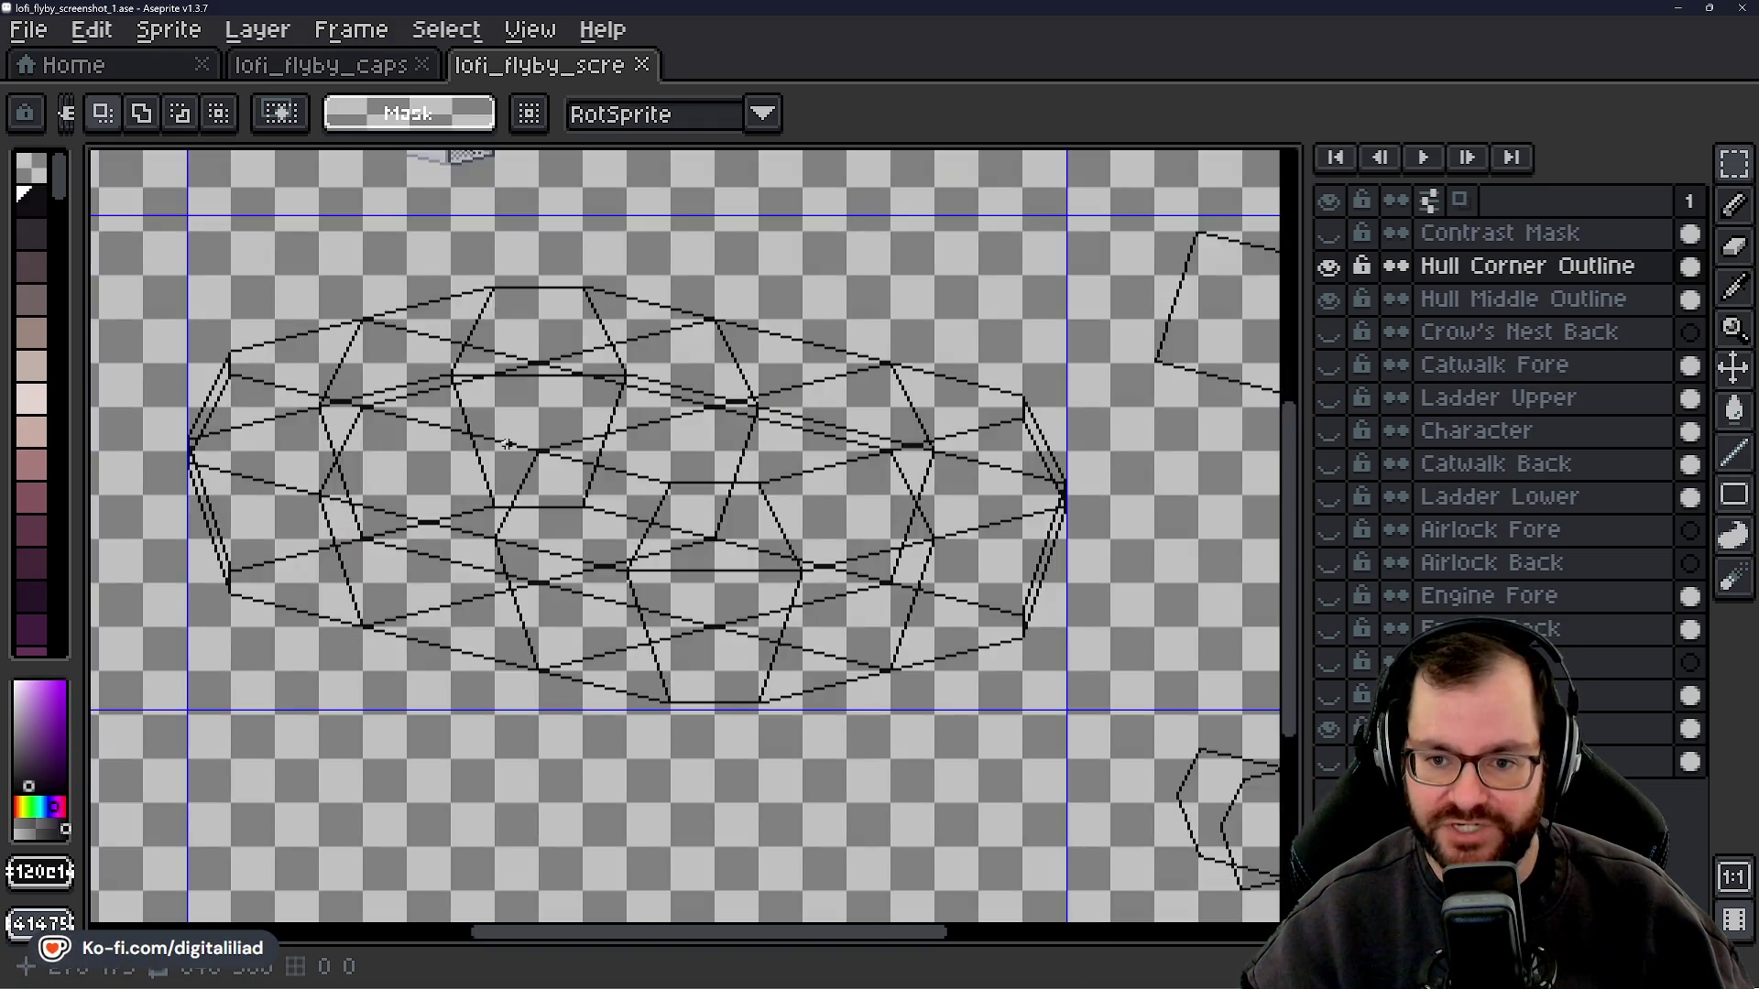
scroll(507, 446, up, 1)
mouse_move(507, 446)
mouse_down()
mouse_move(593, 451)
mouse_move(560, 444)
mouse_up()
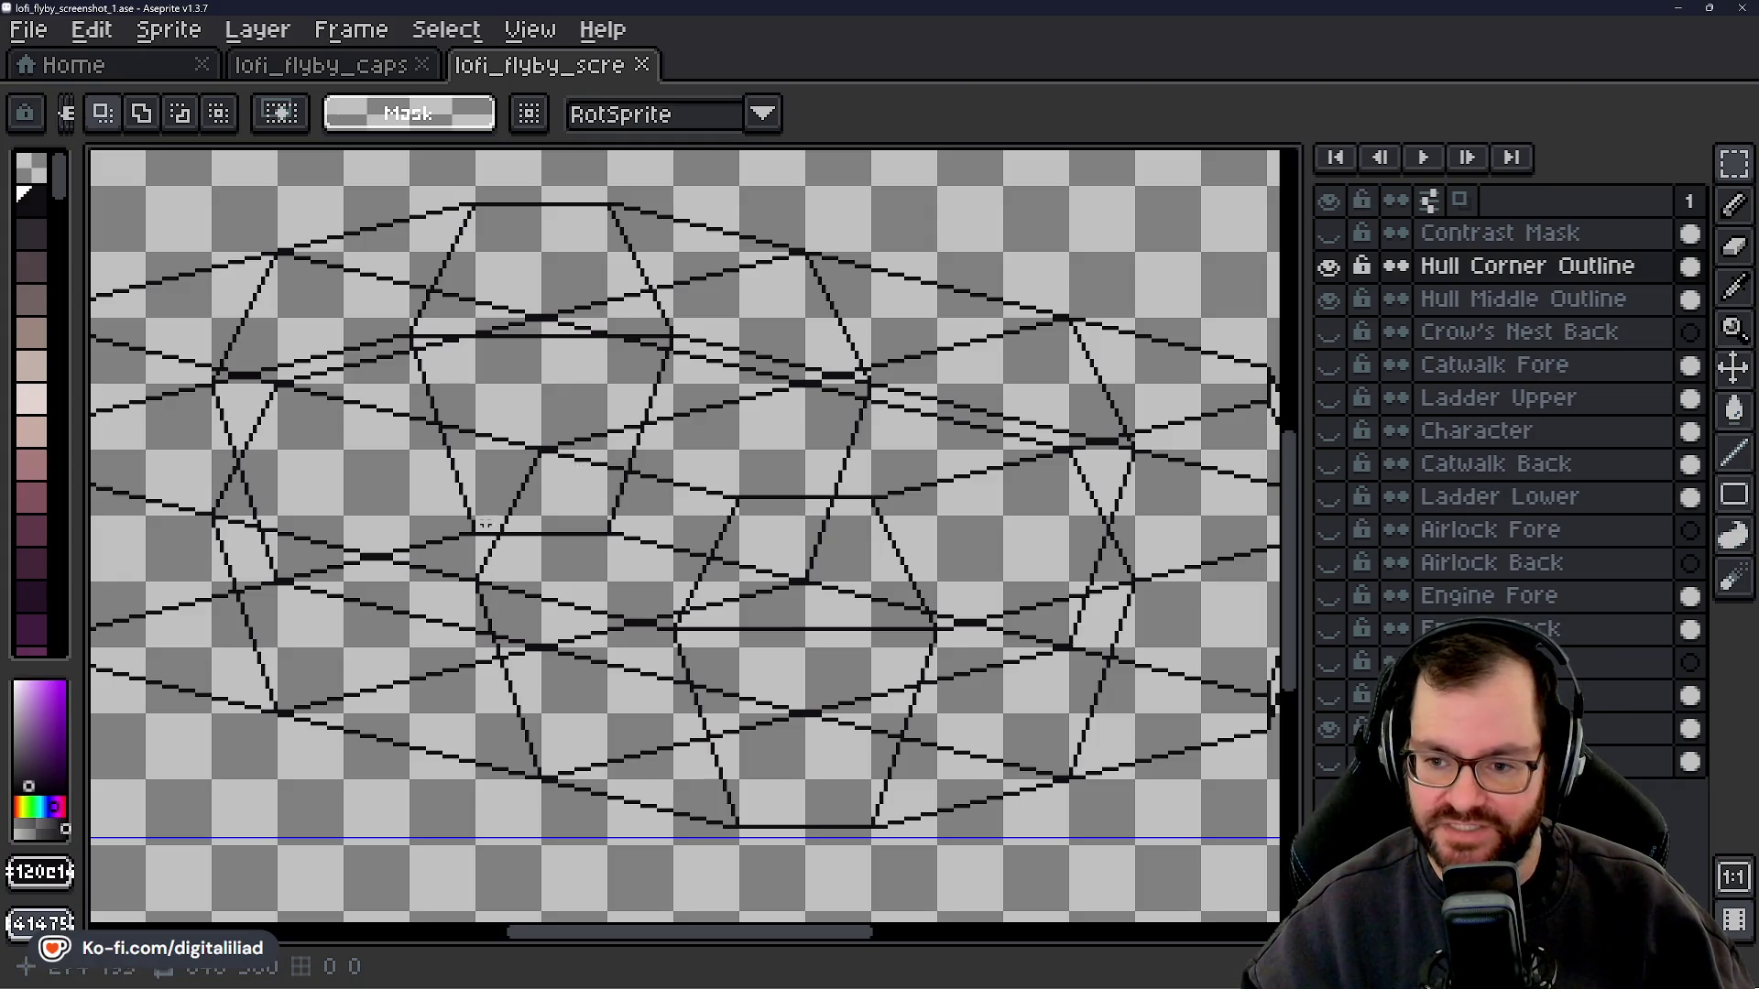
scroll(651, 479, down, 1)
drag(747, 567, 455, 502)
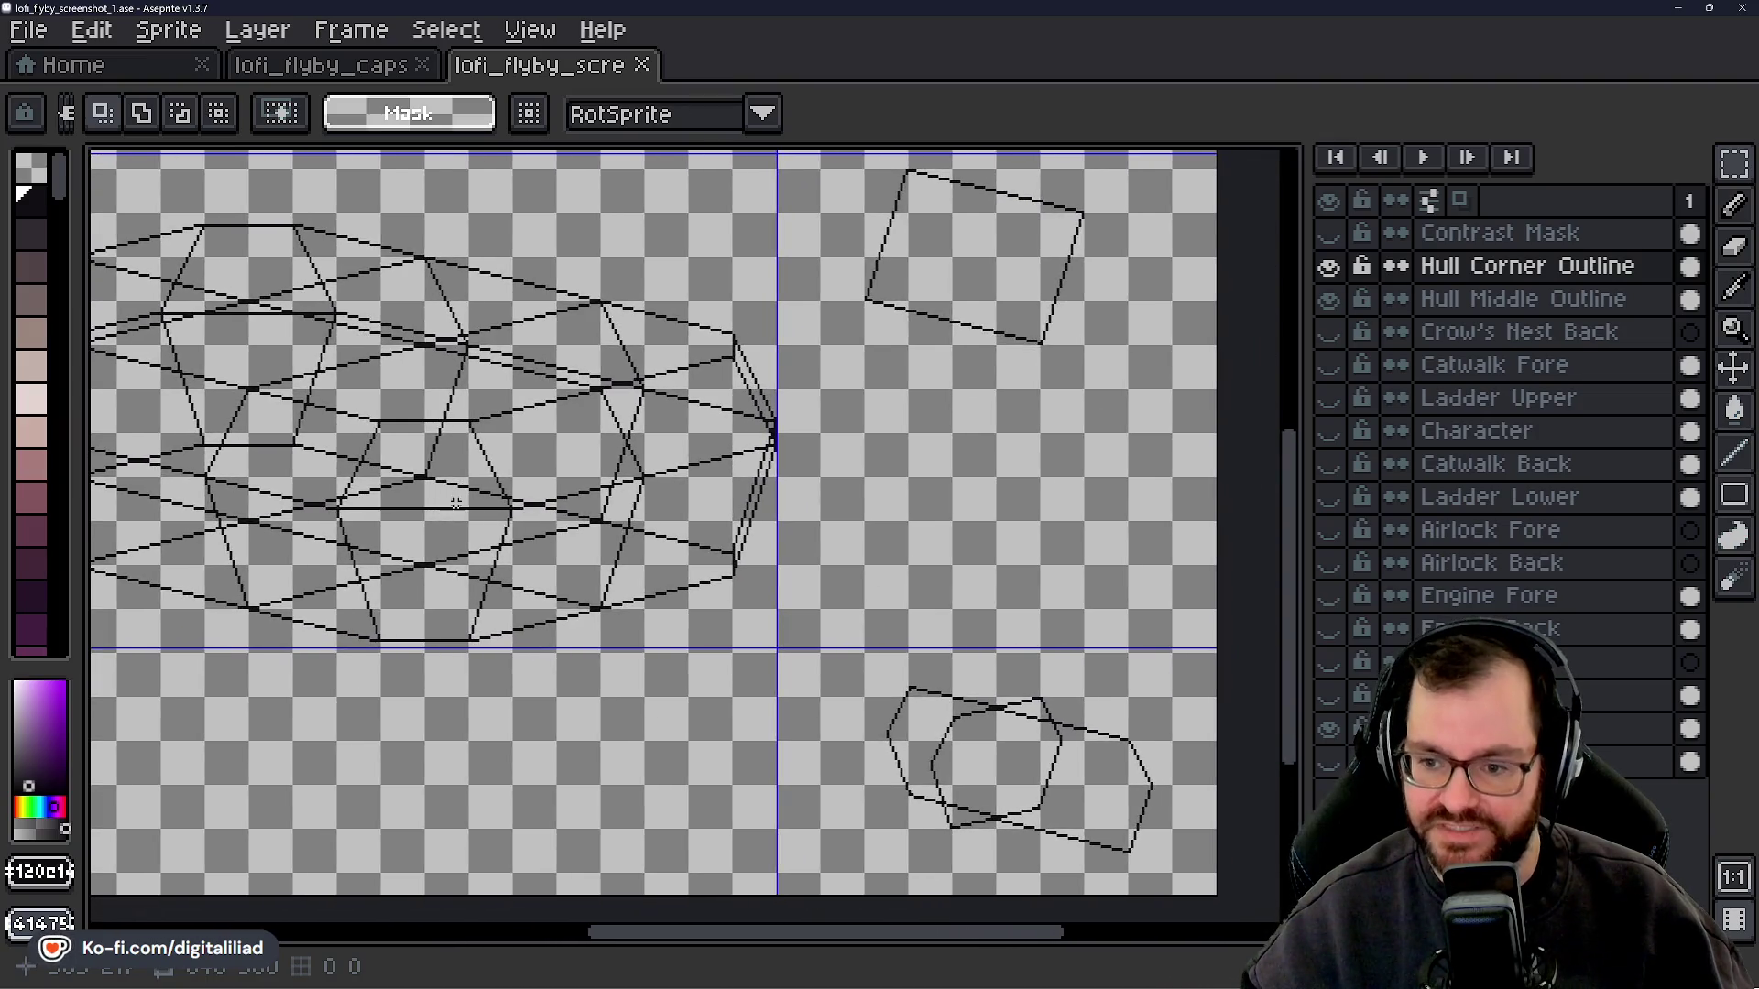
scroll(736, 531, up, 1)
scroll(738, 541, up, 2)
scroll(741, 550, up, 1)
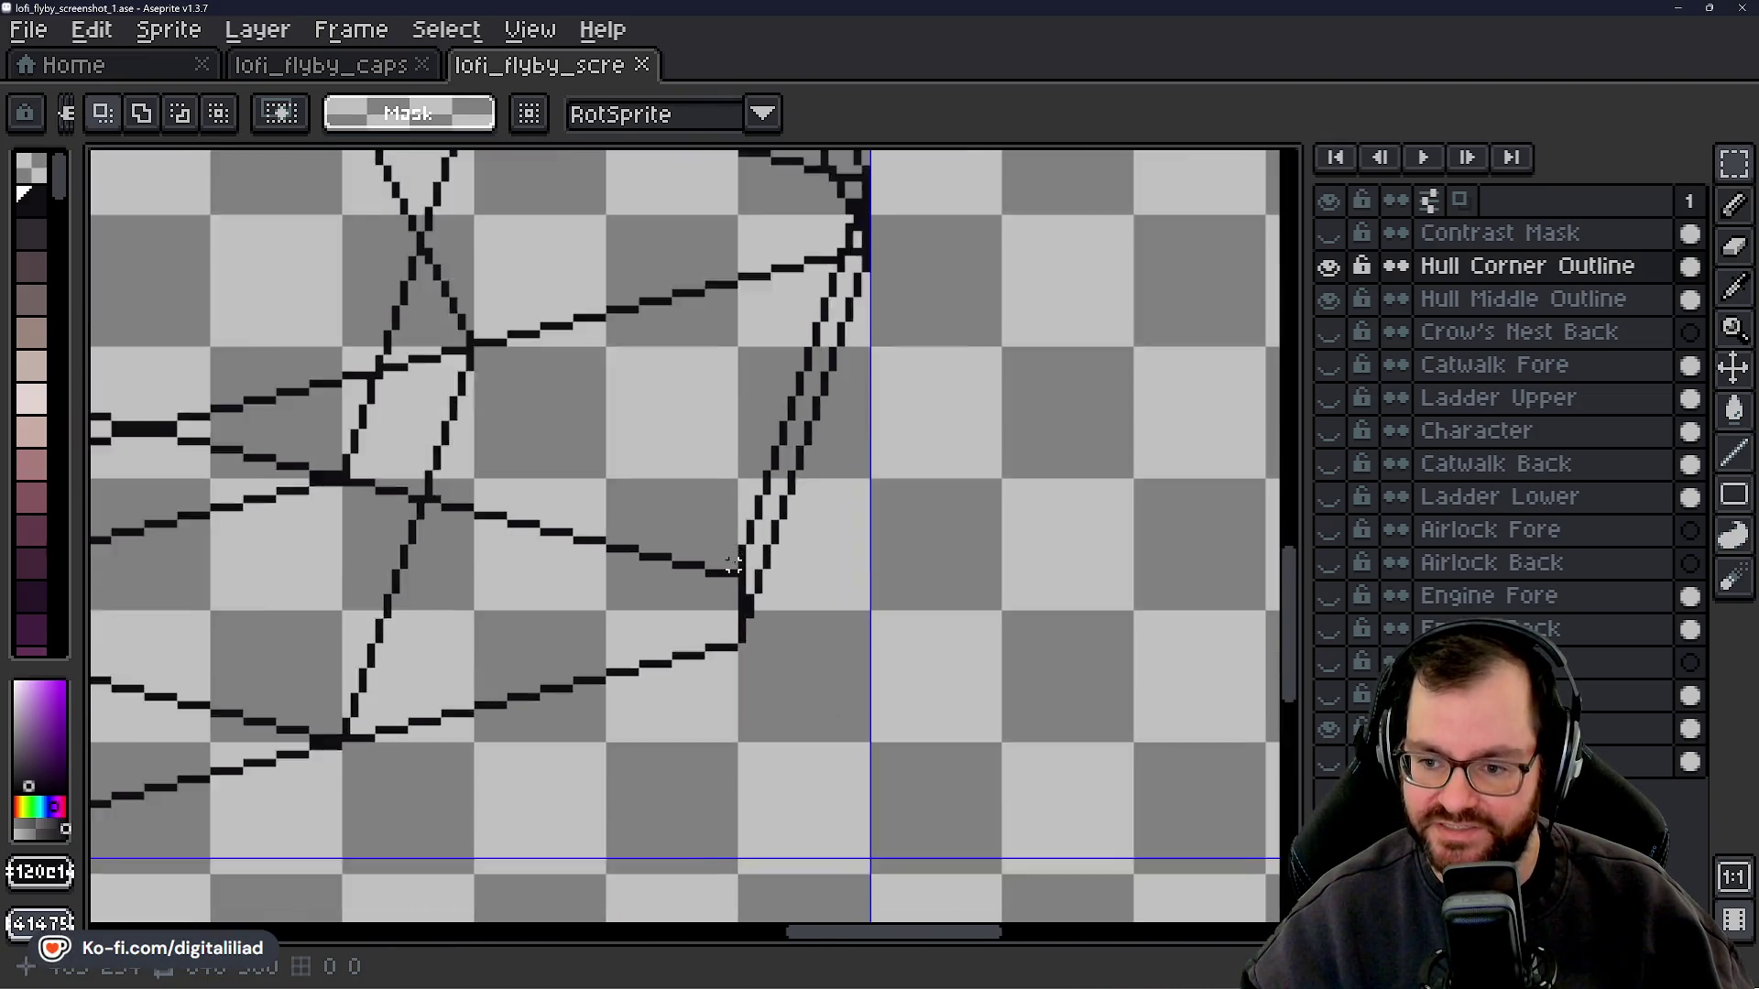
scroll(744, 556, up, 1)
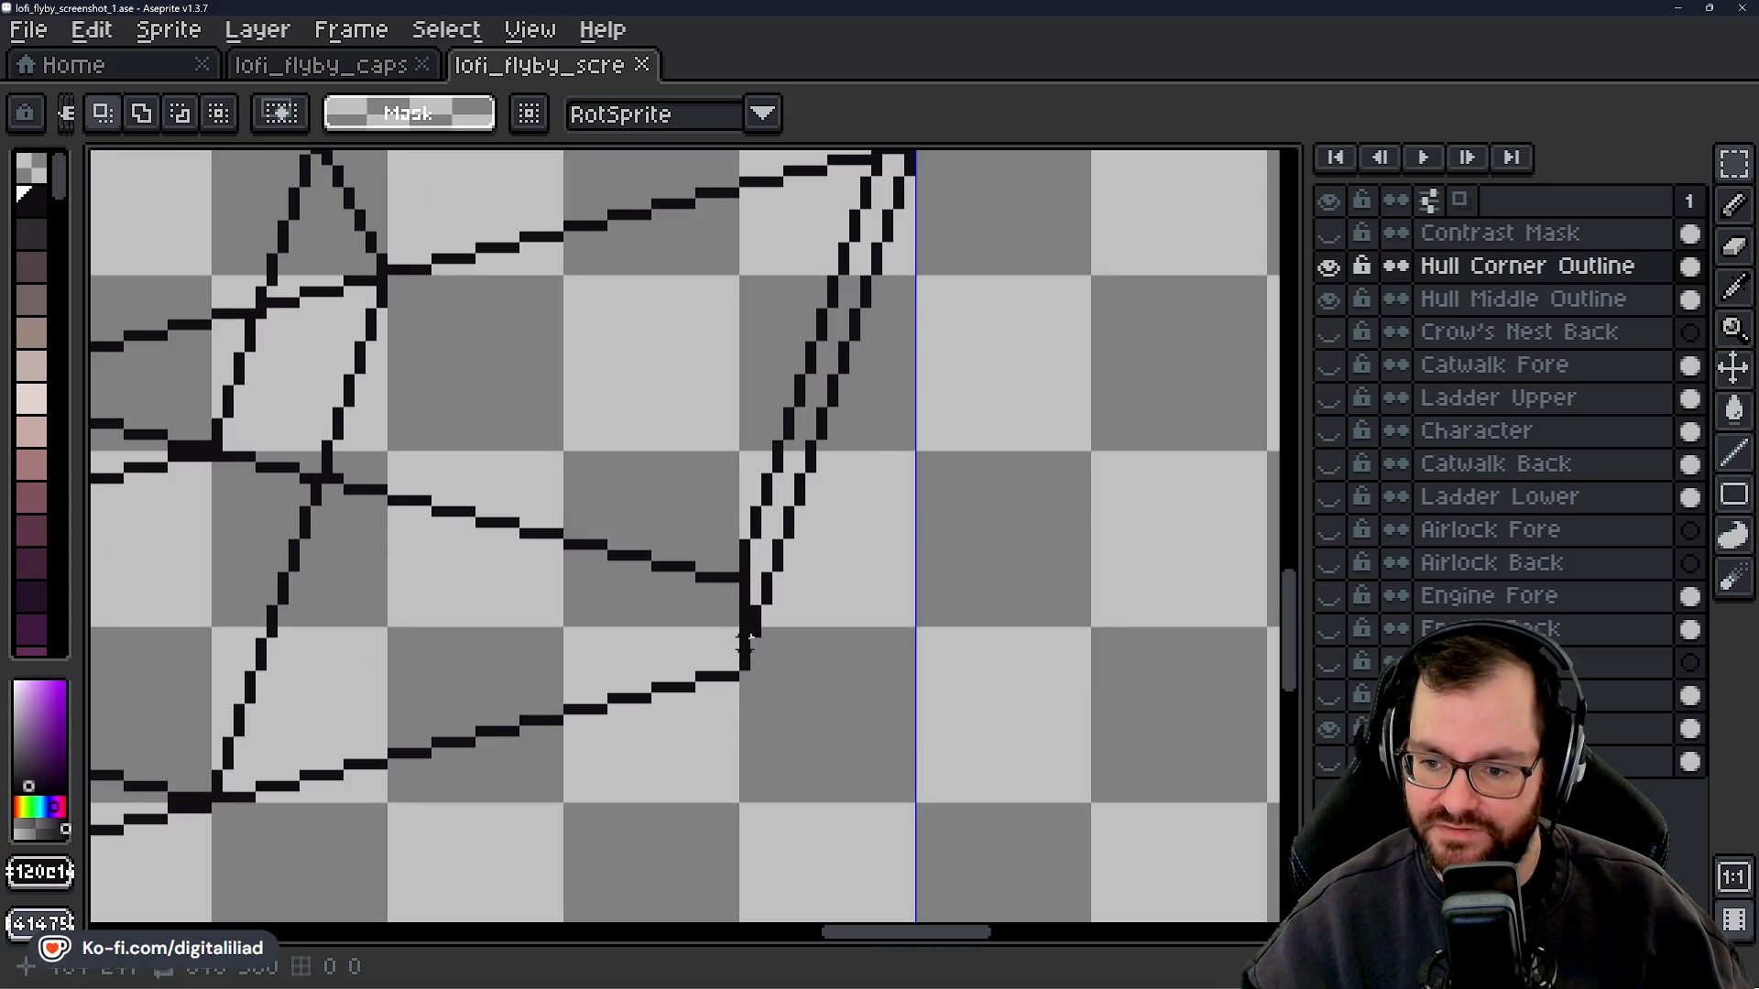
scroll(798, 566, down, 4)
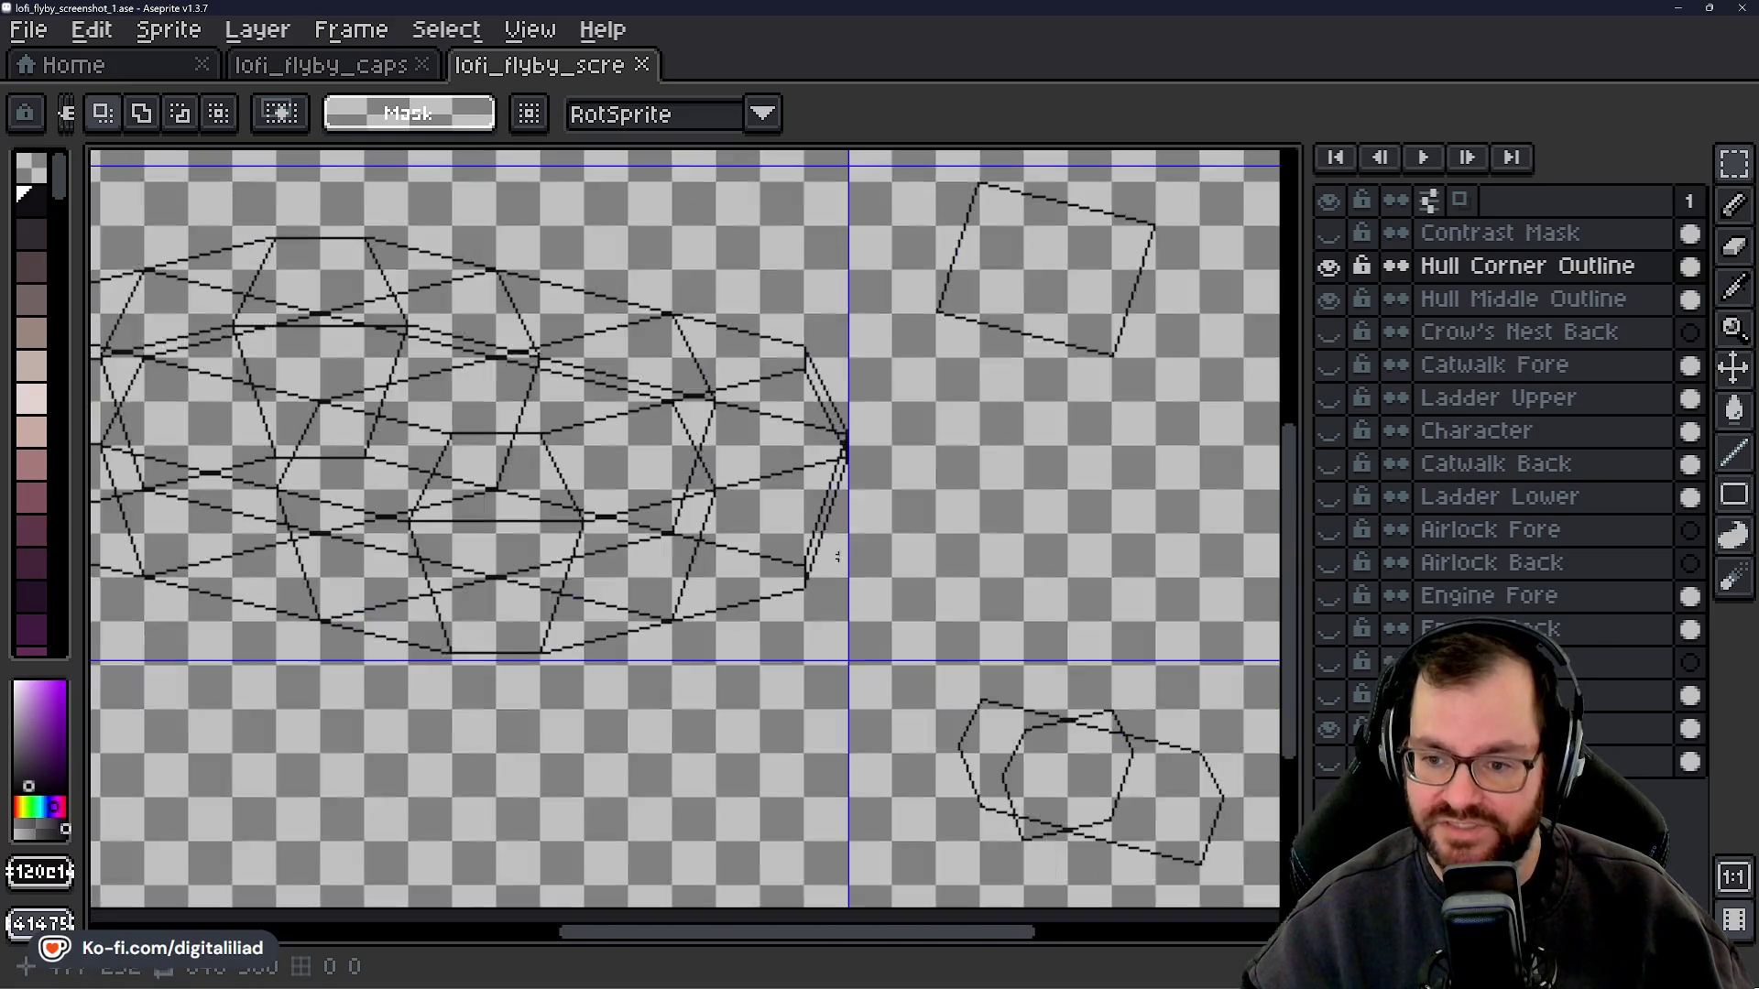
mouse_move(739, 565)
mouse_down()
mouse_move(1010, 636)
mouse_move(938, 641)
mouse_up()
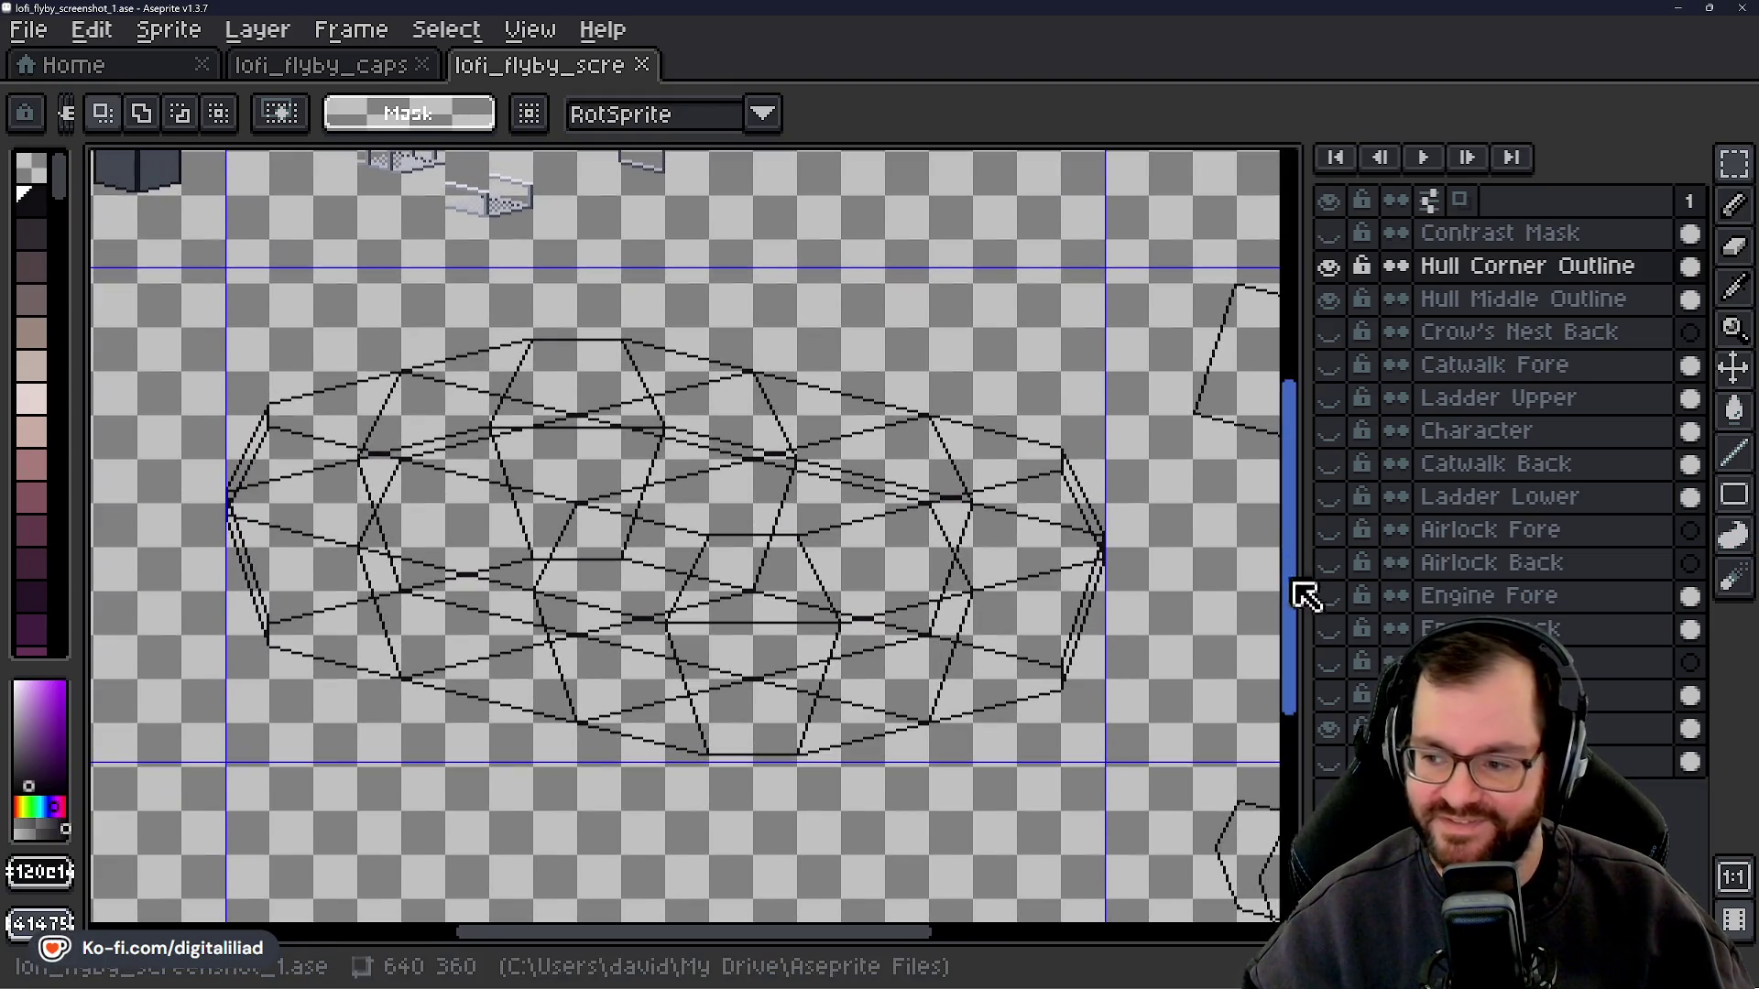
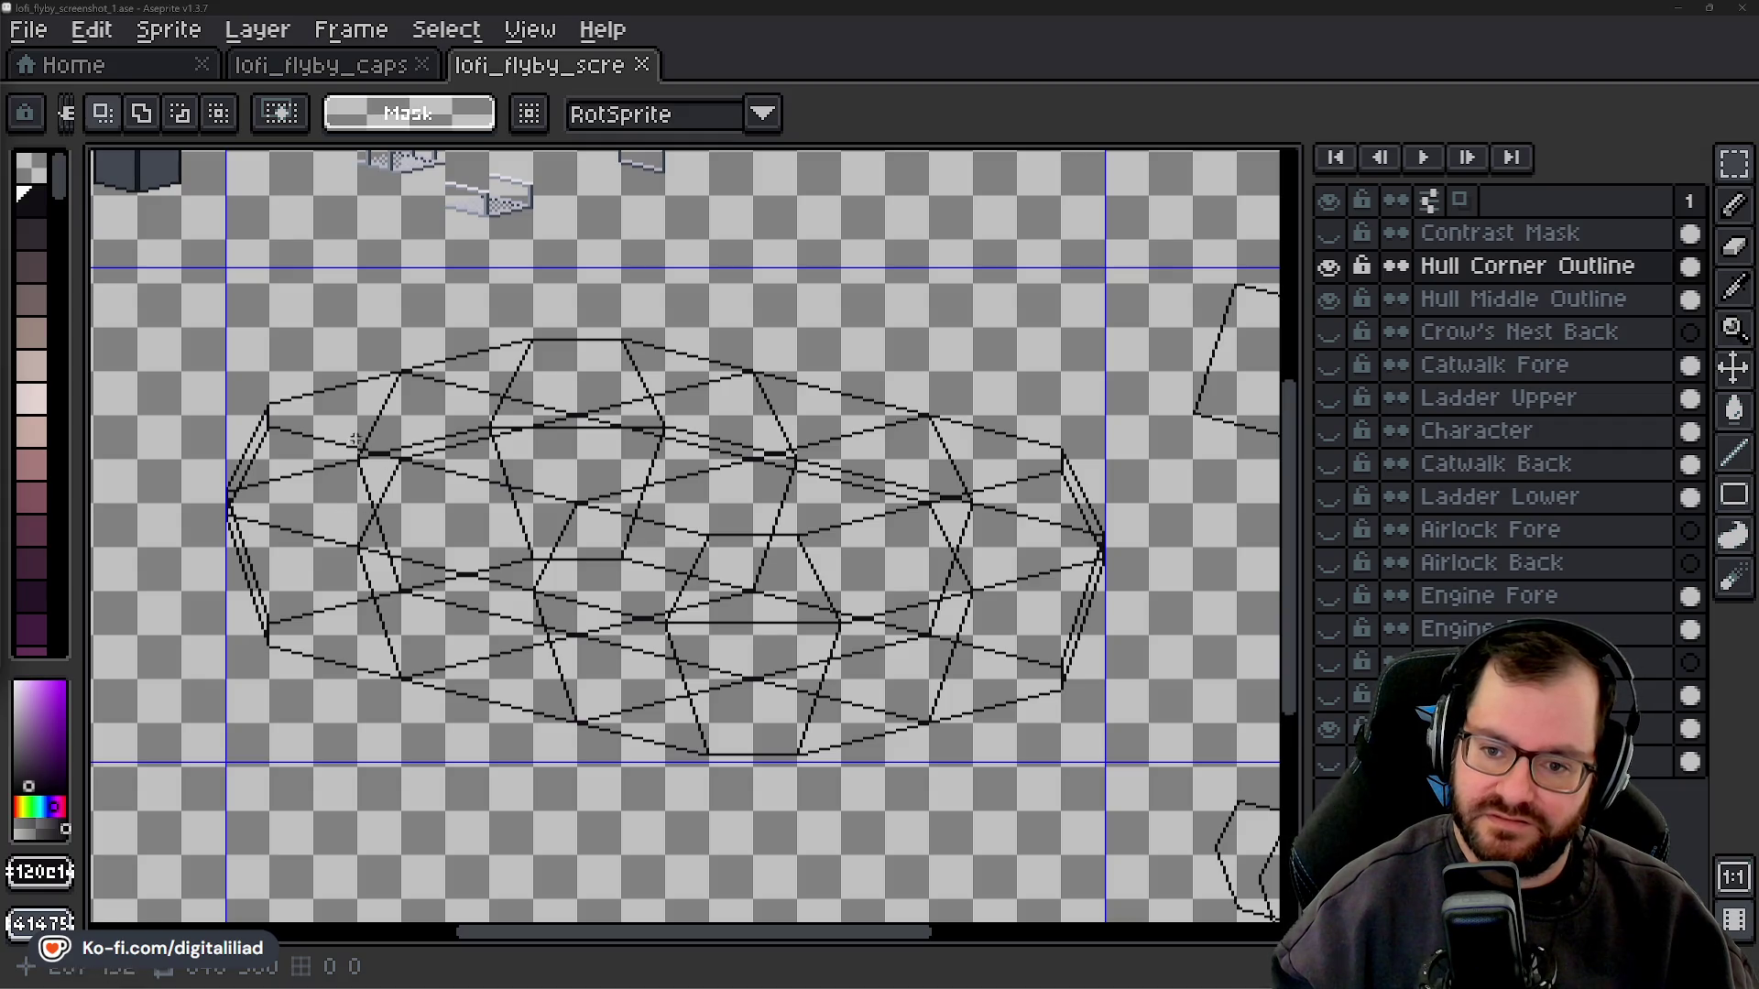
- Zoom on the hull outline, marquee-select its right tip, then clear the selection
scroll(1026, 534, up, 3)
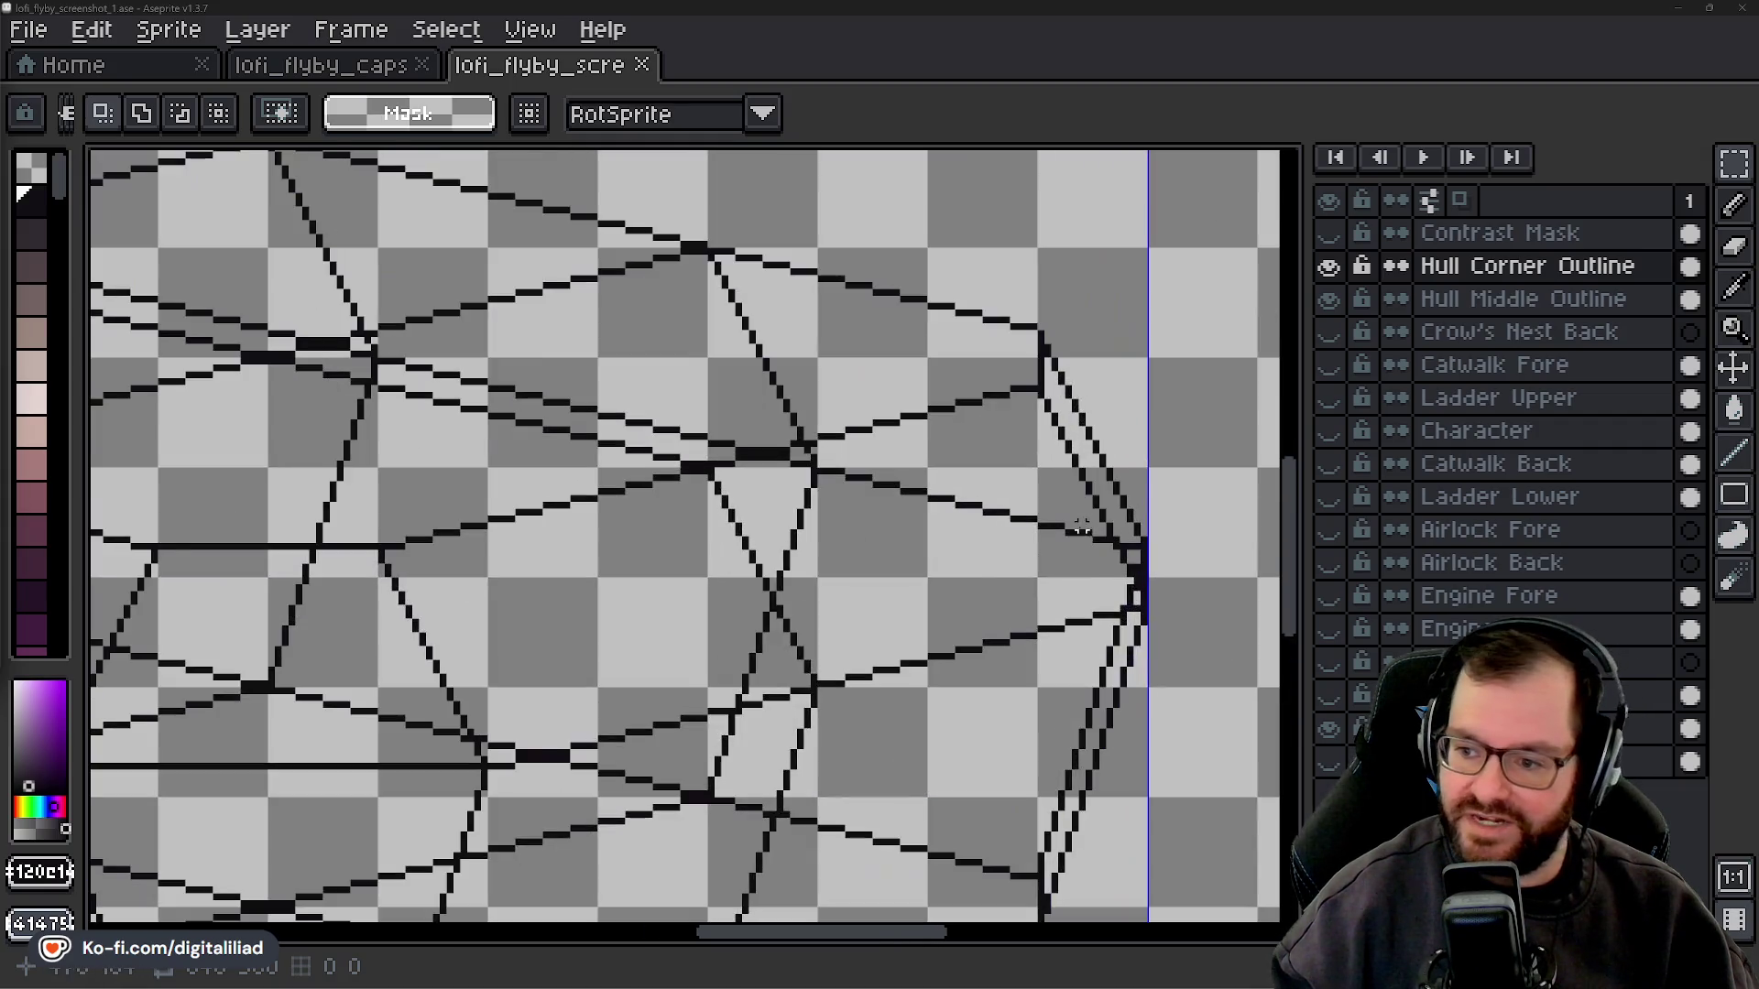
scroll(1027, 535, down, 1)
drag(641, 403, 946, 657)
click(560, 542)
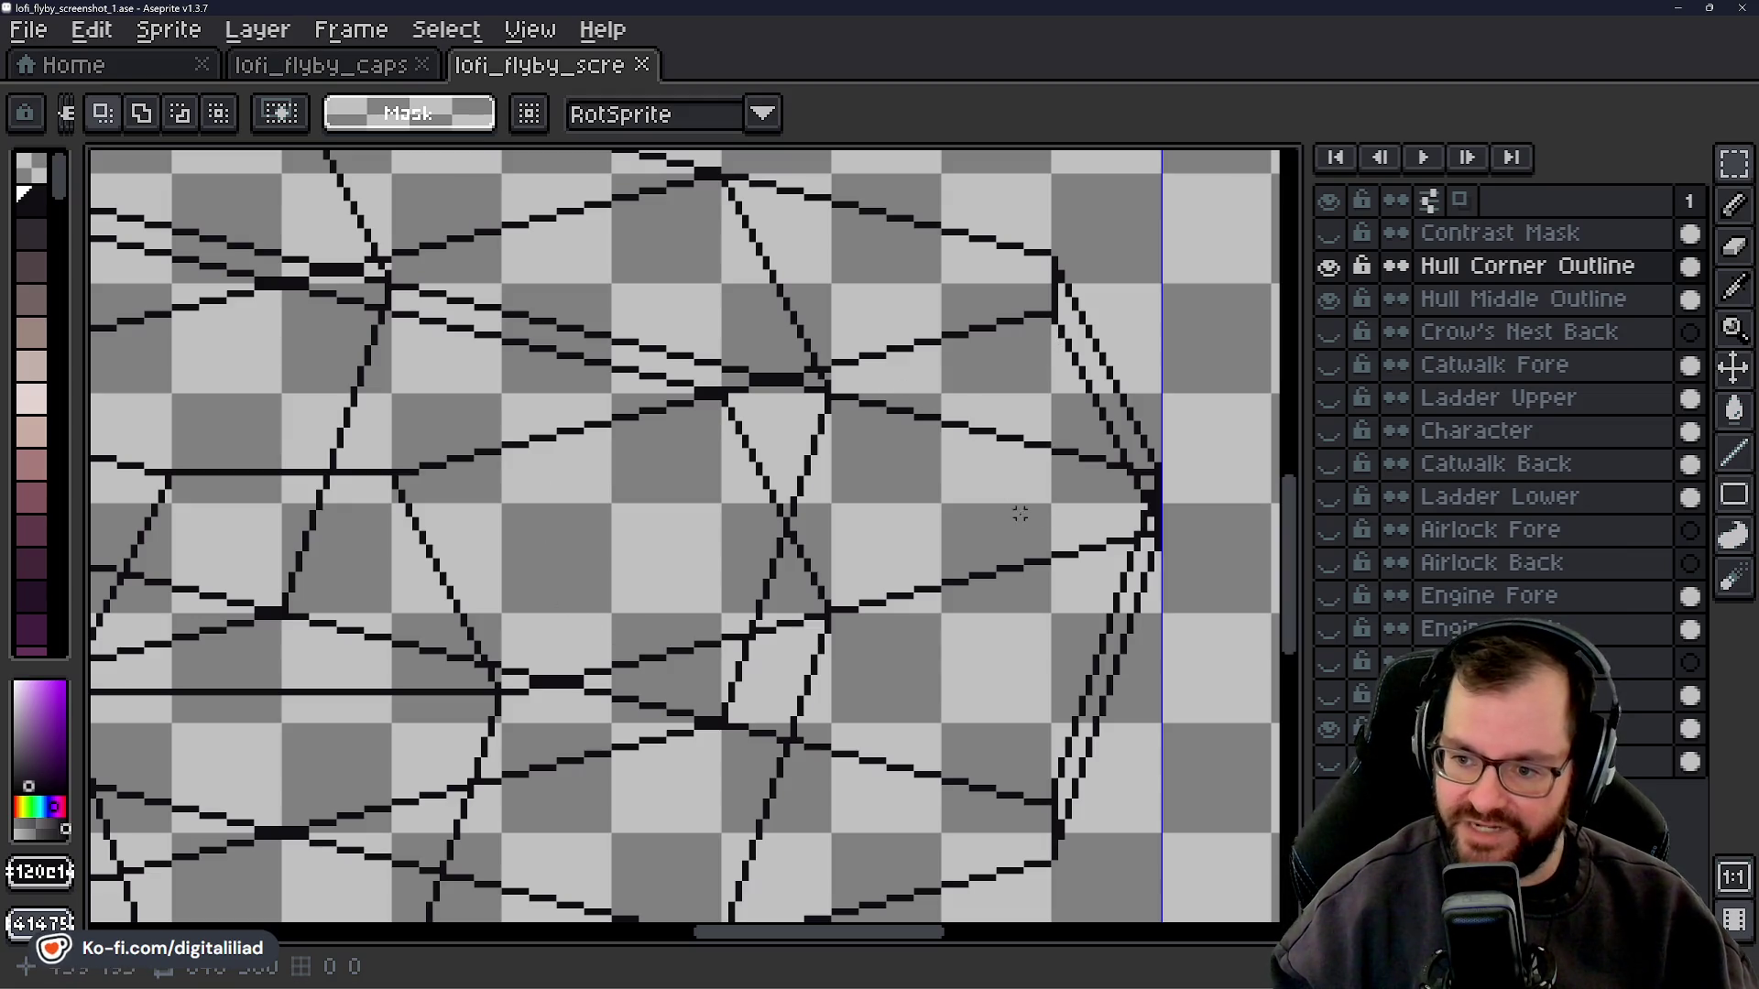
- Zoom and pan across the hull outline, then bring up the lofi_flyby_caps capsule art file
scroll(795, 495, down, 2)
scroll(695, 510, down, 2)
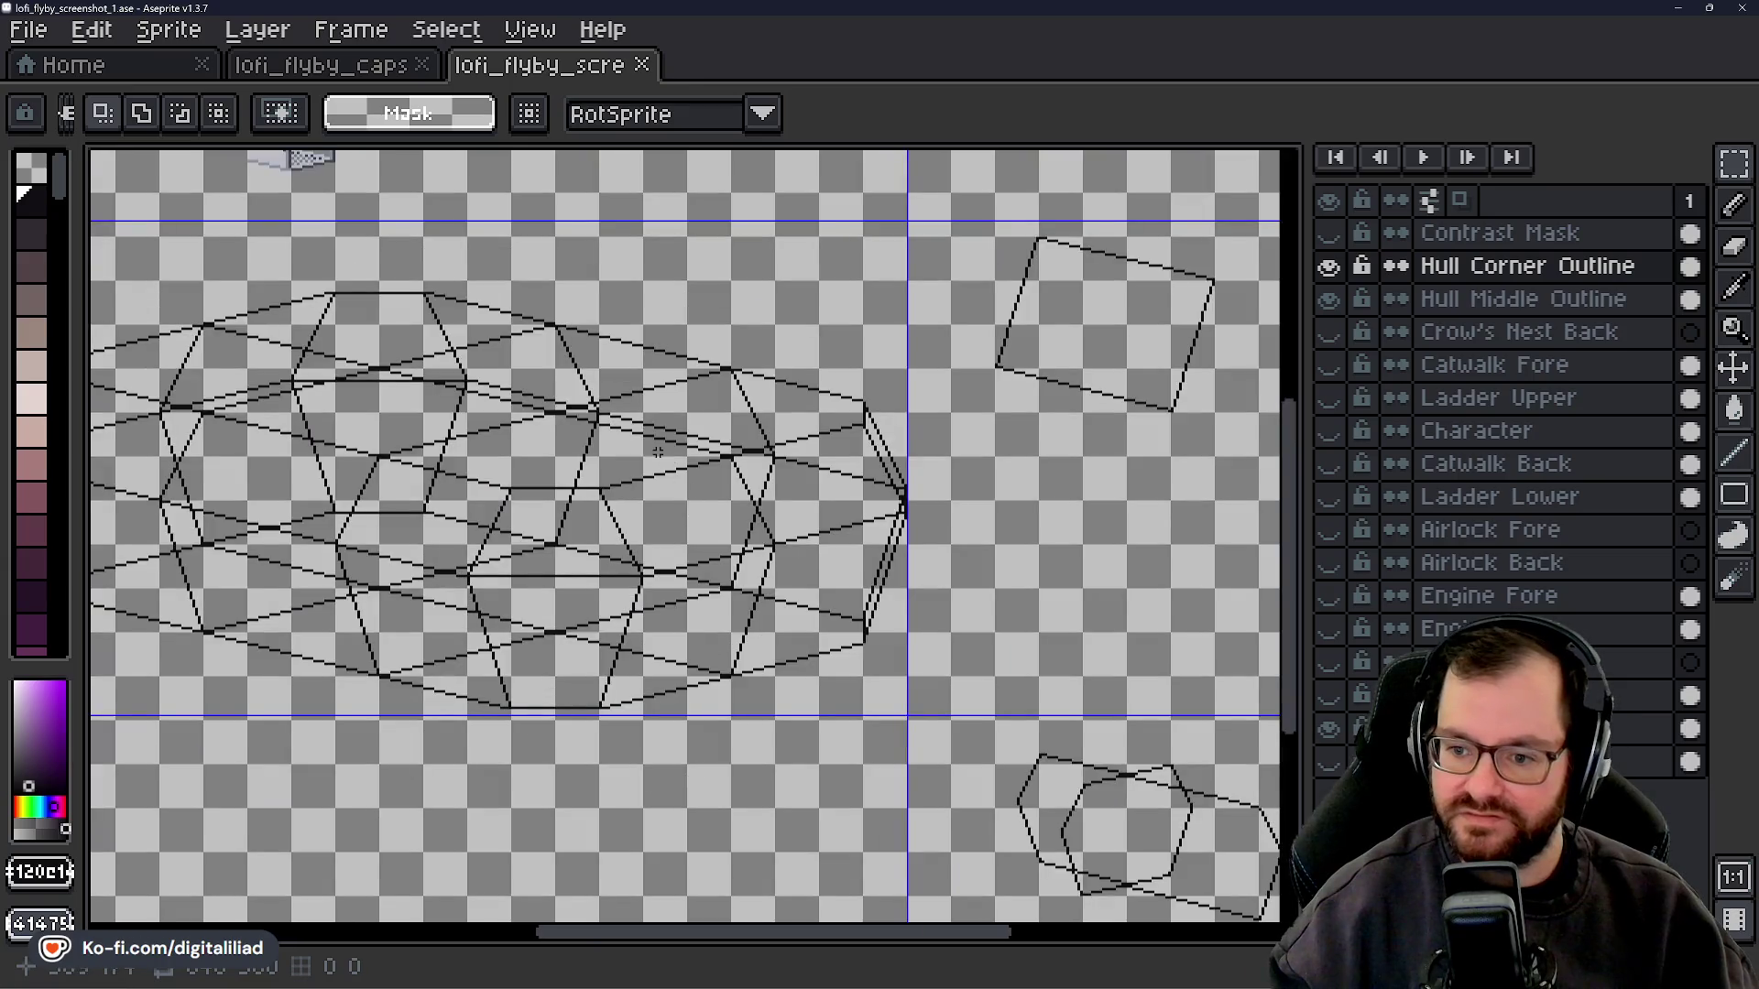
scroll(931, 483, up, 1)
scroll(871, 479, down, 1)
scroll(788, 480, up, 1)
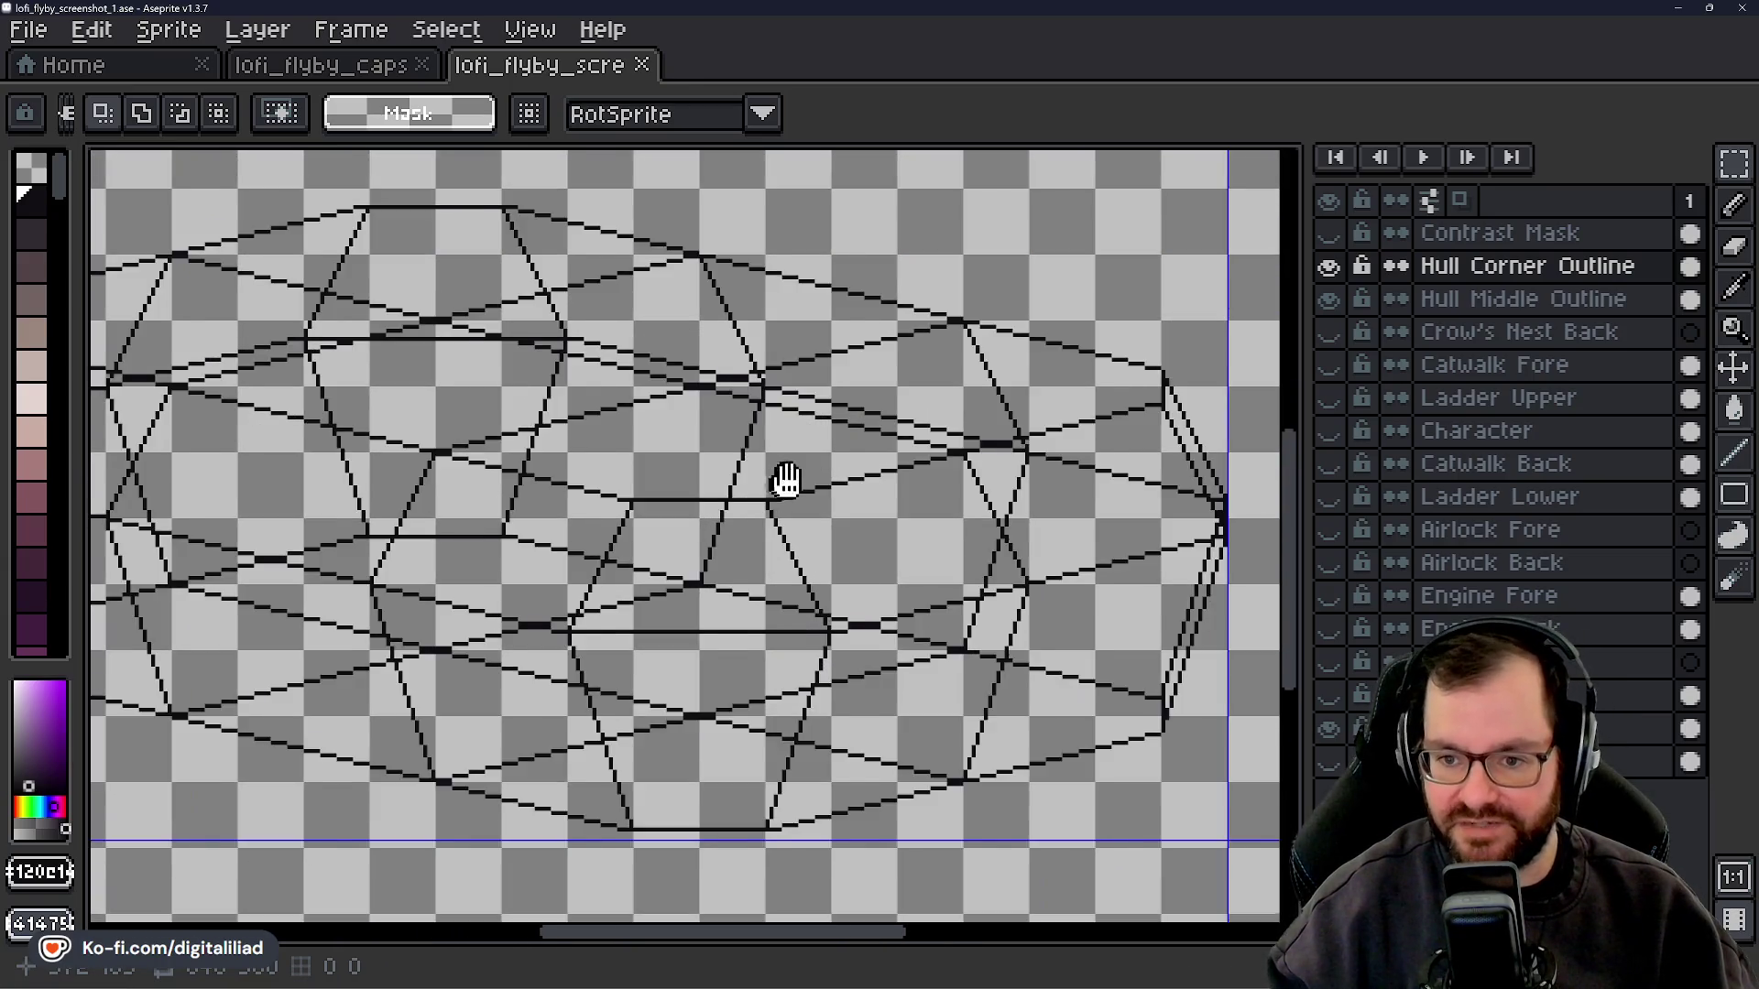
scroll(917, 480, up, 1)
scroll(834, 482, down, 2)
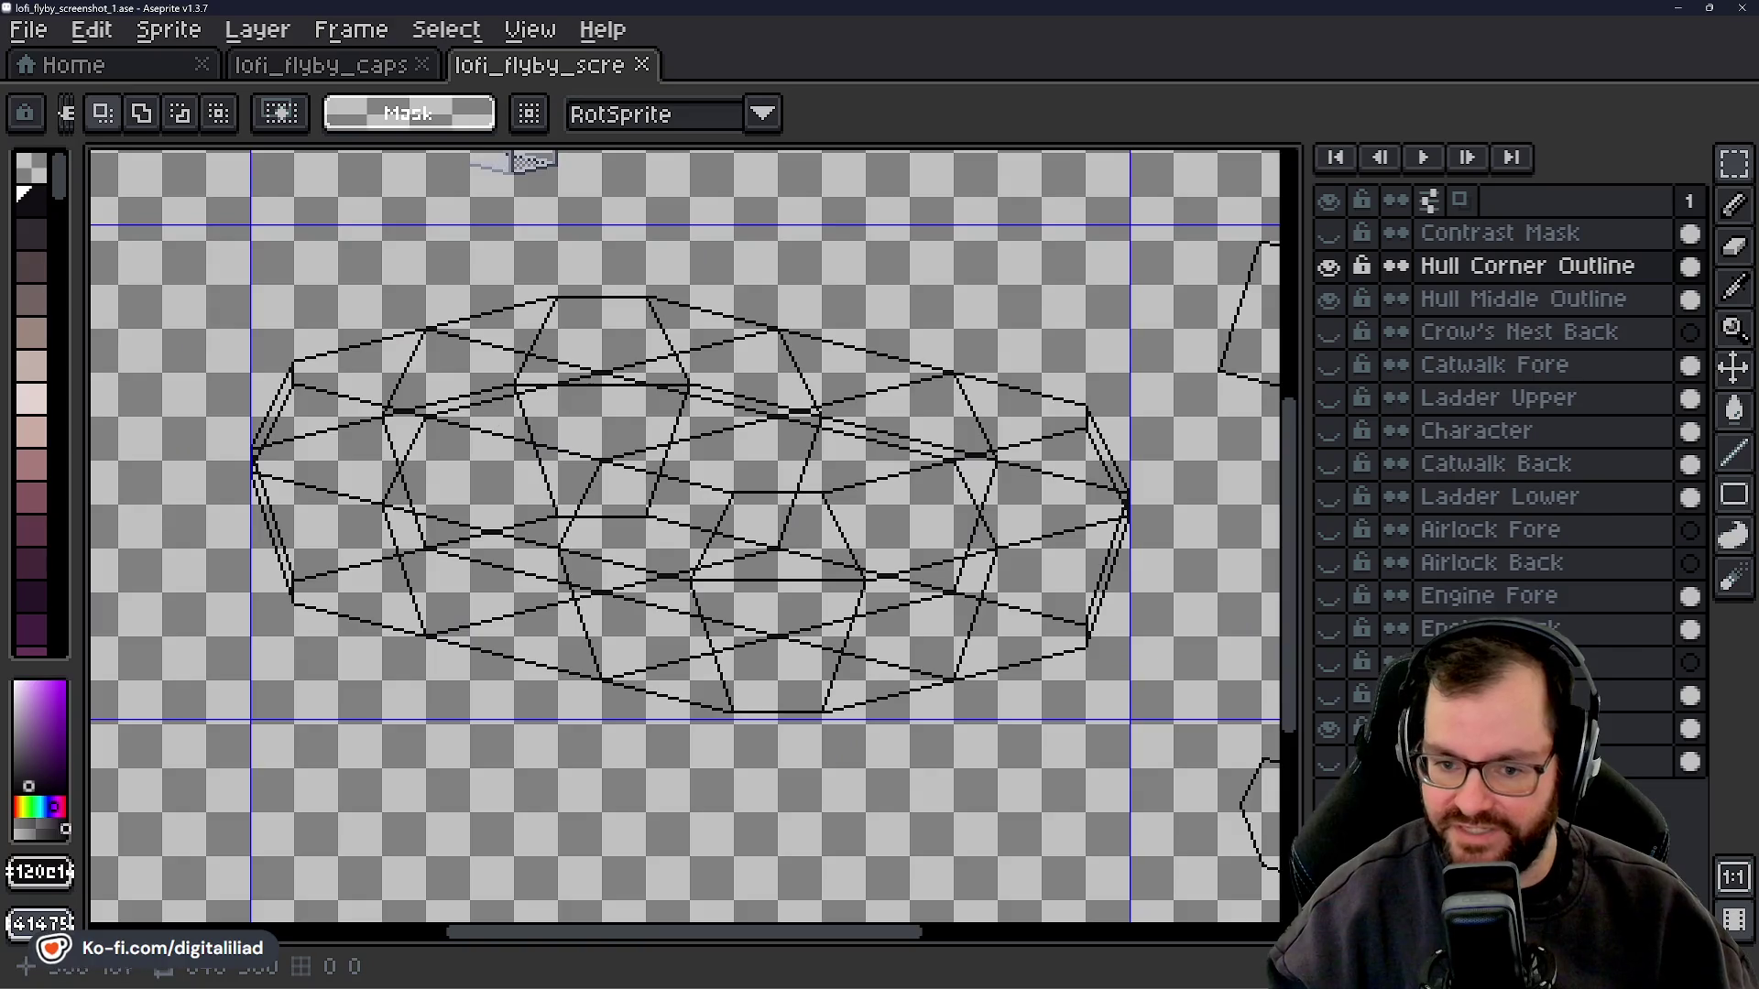
scroll(804, 518, up, 2)
drag(738, 533, 774, 551)
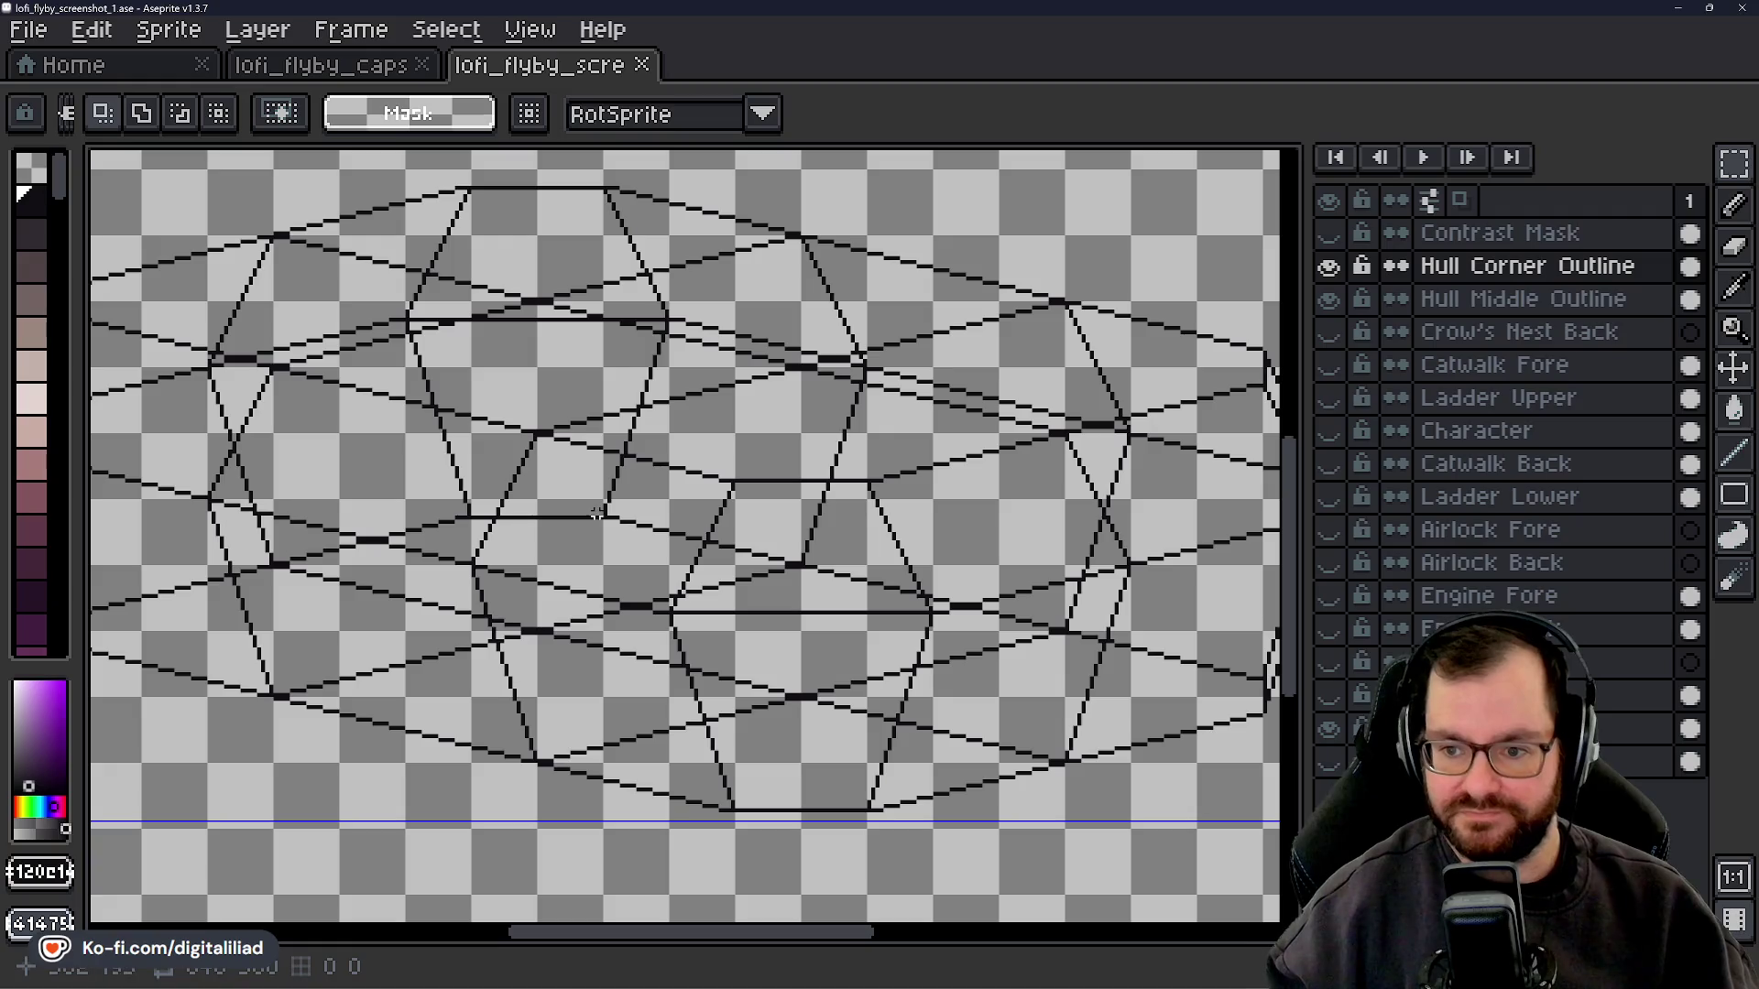
scroll(695, 468, down, 2)
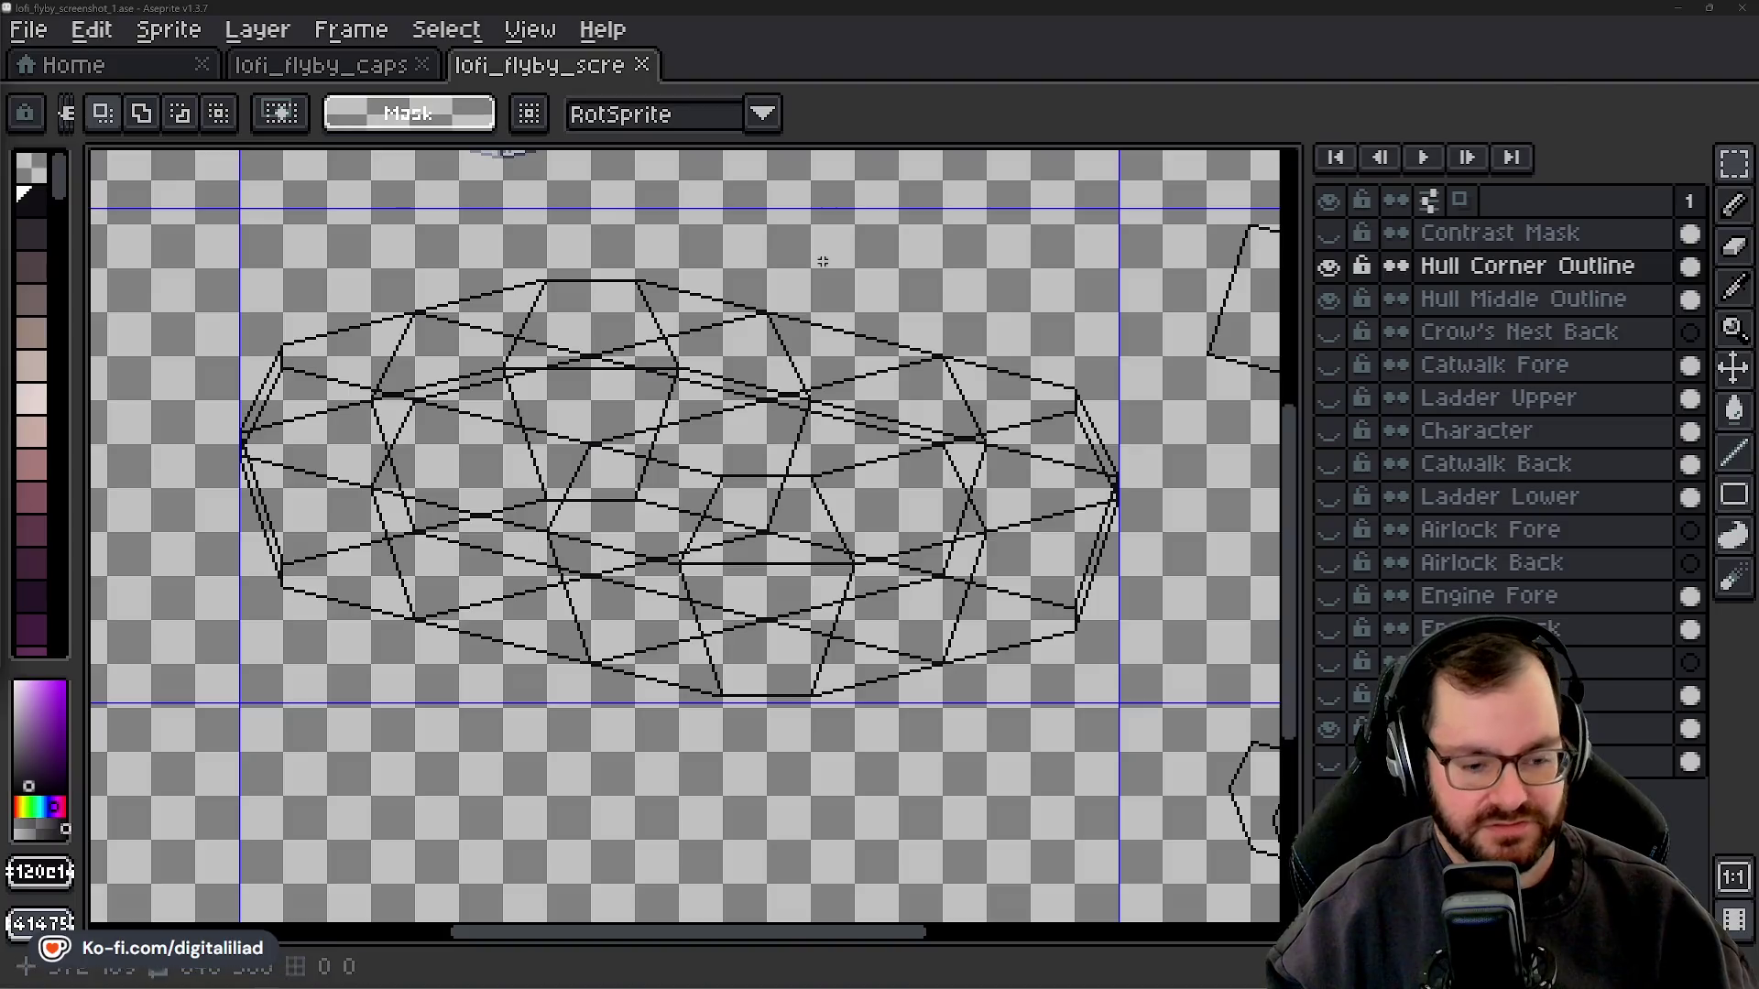
click(345, 66)
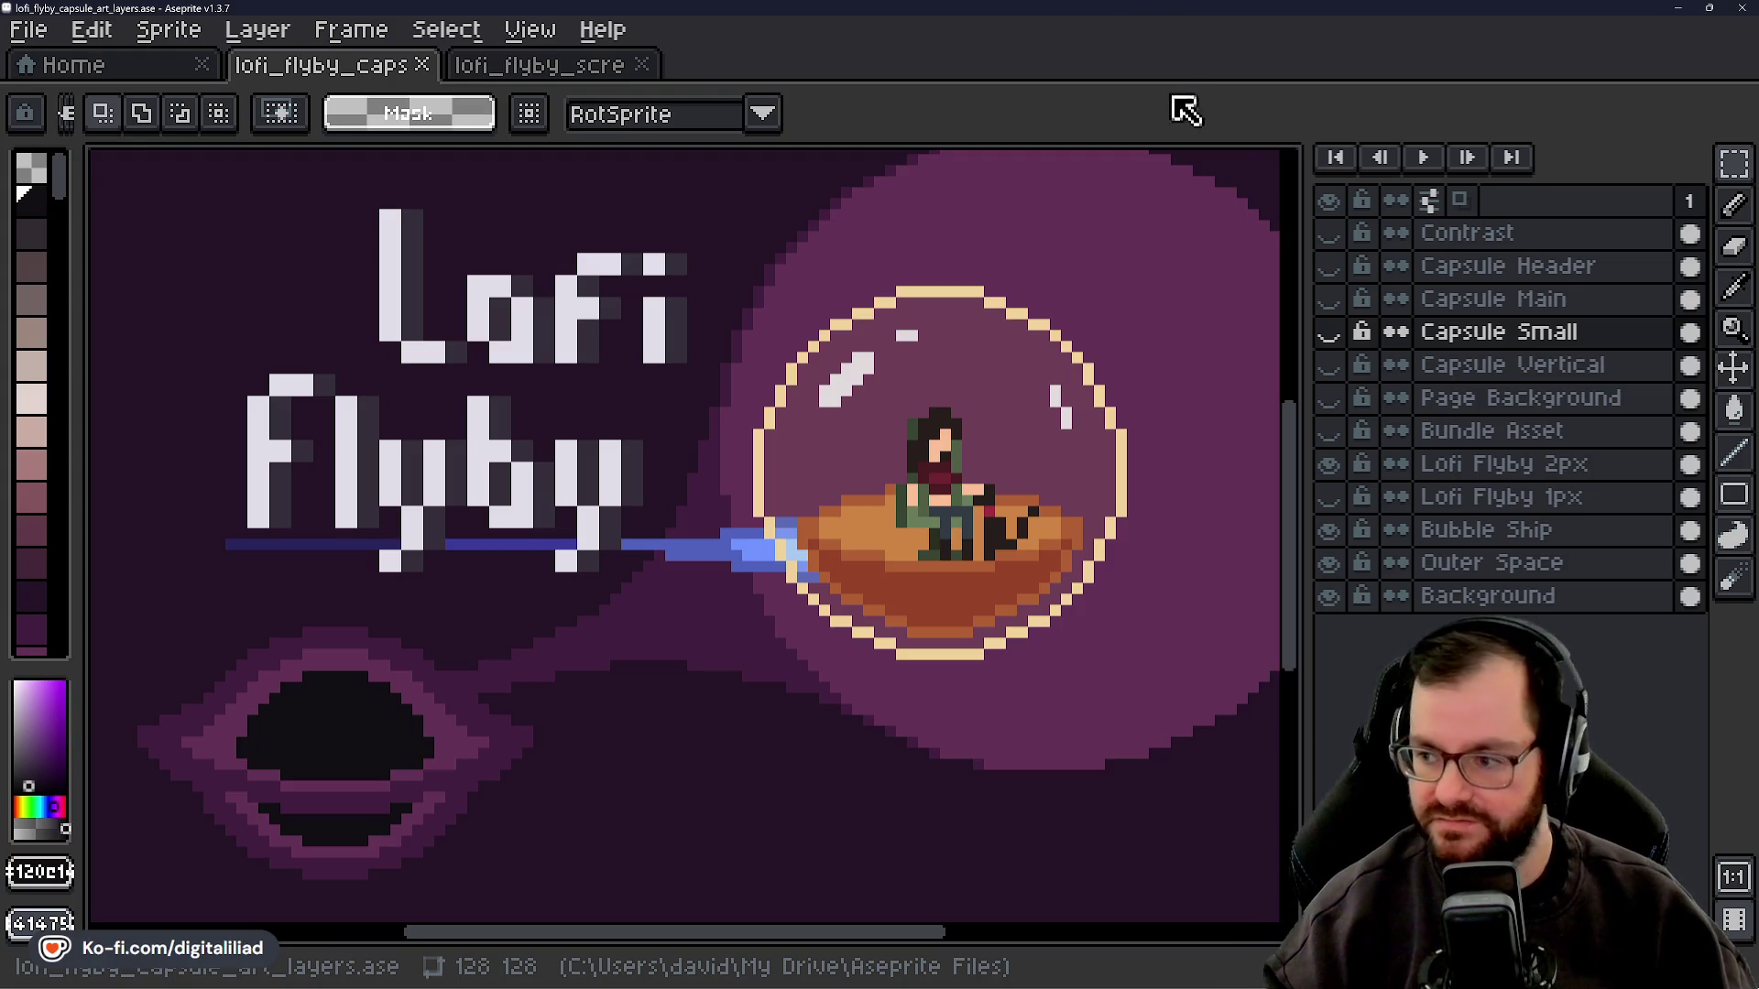
- Minimize Aseprite to reveal the desktop and the browser on the Solo Dev Jam #11 page
click(1677, 7)
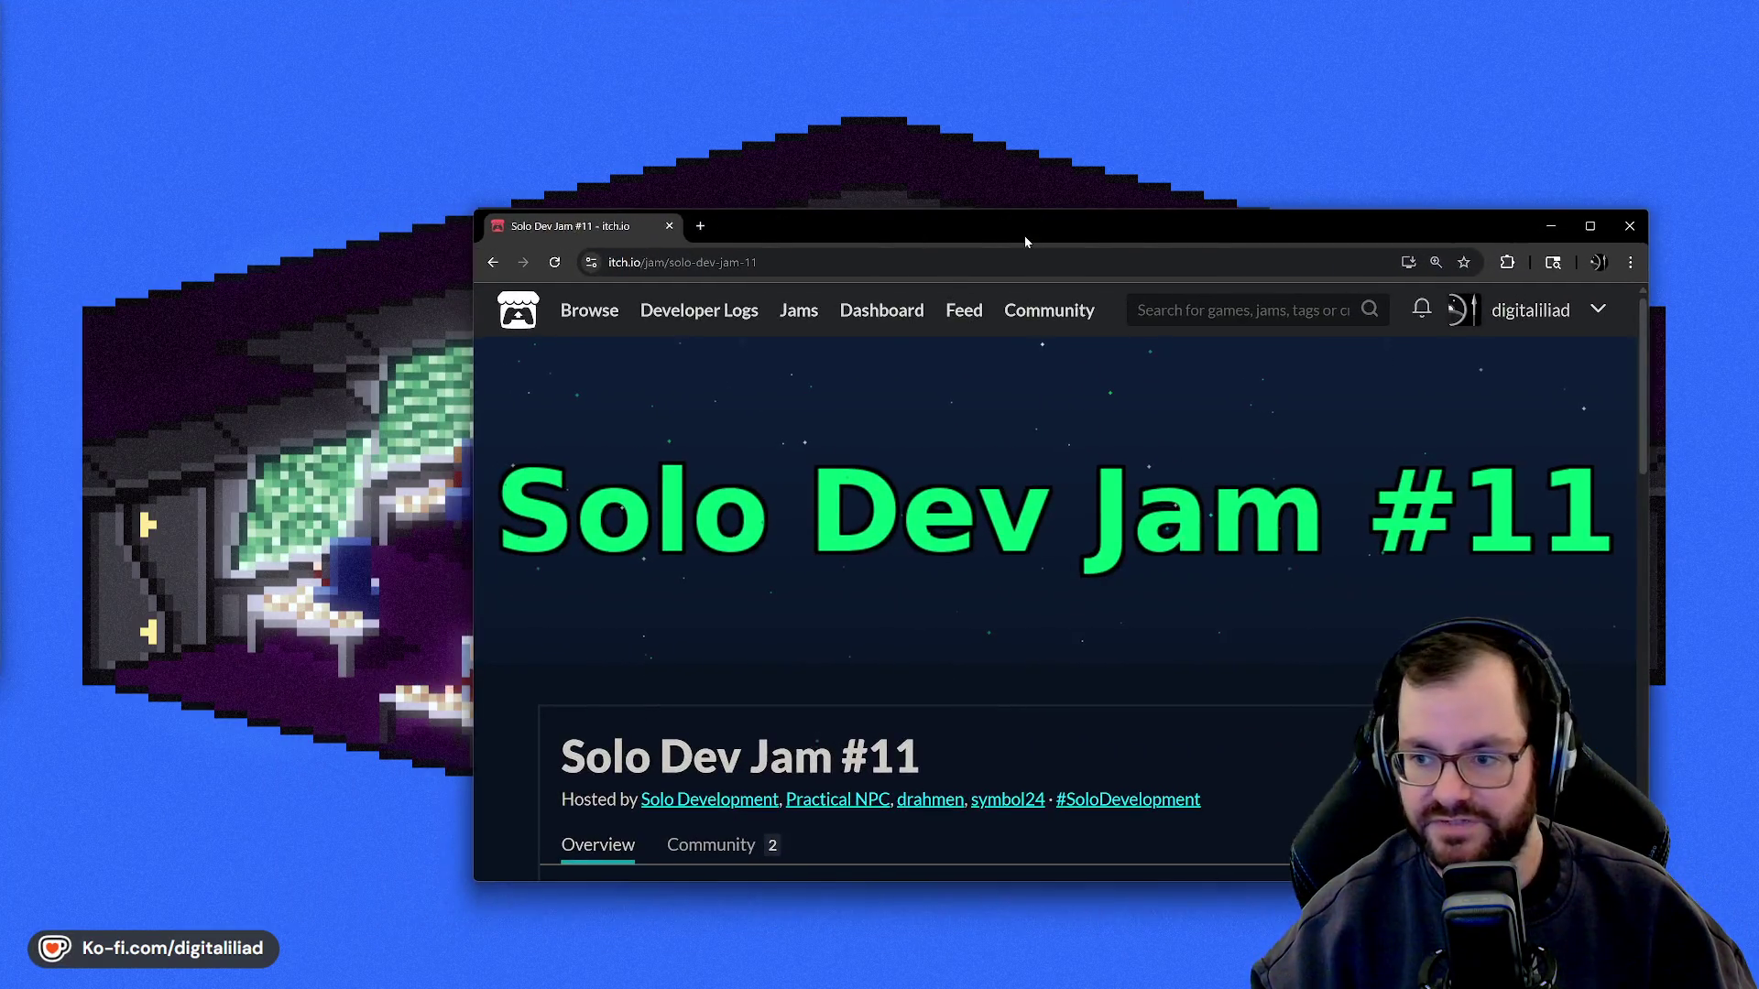
- Maximize the browser and scroll down the Solo Dev Jam #11 page and back up
double_click(1024, 234)
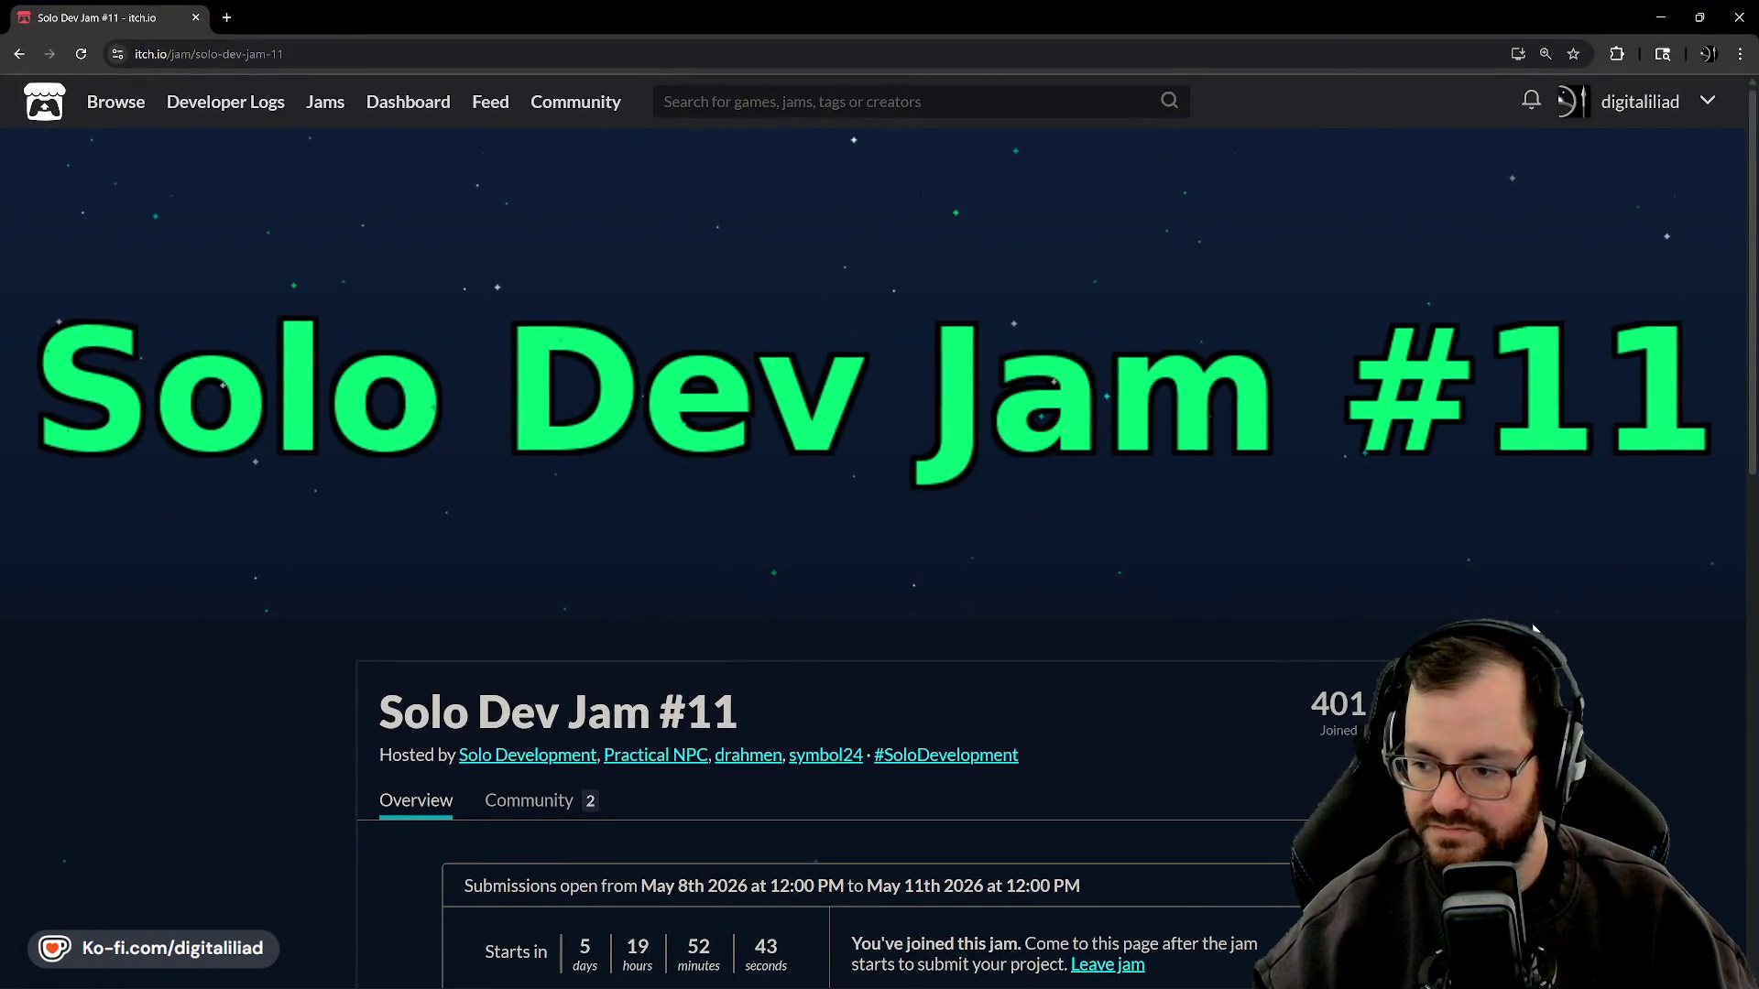
scroll(1551, 628, down, 1)
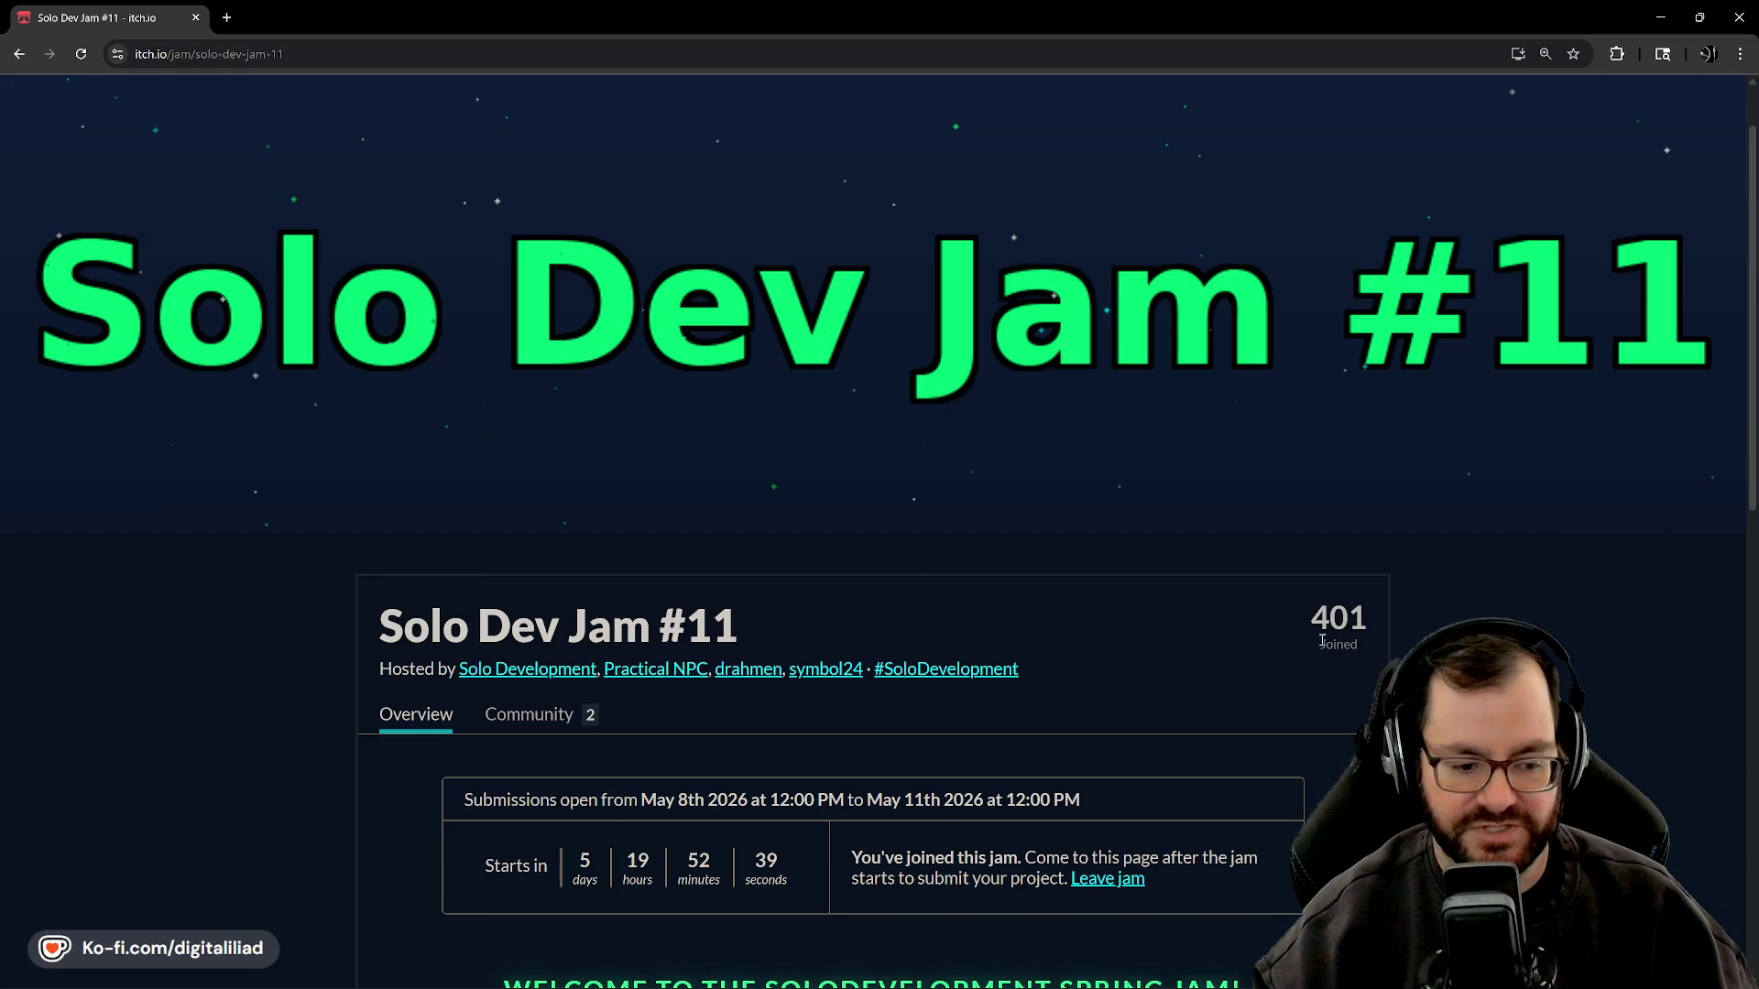
scroll(1356, 550, down, 1)
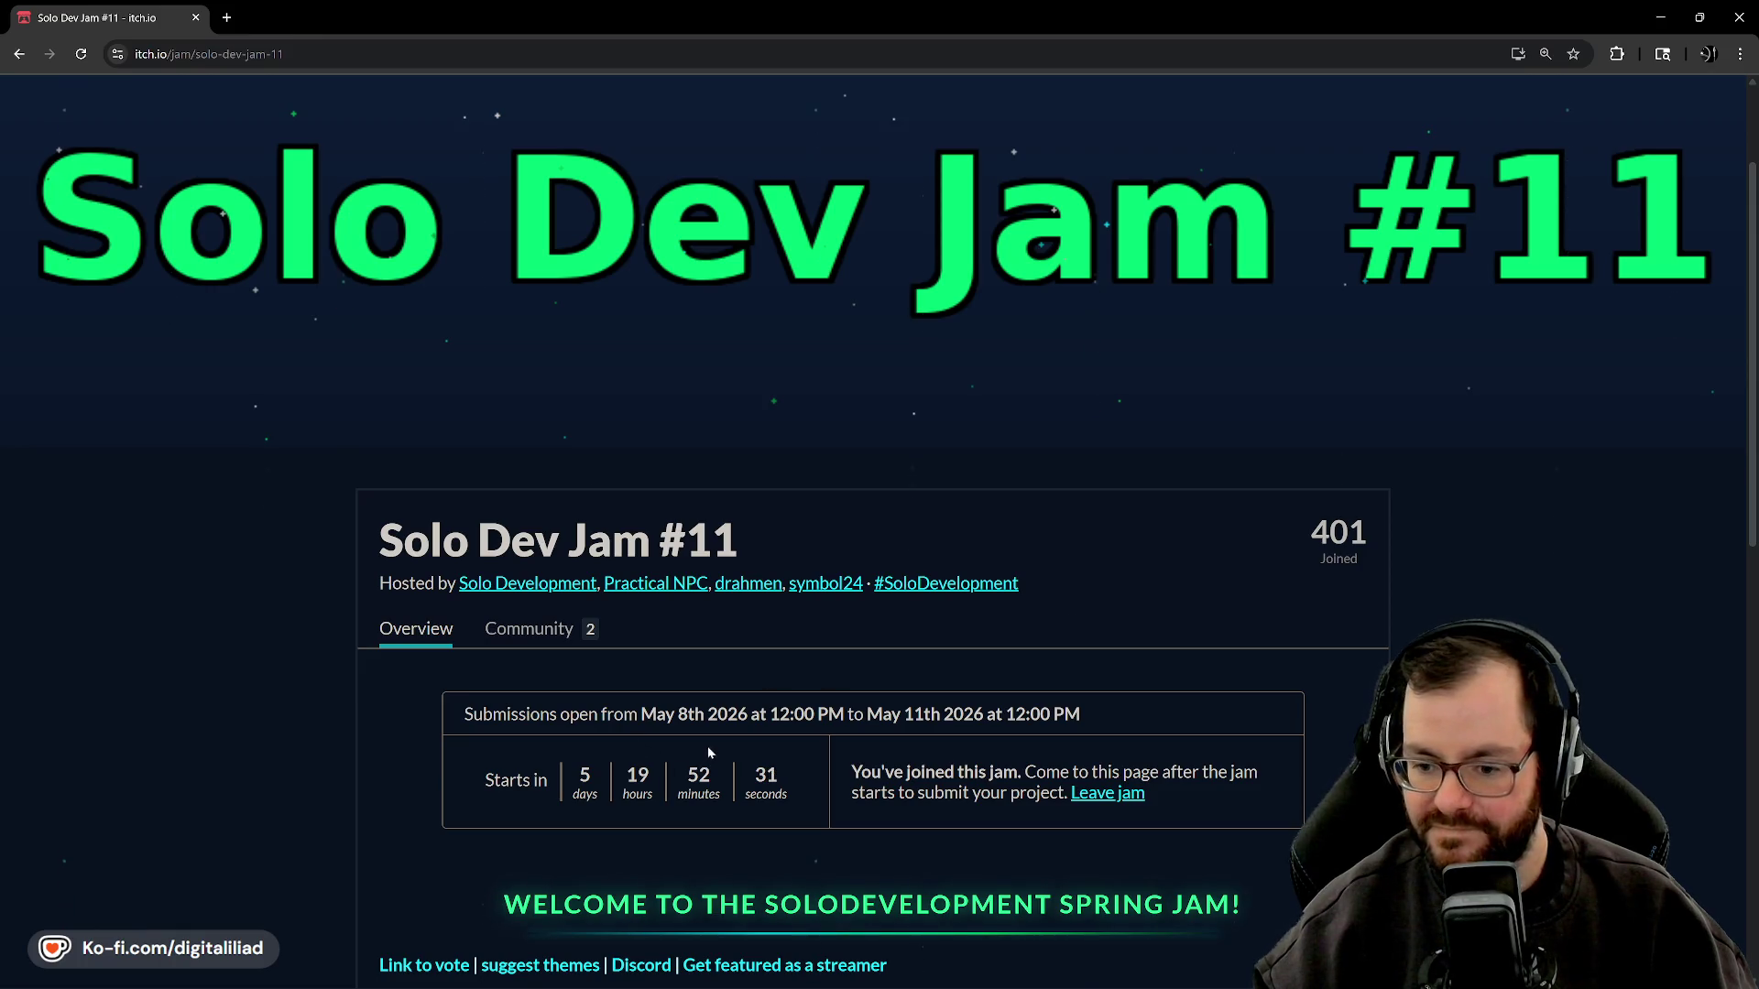
scroll(707, 746, down, 5)
scroll(755, 706, up, 5)
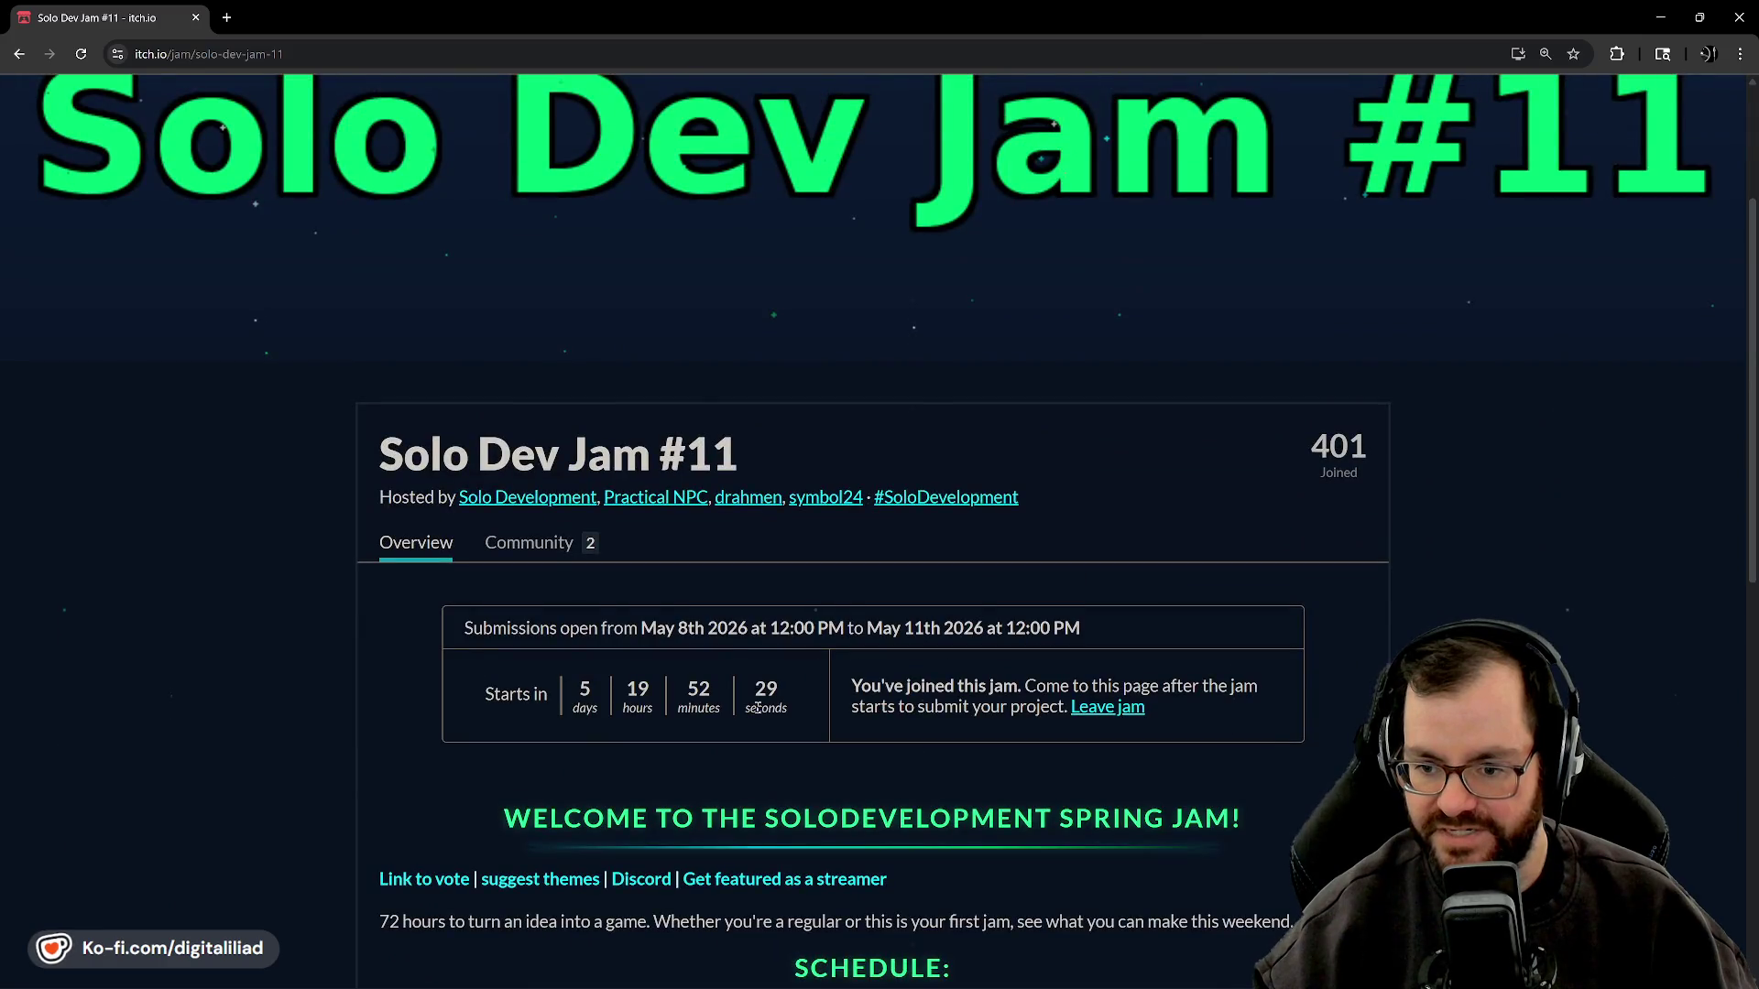
scroll(759, 709, up, 3)
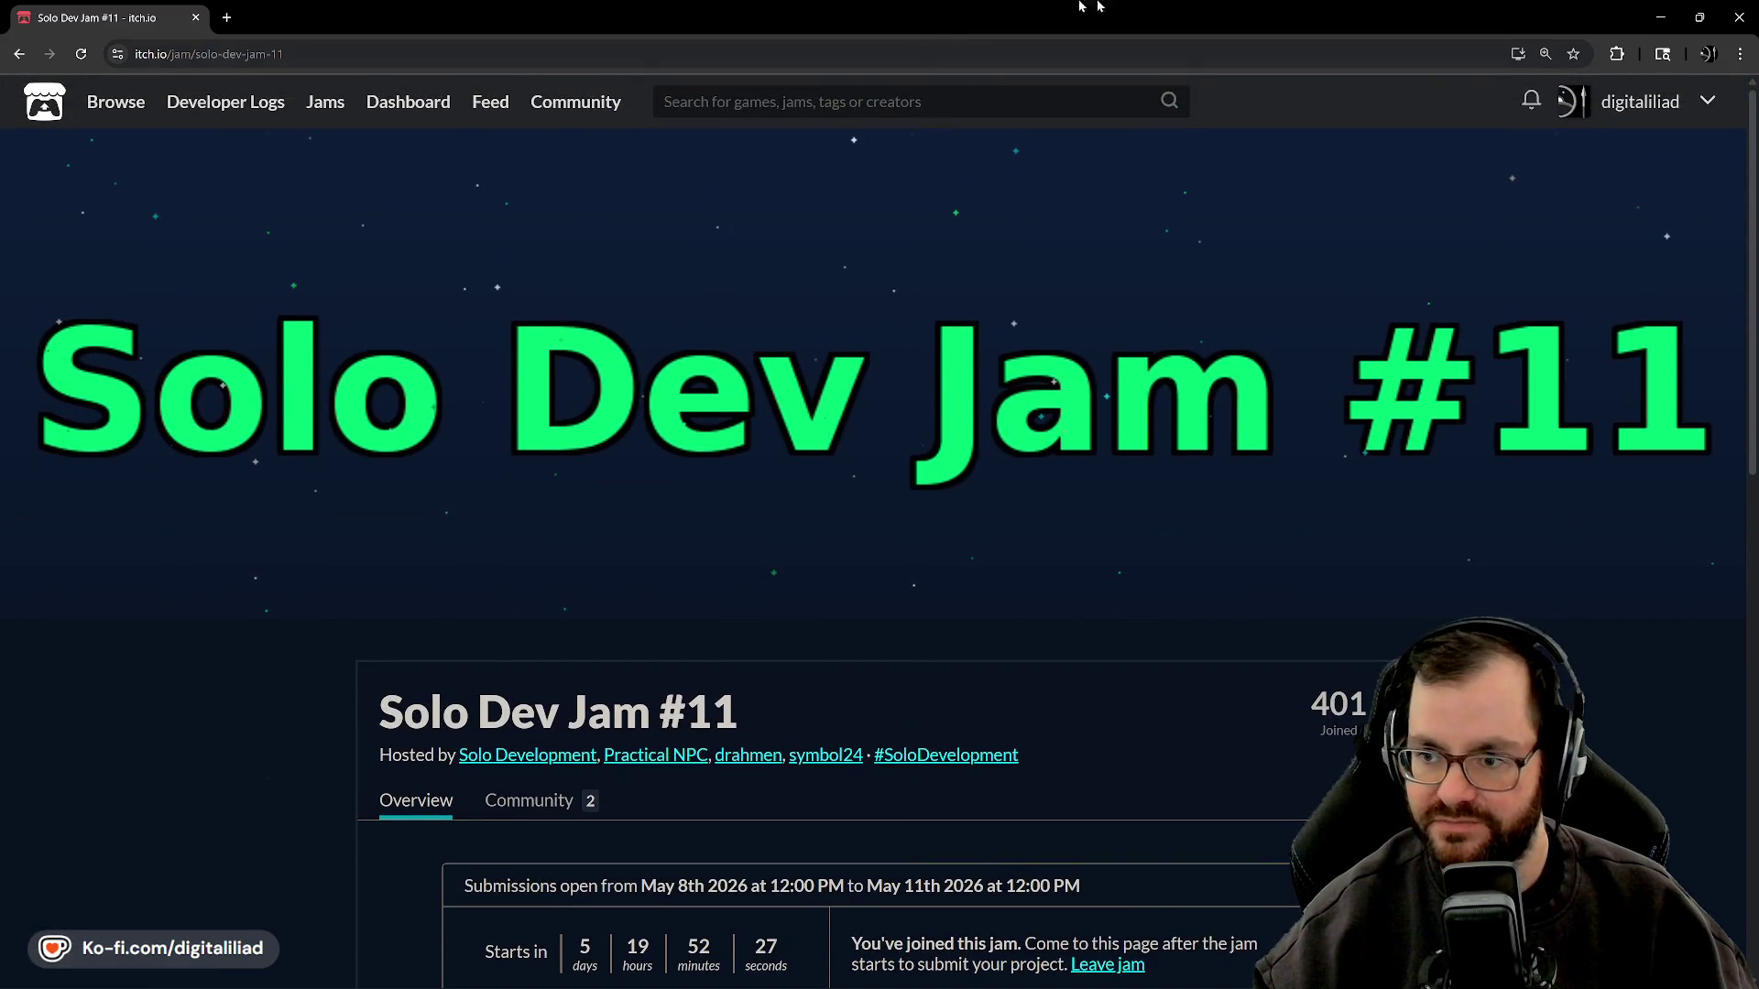